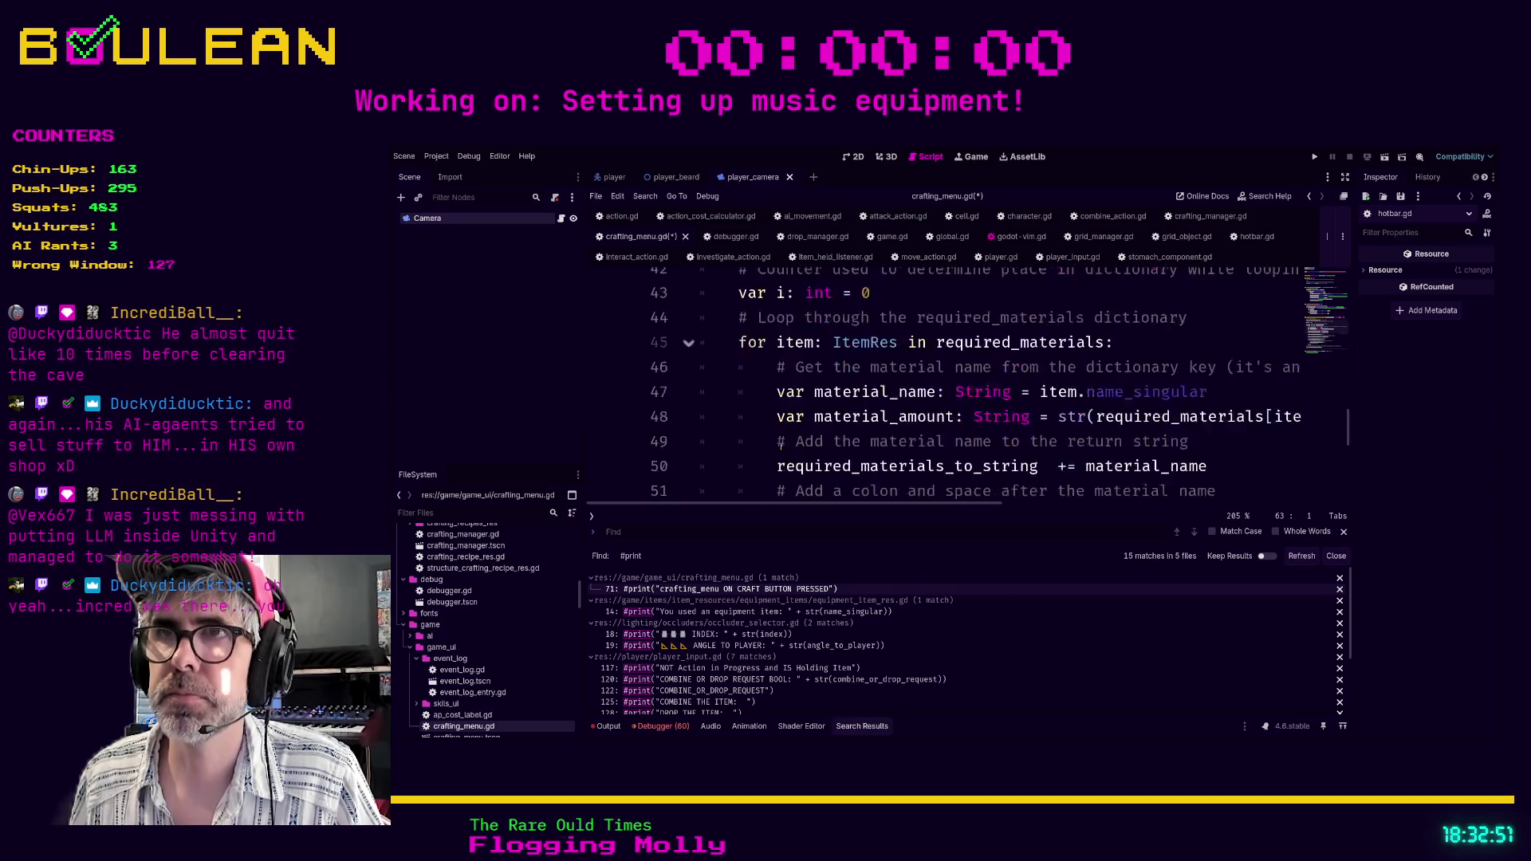
Delete the commented #pass and craft_button_pressed signal lines from crafting_menu.gd's _ready and save.
scroll(780, 431, "up", 4)
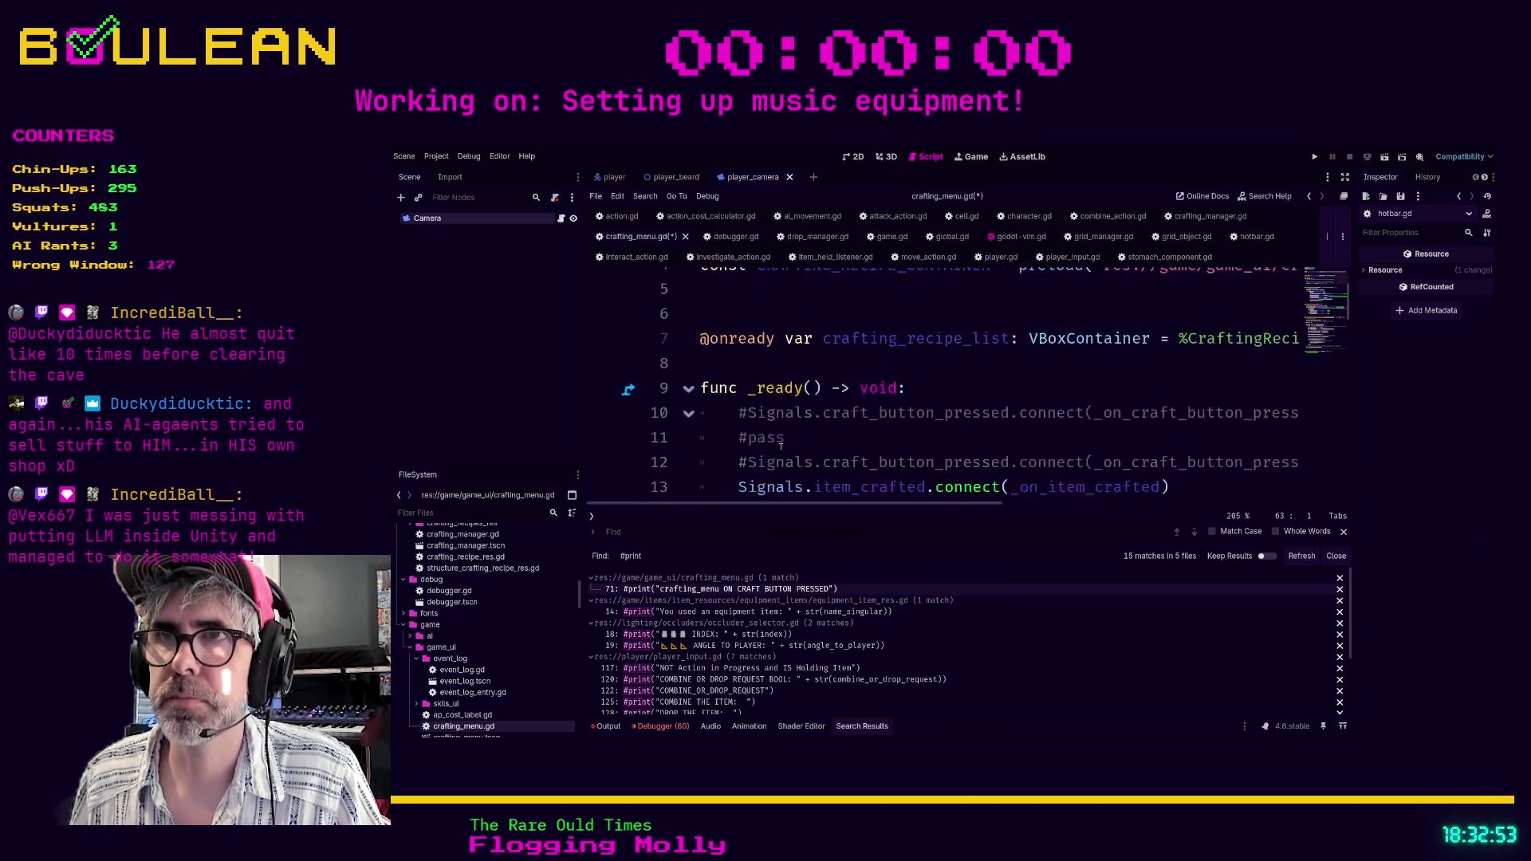
scroll(783, 407, "down", 1)
scroll(785, 394, "up", 1)
left_click(785, 391)
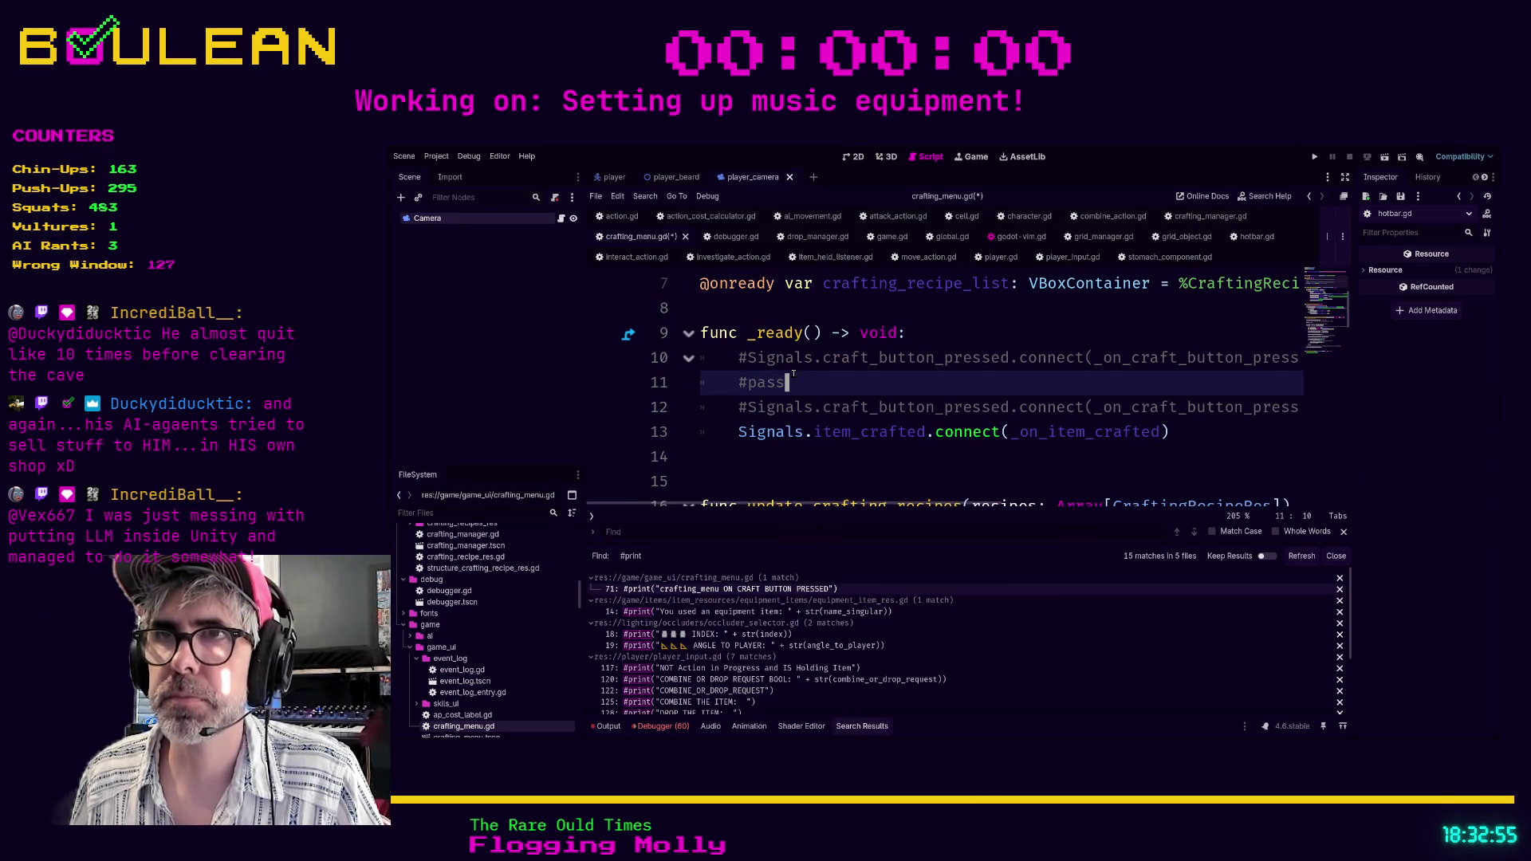
key("ctrl+shift+k")
left_click(716, 365)
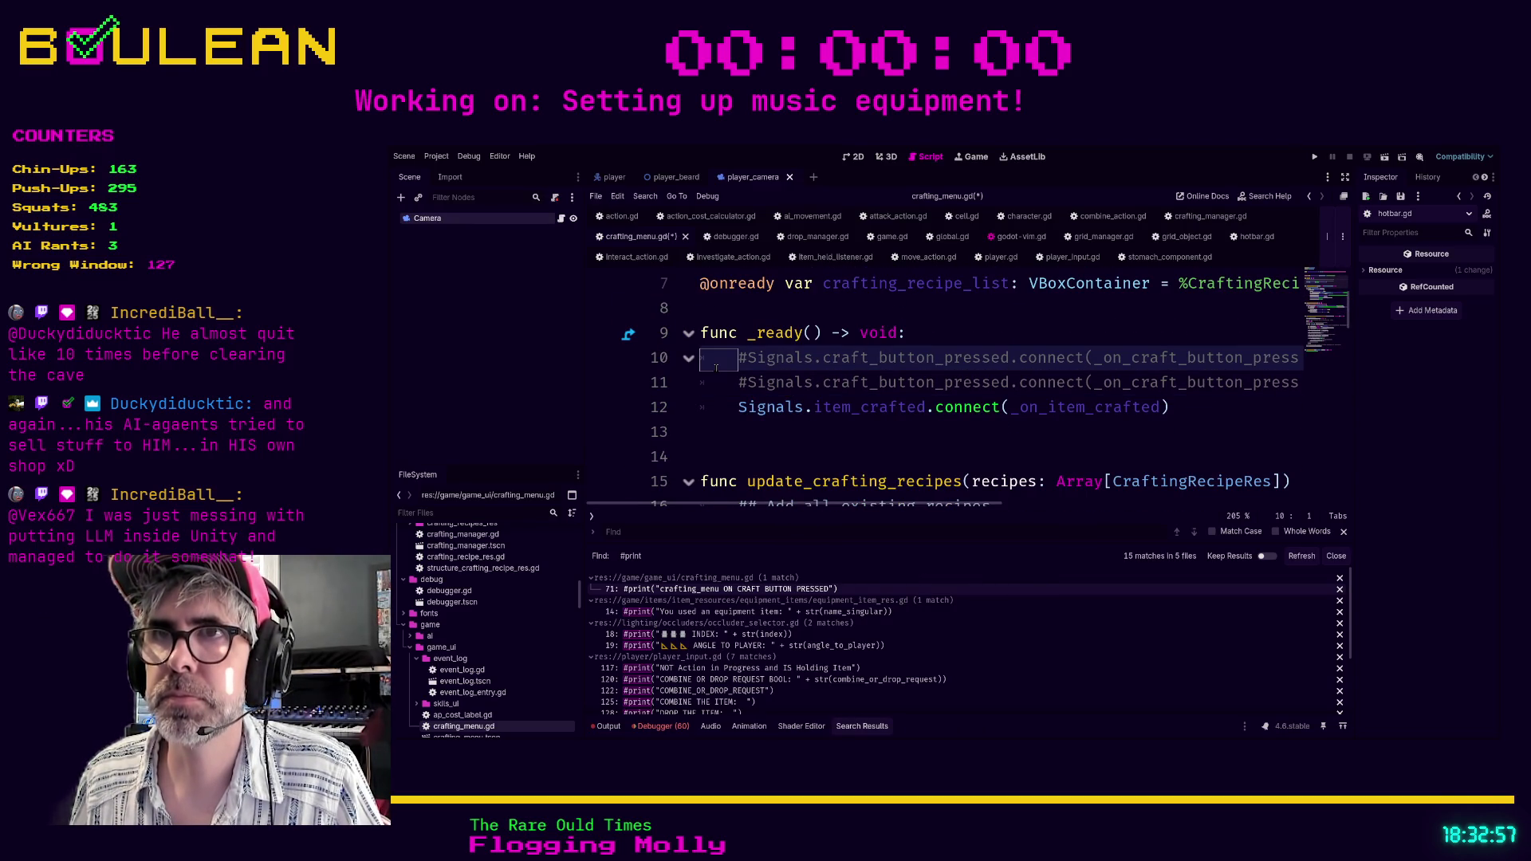
key("ctrl+shift+k")
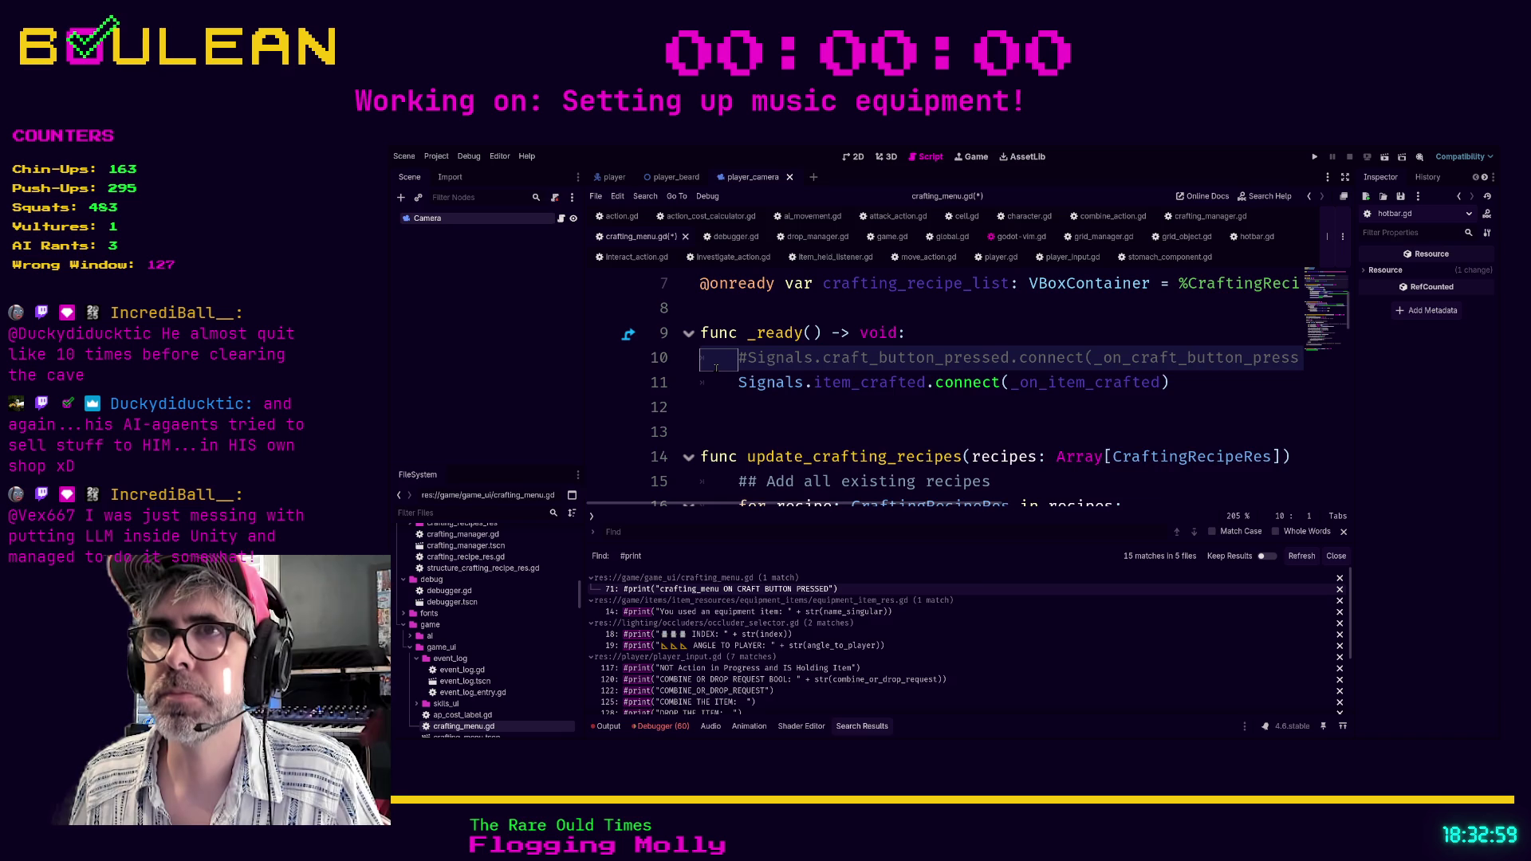
key("ctrl+shift+k")
key("Down")
key("Down")
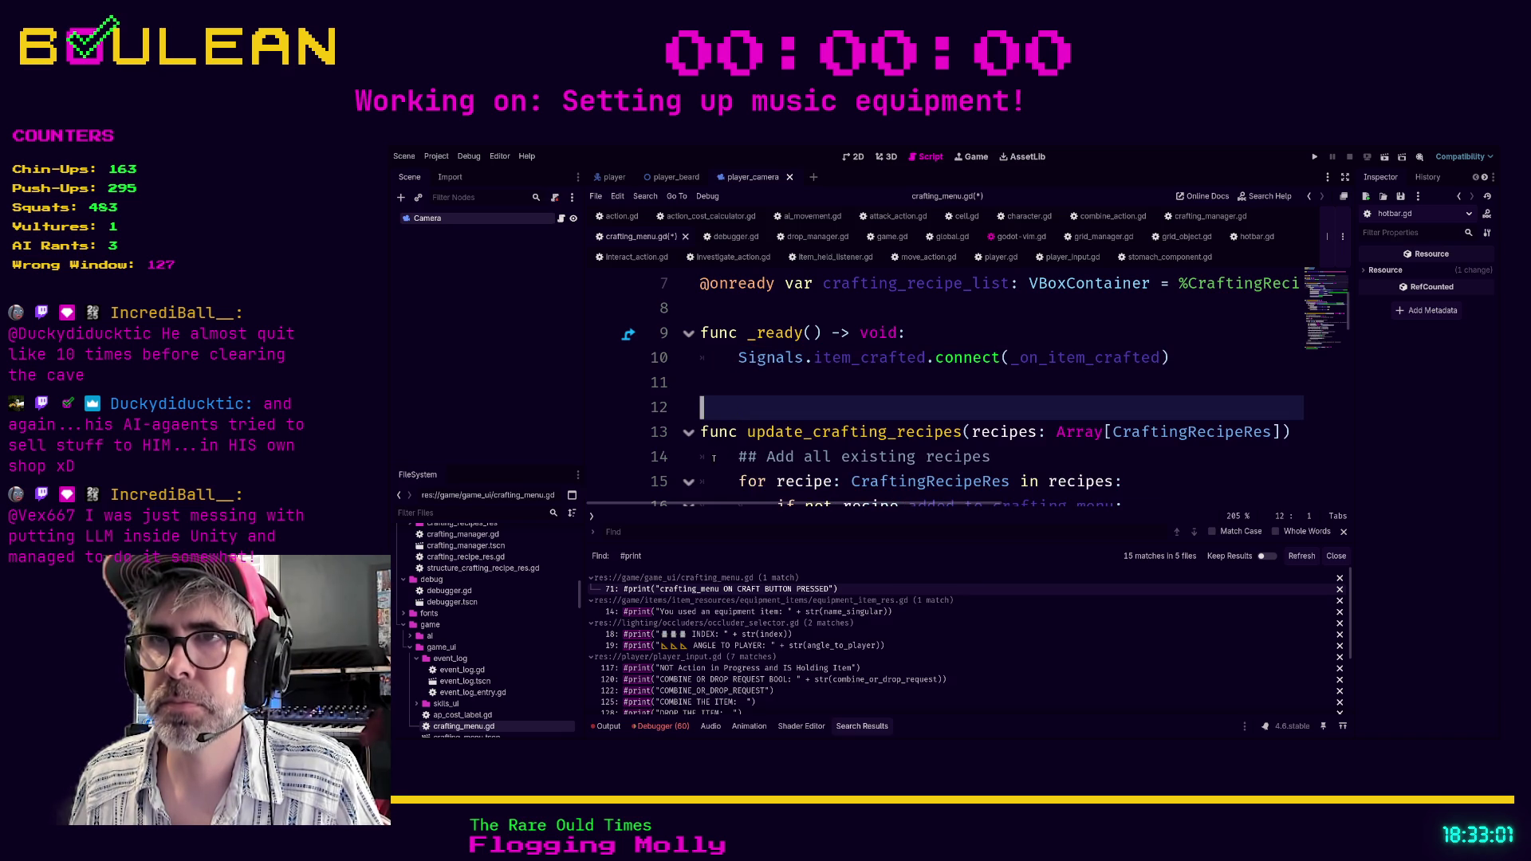
left_click(713, 458)
scroll(815, 433, "down", 1)
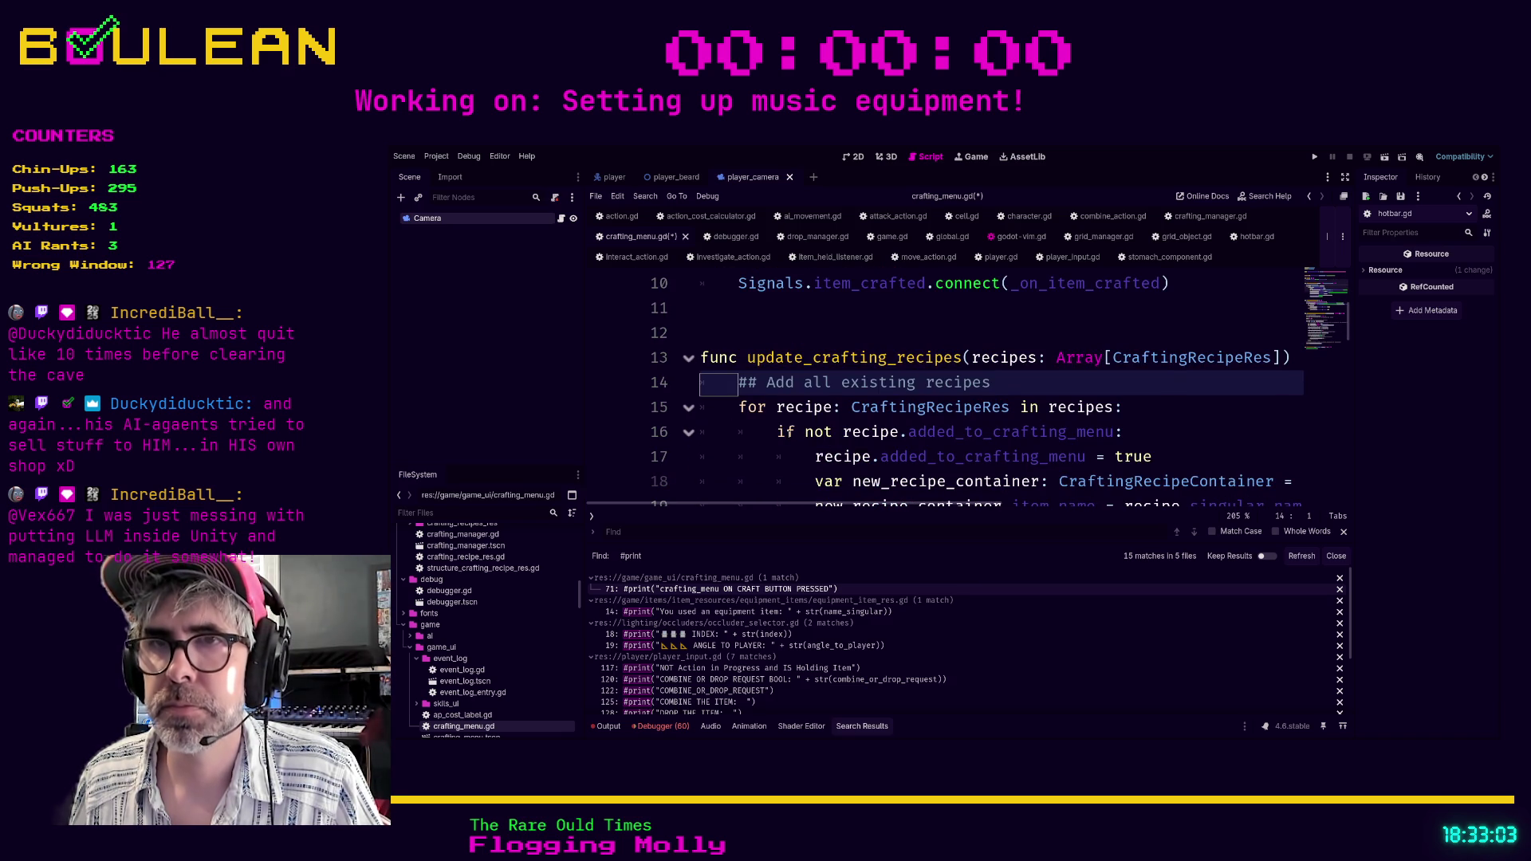
key("ctrl+s")
Remove equipment_item_res.gd's commented activate function and its print line, then save.
left_click(704, 612)
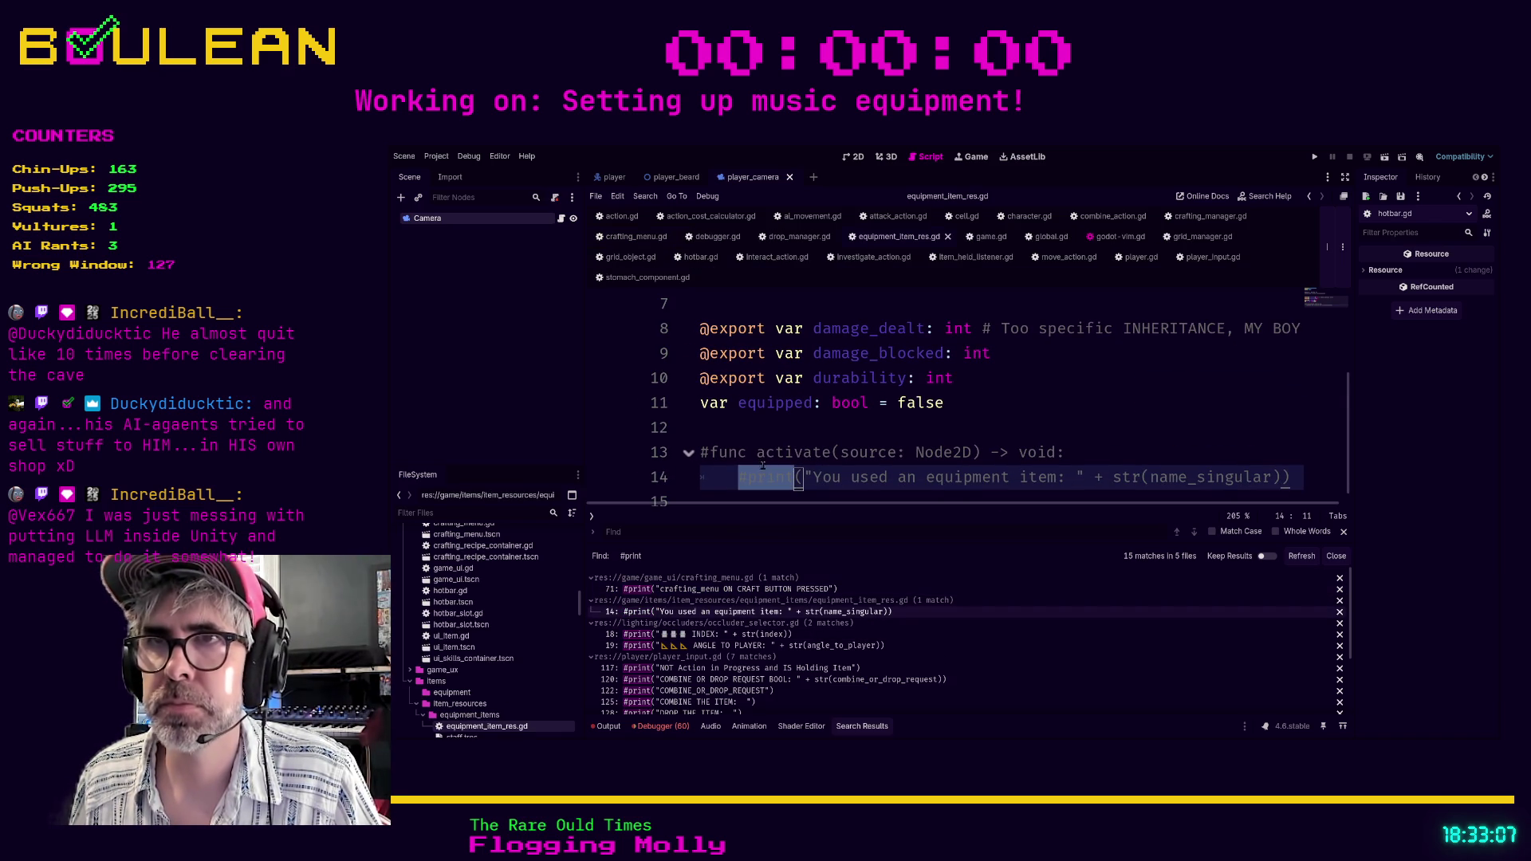
left_click(769, 453)
key("ctrl+shift+k")
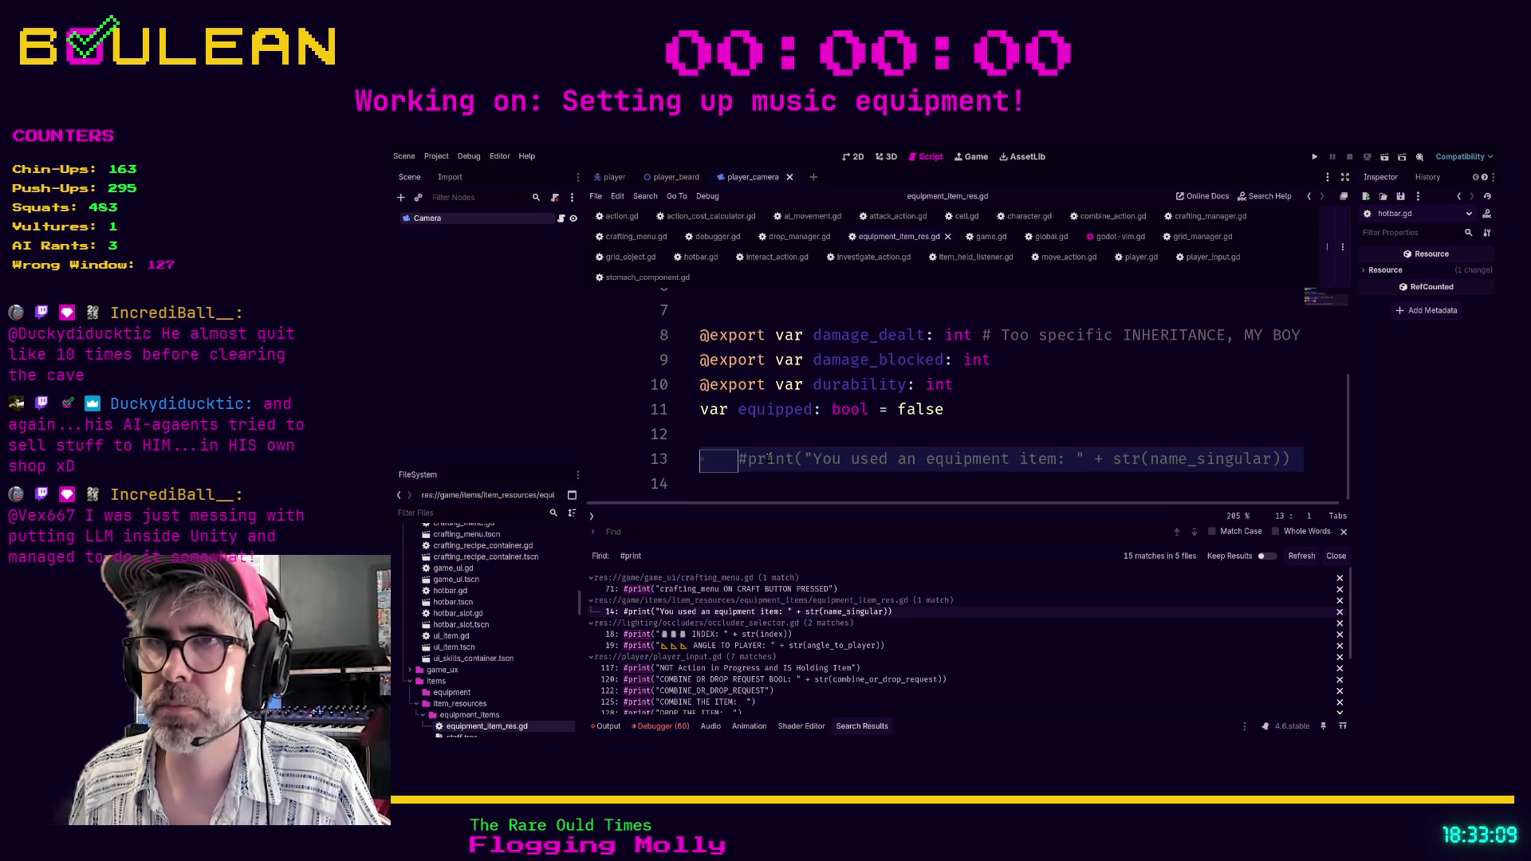
key("ctrl+shift+k")
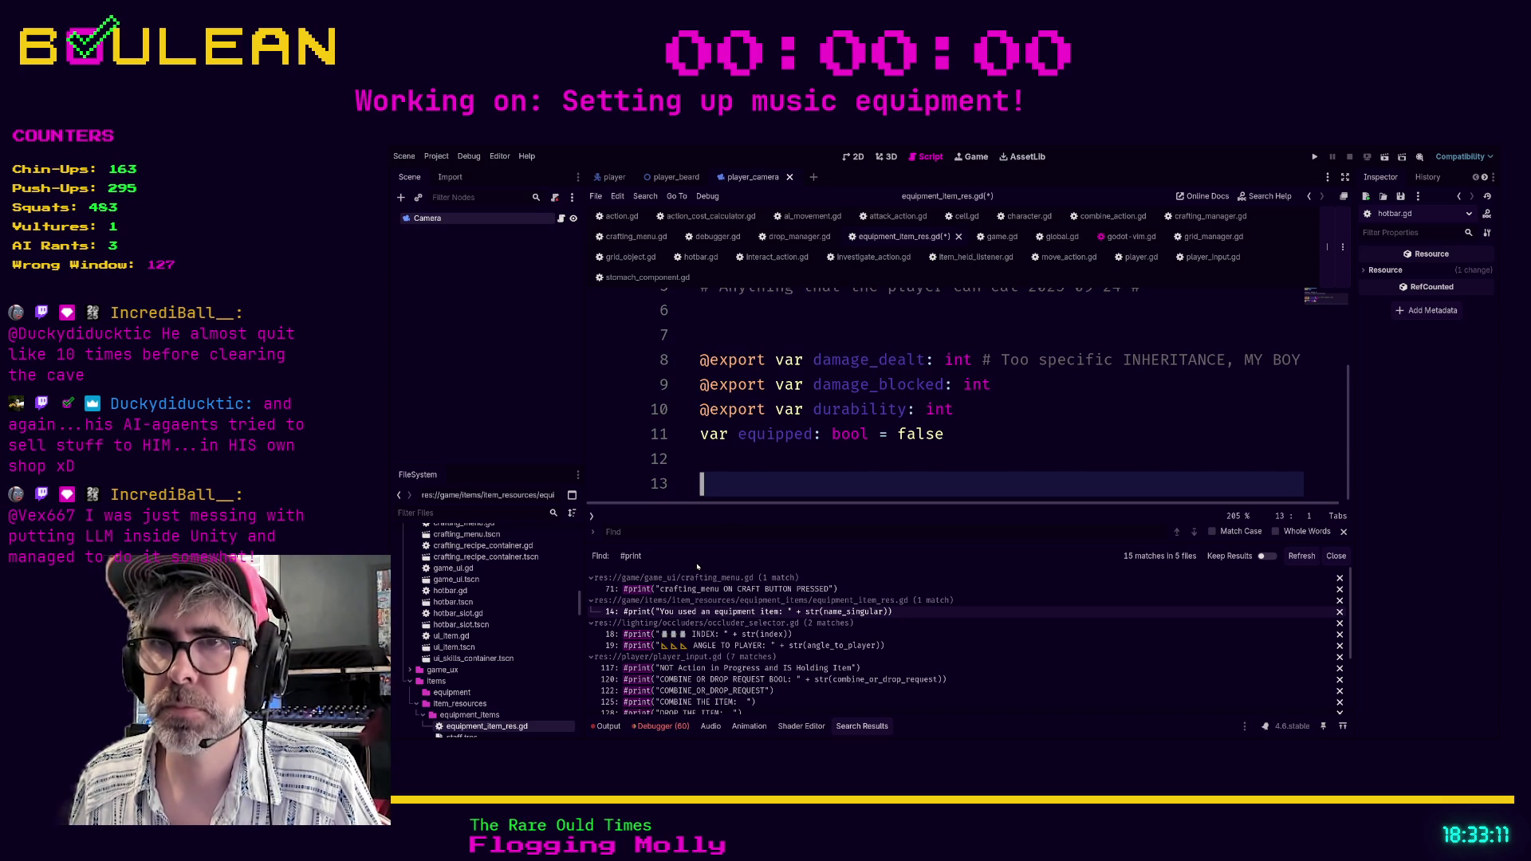
key("ctrl+s")
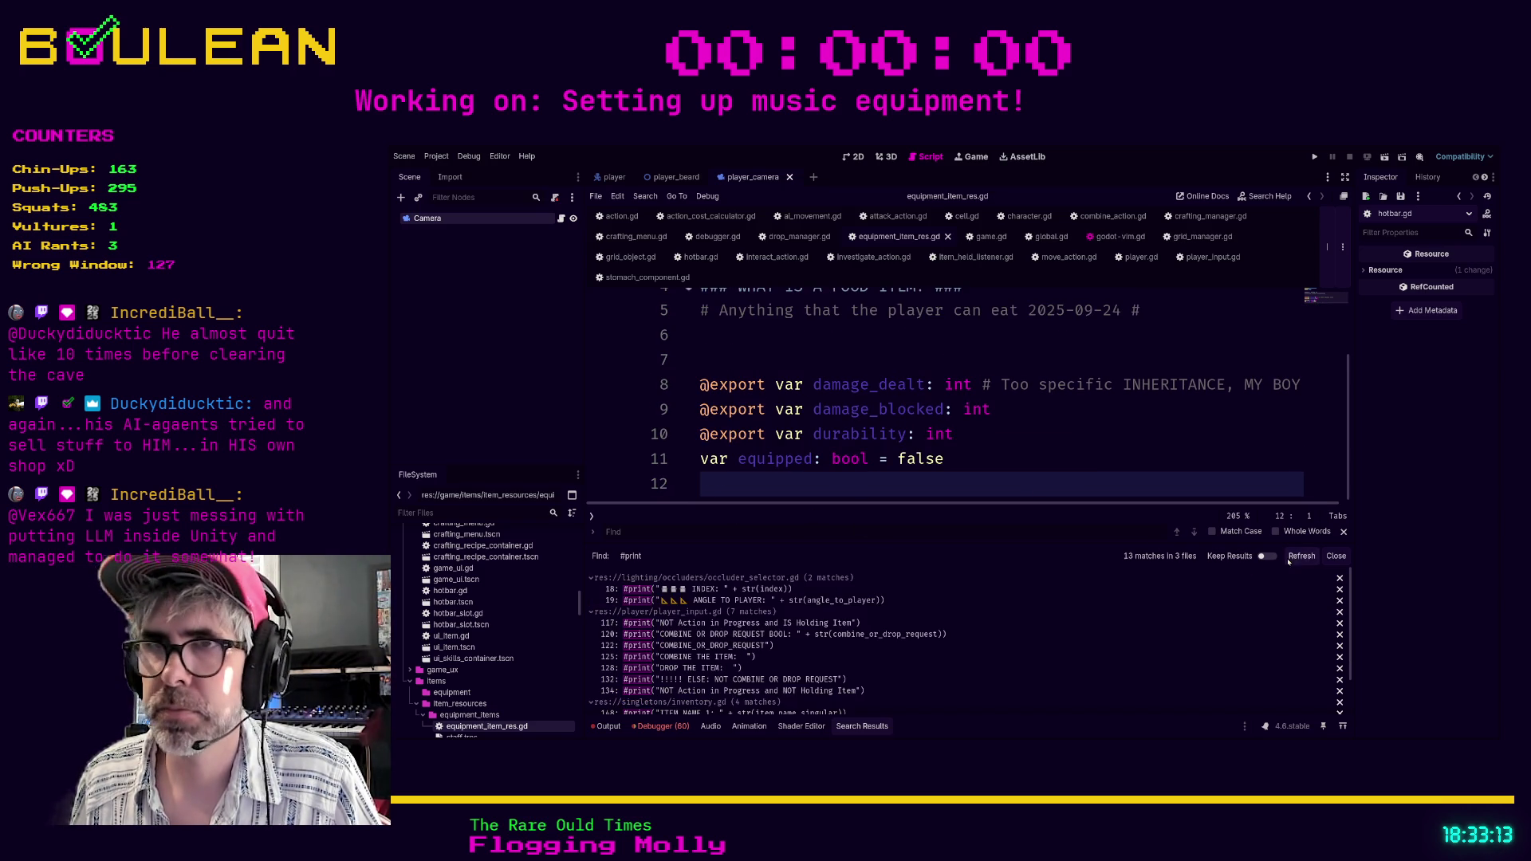
Delete the commented INDEX debug prints in occluder_selector.gd and refresh the print search results.
left_click(726, 589)
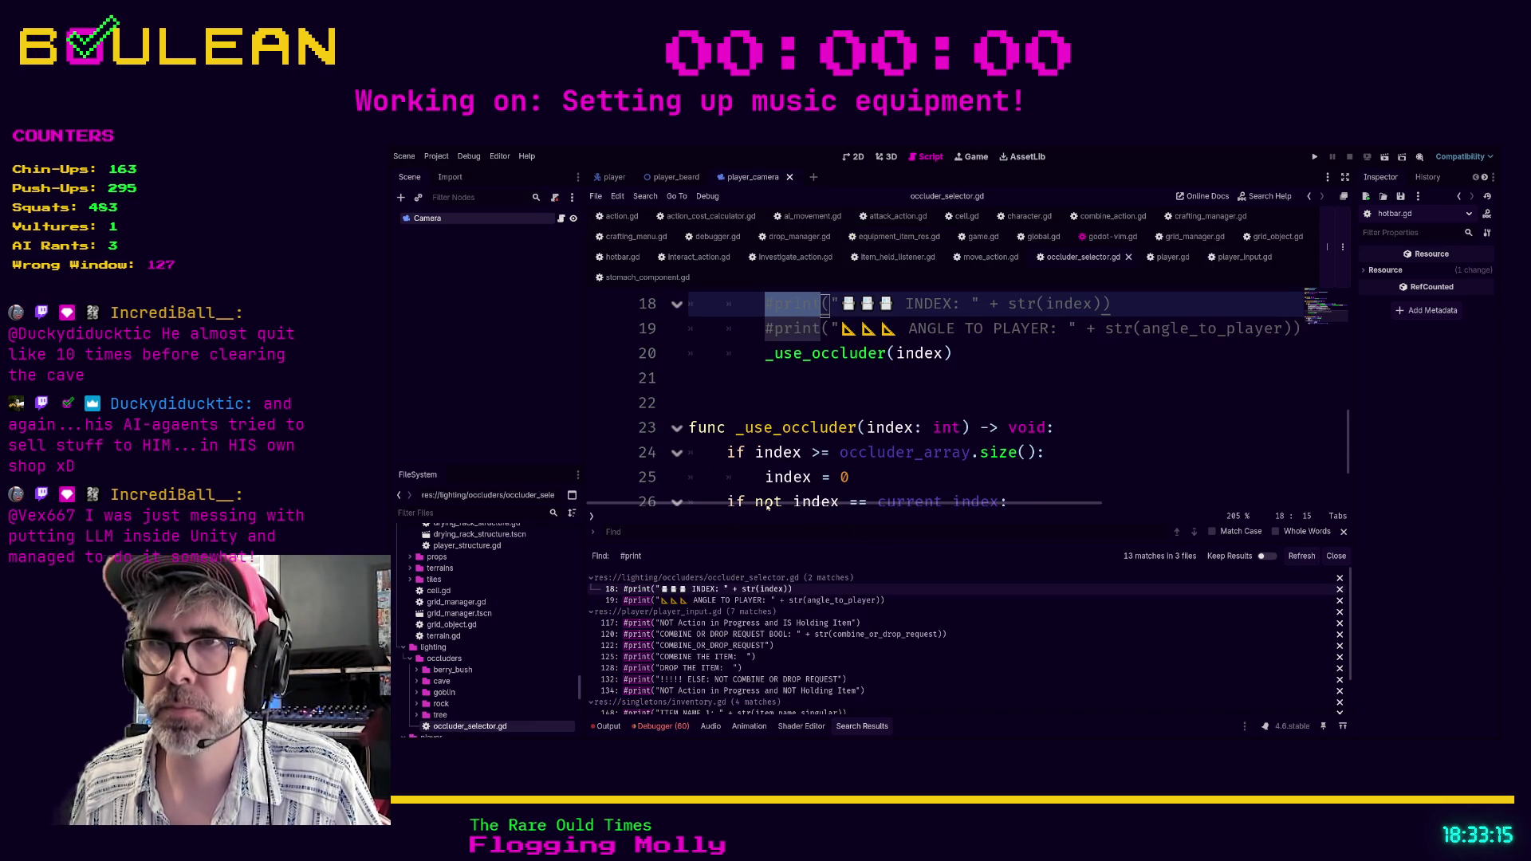
left_click(748, 454)
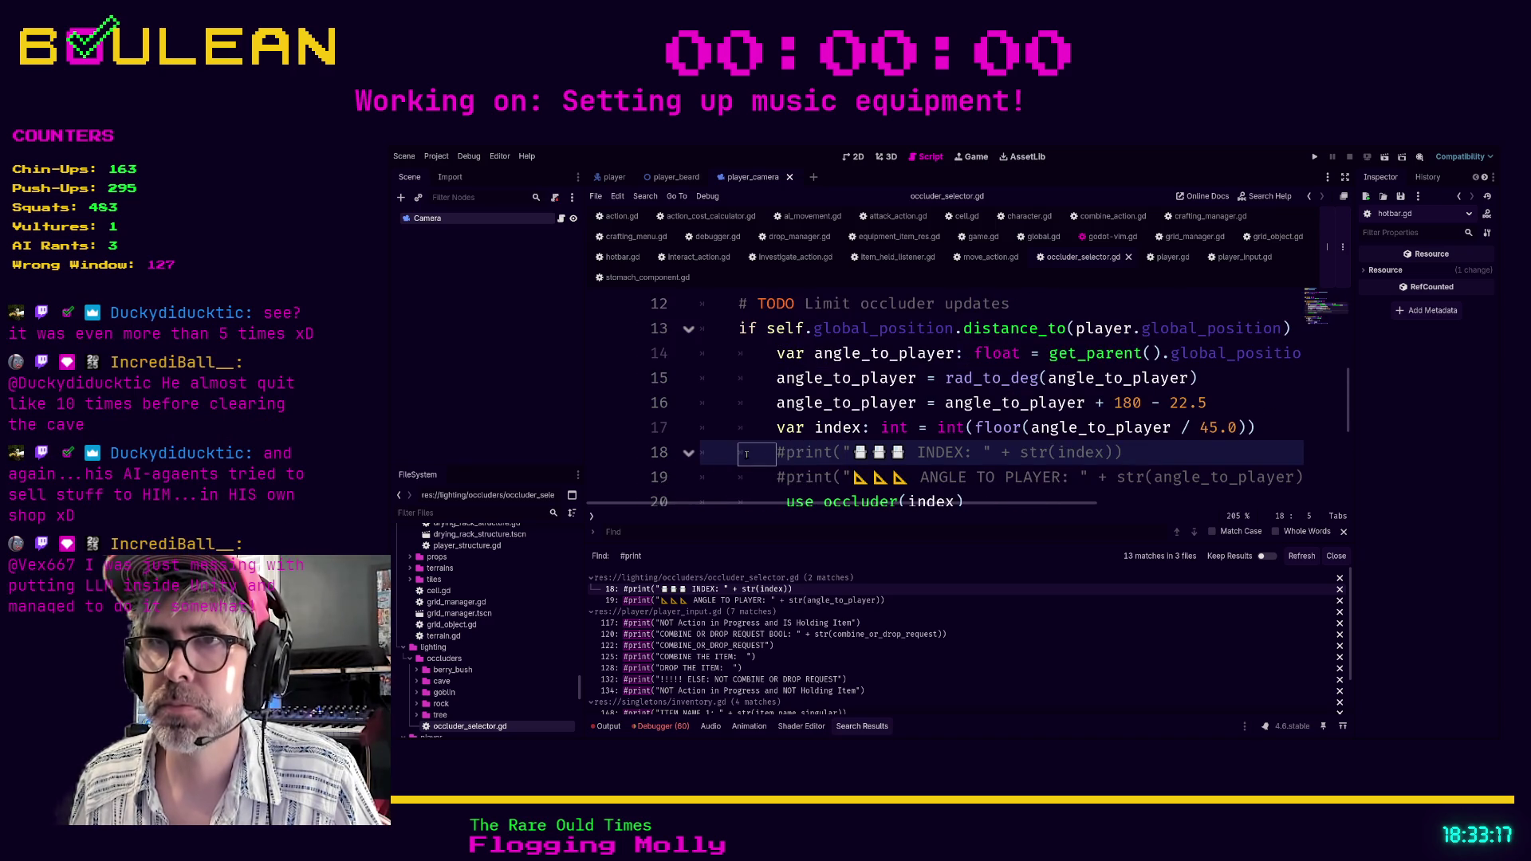
key("ctrl+shift+k")
key("ctrl+shift+k")
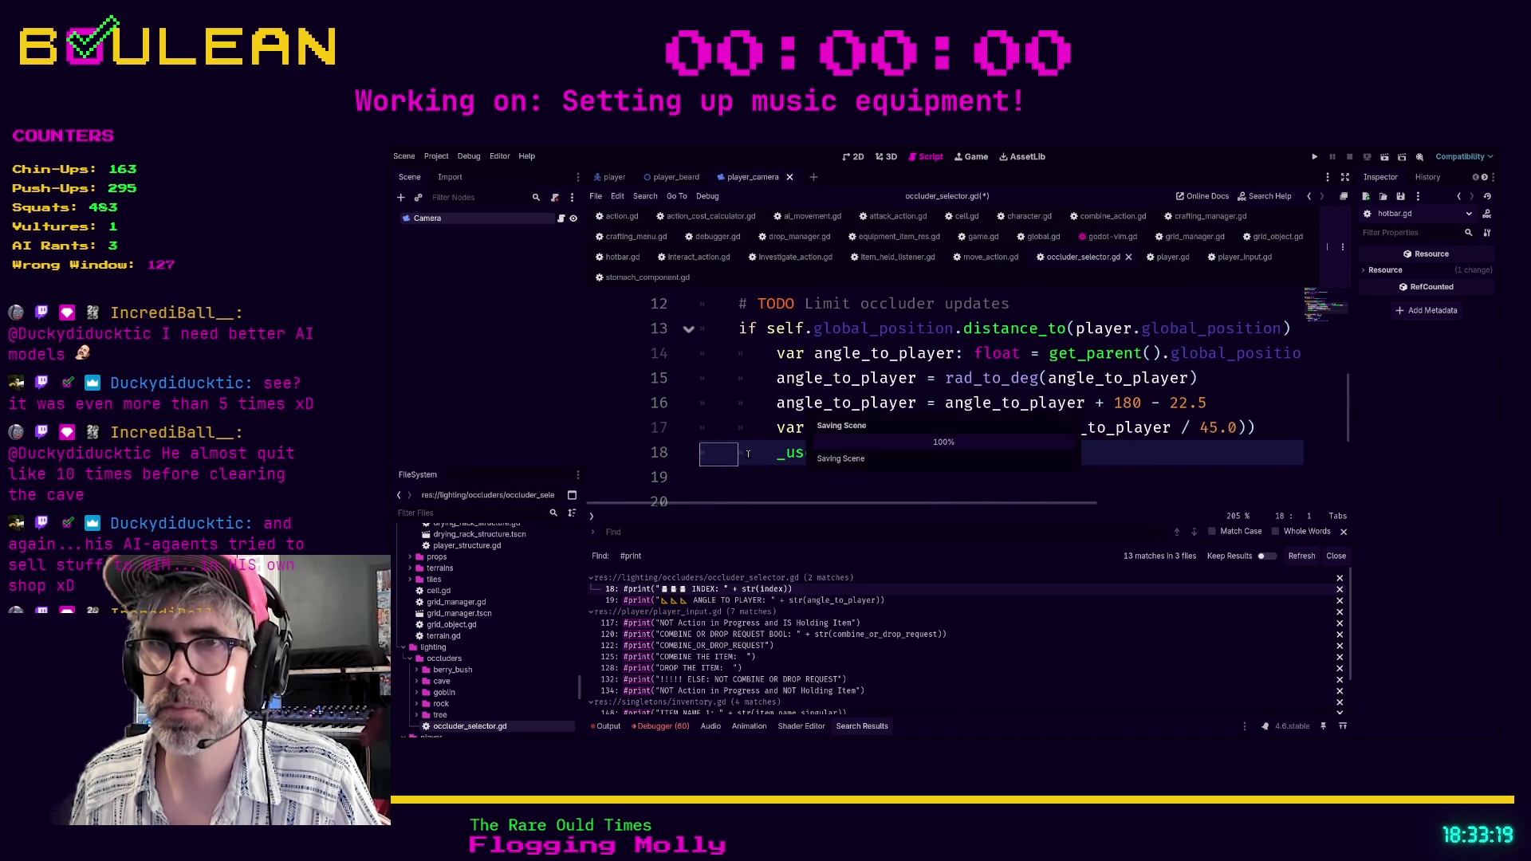
left_click(706, 600)
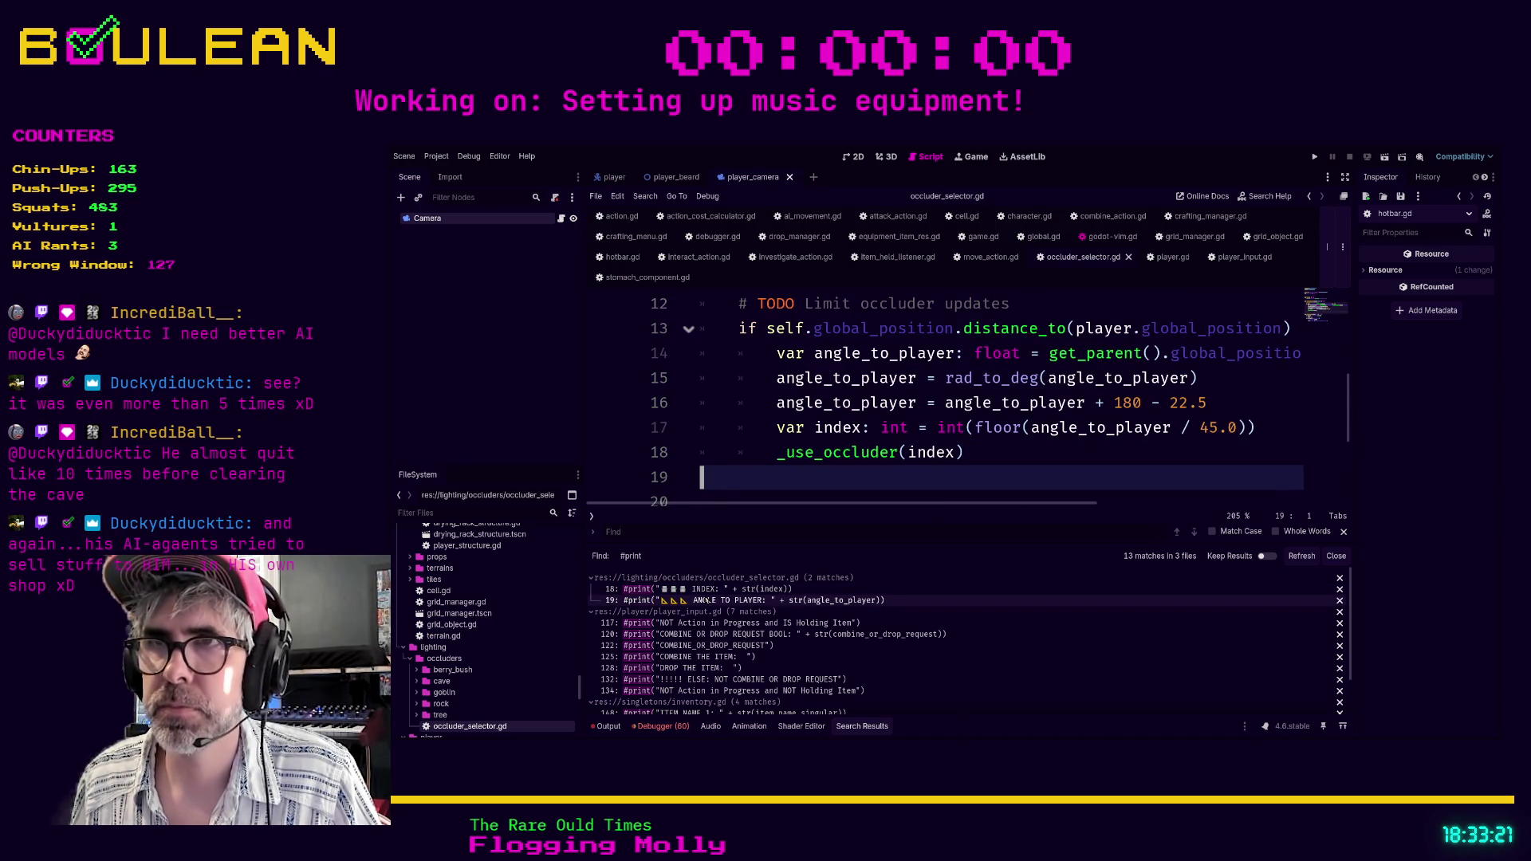
scroll(750, 423, "down", 2)
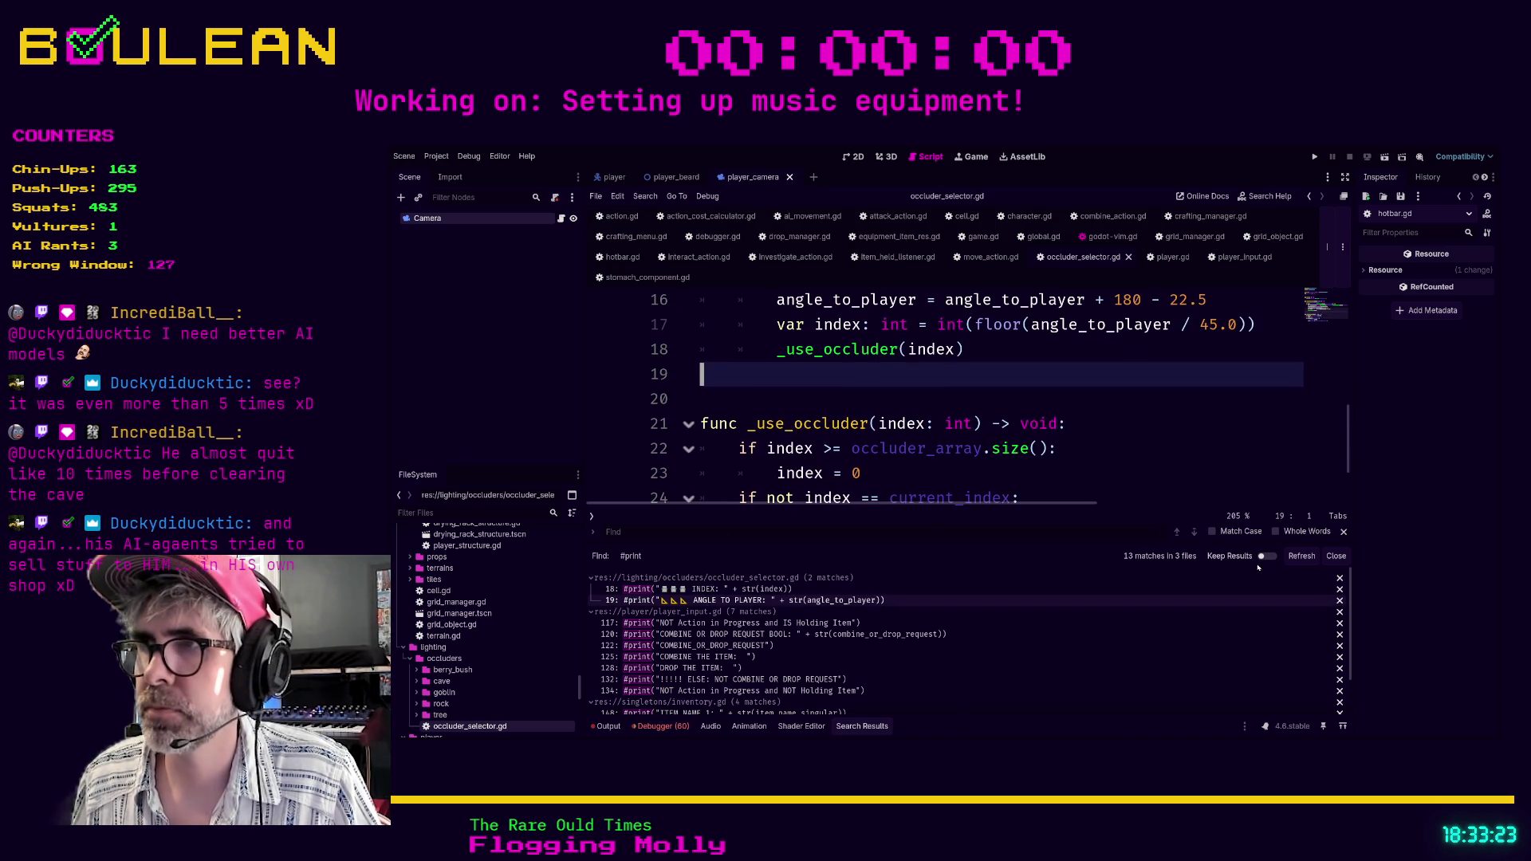
left_click(1301, 556)
Review player_input.gd's commented combine_or_drop_request print, then open inventory.gd's ITEM NAME 1 match.
left_click(693, 590)
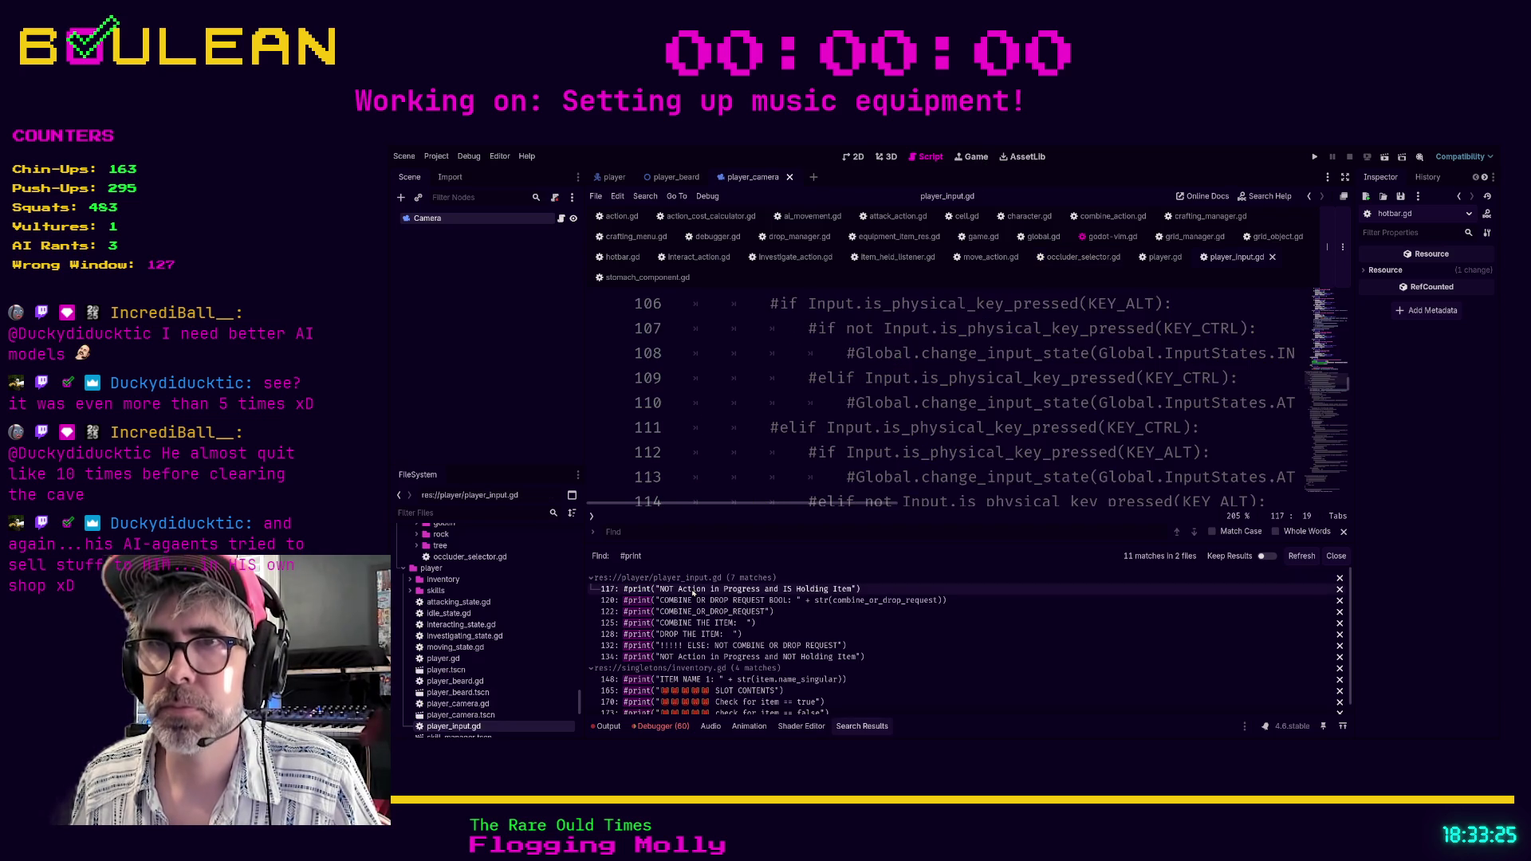
left_click(771, 397)
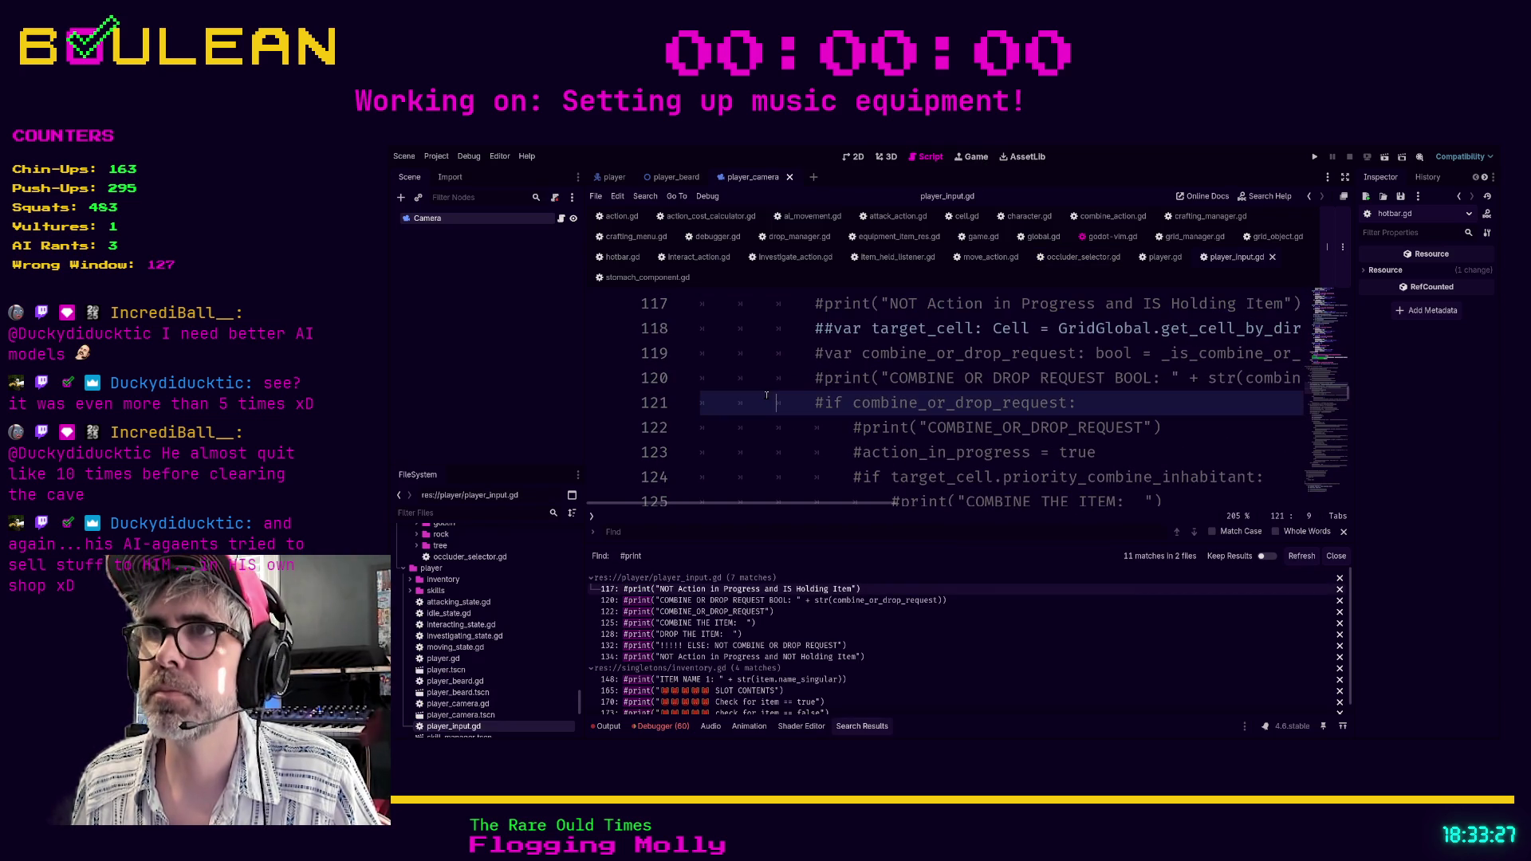
scroll(771, 394, "down", 3, "ctrl")
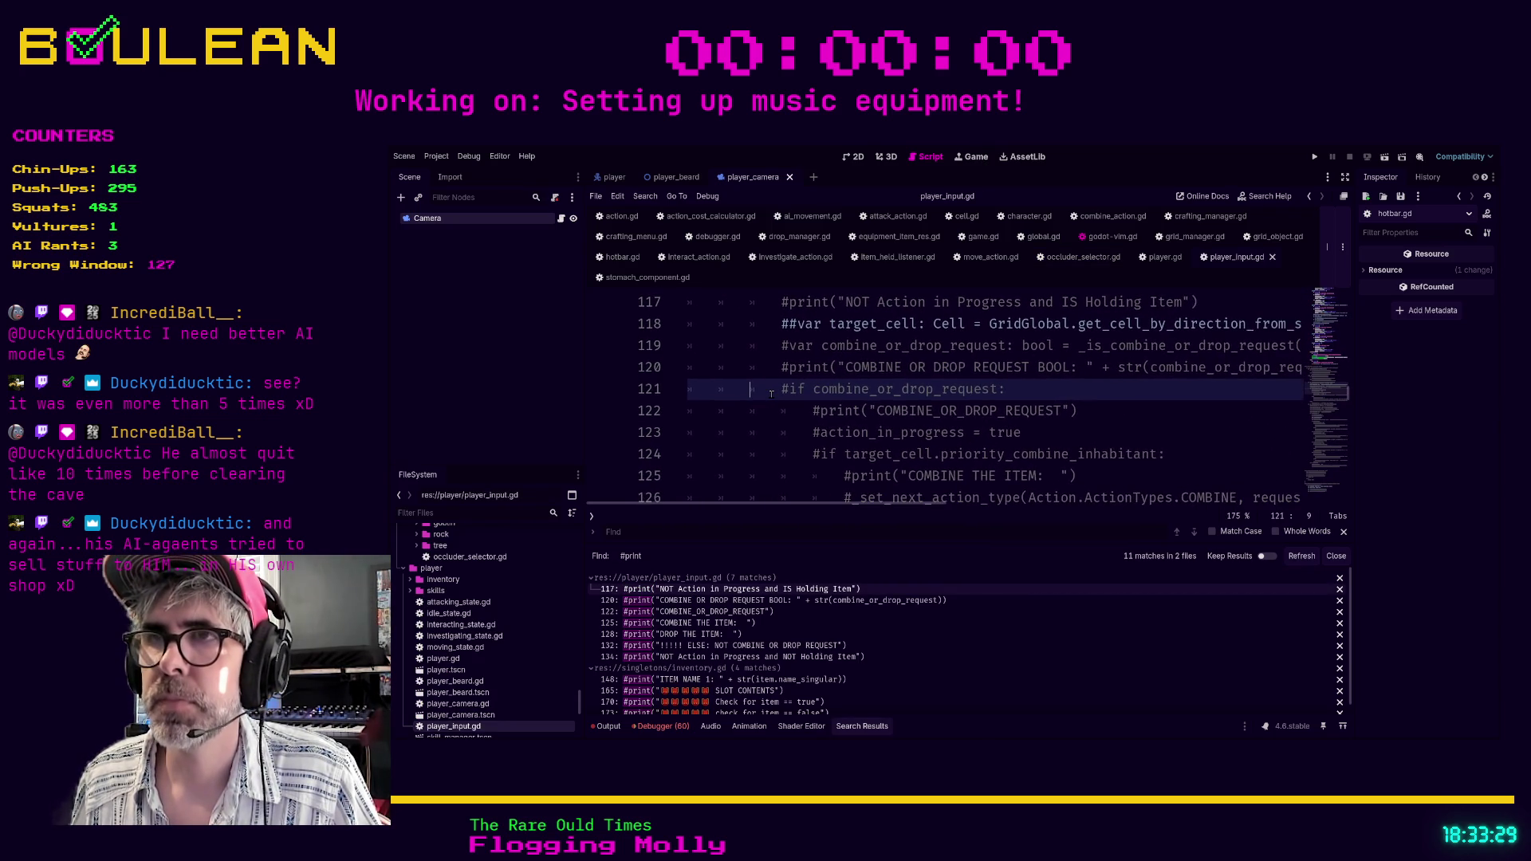
scroll(860, 338, "up", 3)
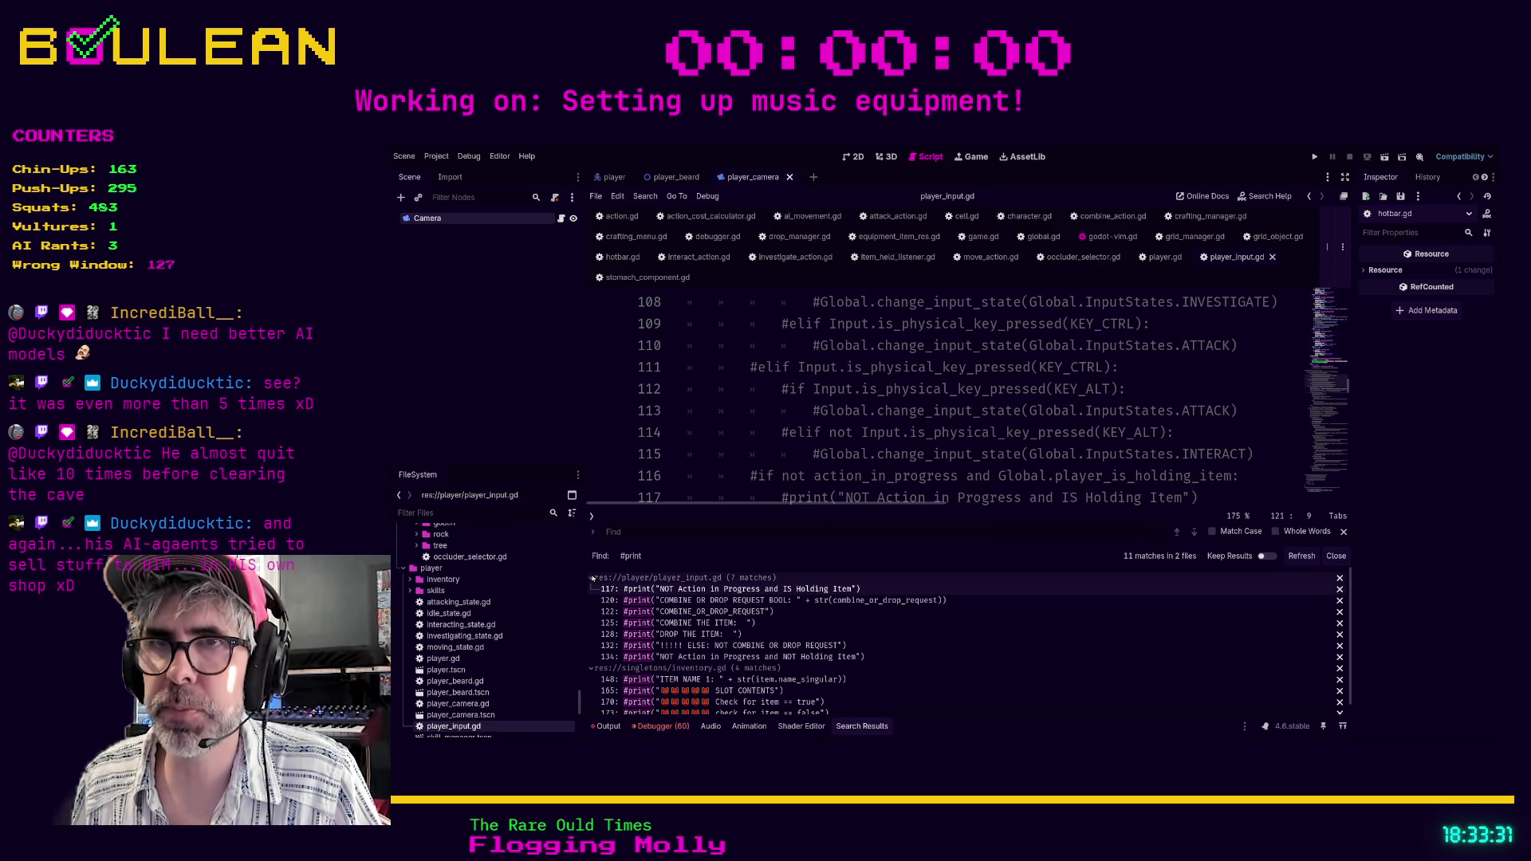
left_click(593, 577)
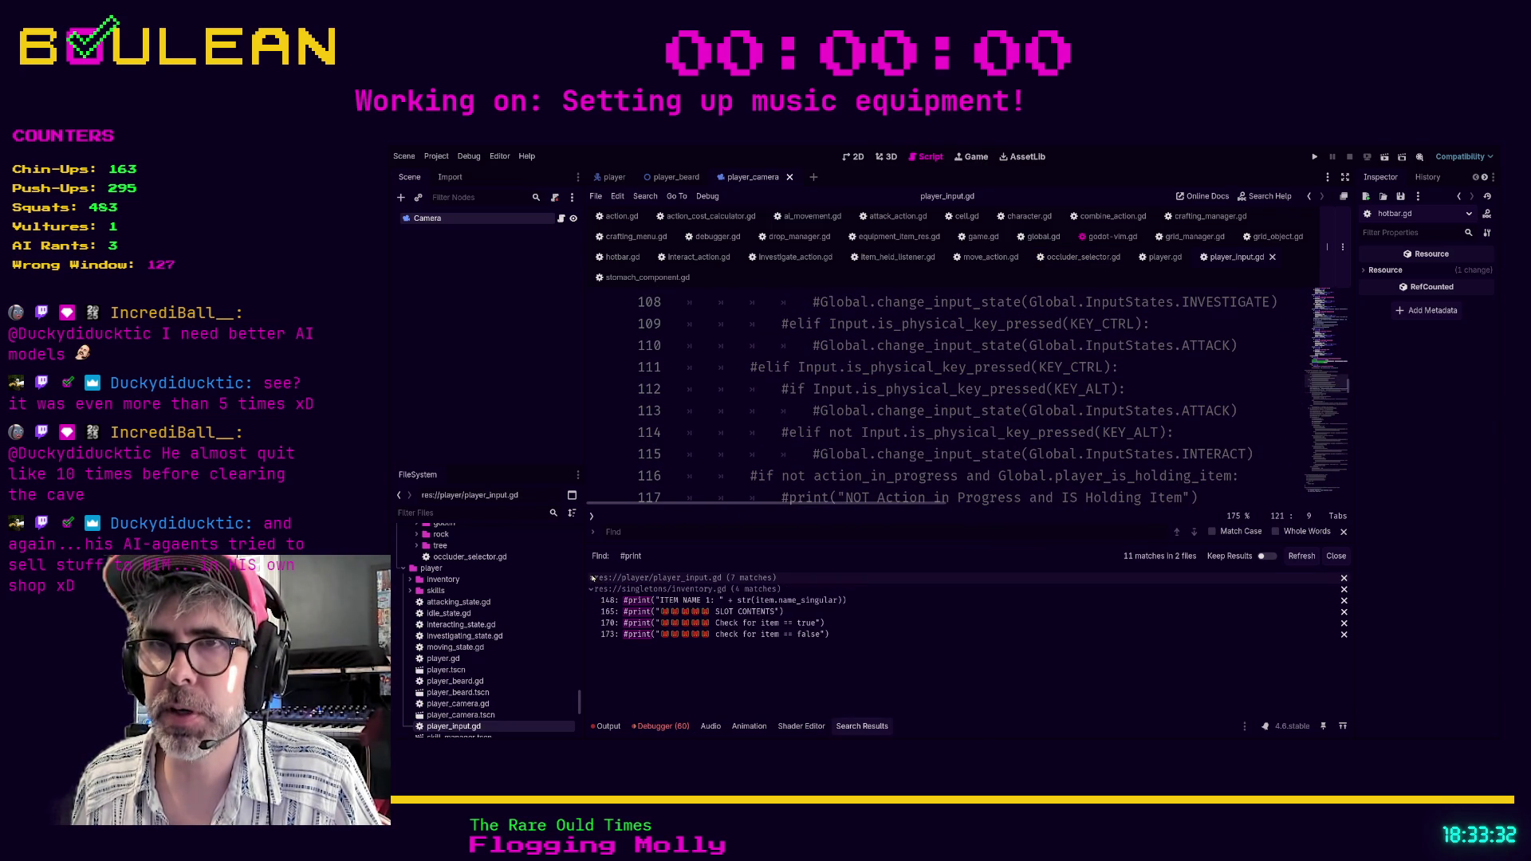
left_click(646, 600)
Delete inventory.gd's commented ITEM NAME 1 print line.
scroll(765, 364, "up", 1)
left_click(736, 358)
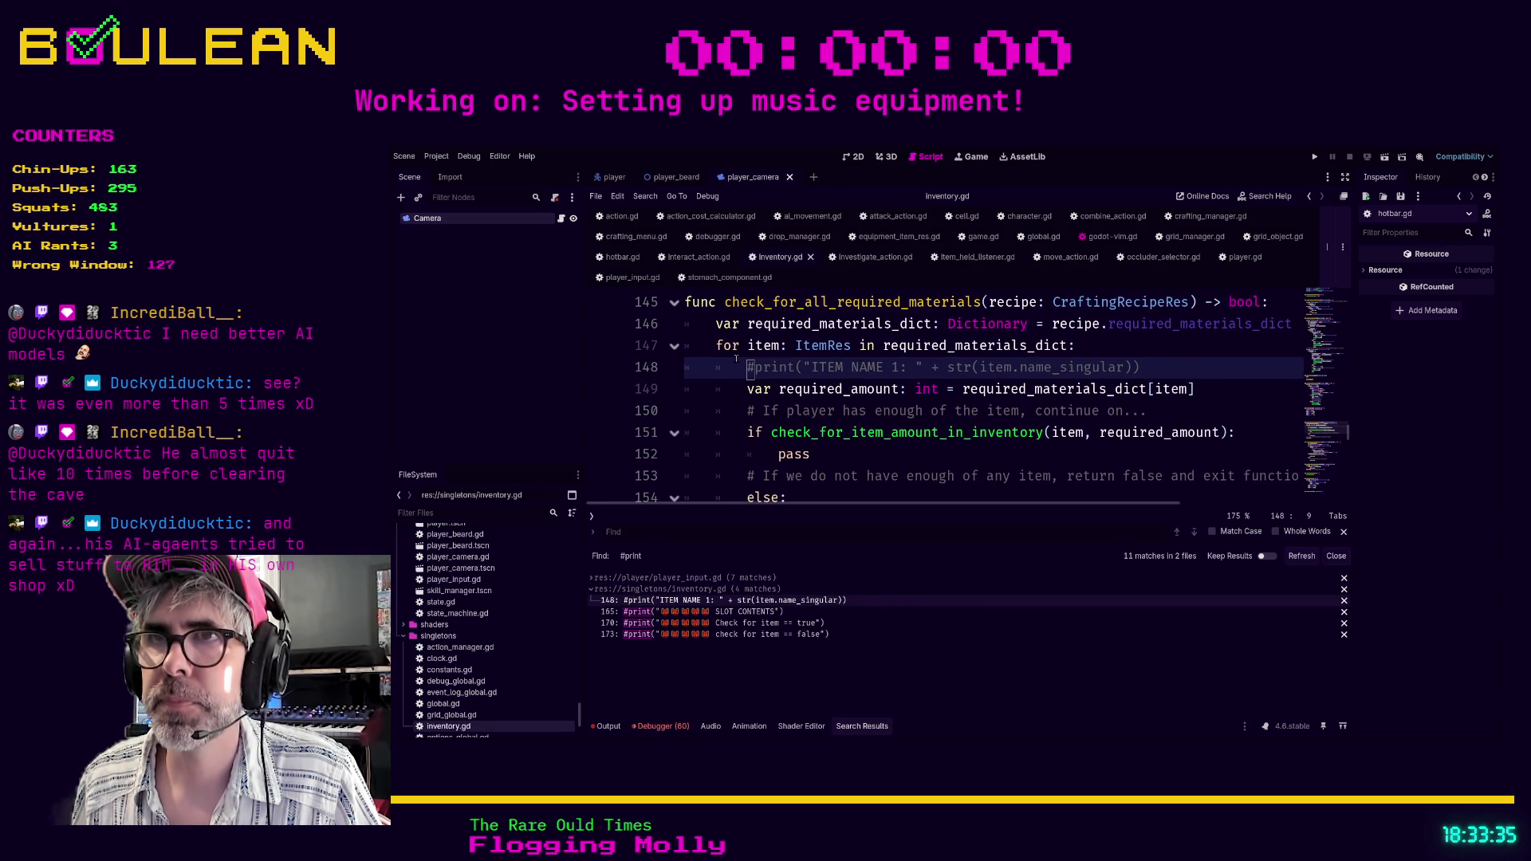
key("ctrl+shift+k")
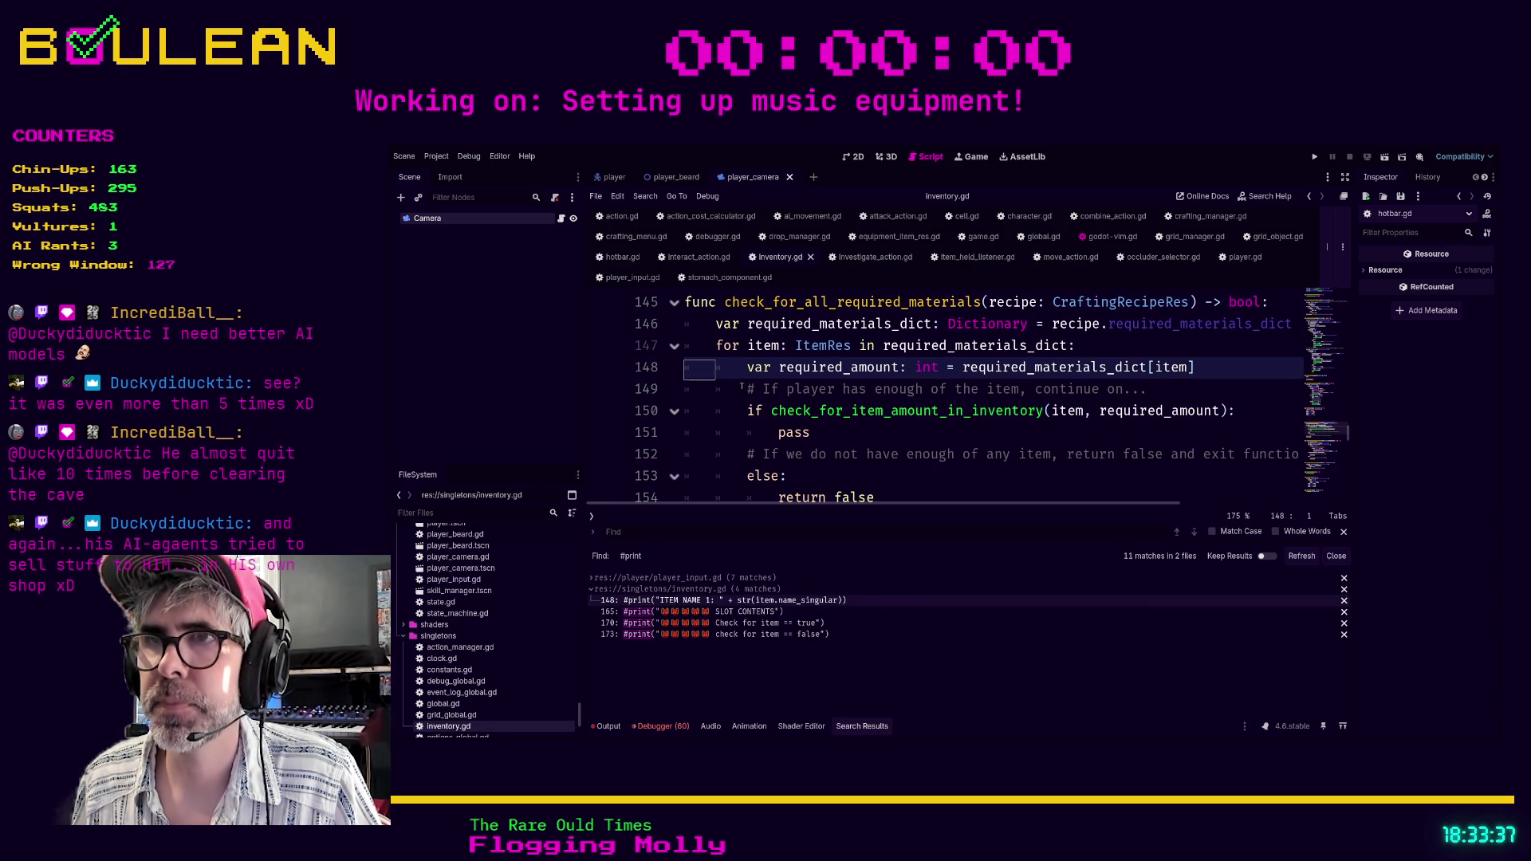
Nest the ITEM print after amount_available under a new 'if debug_mode:' line.
scroll(724, 416, "down", 1)
scroll(724, 418, "down", 2)
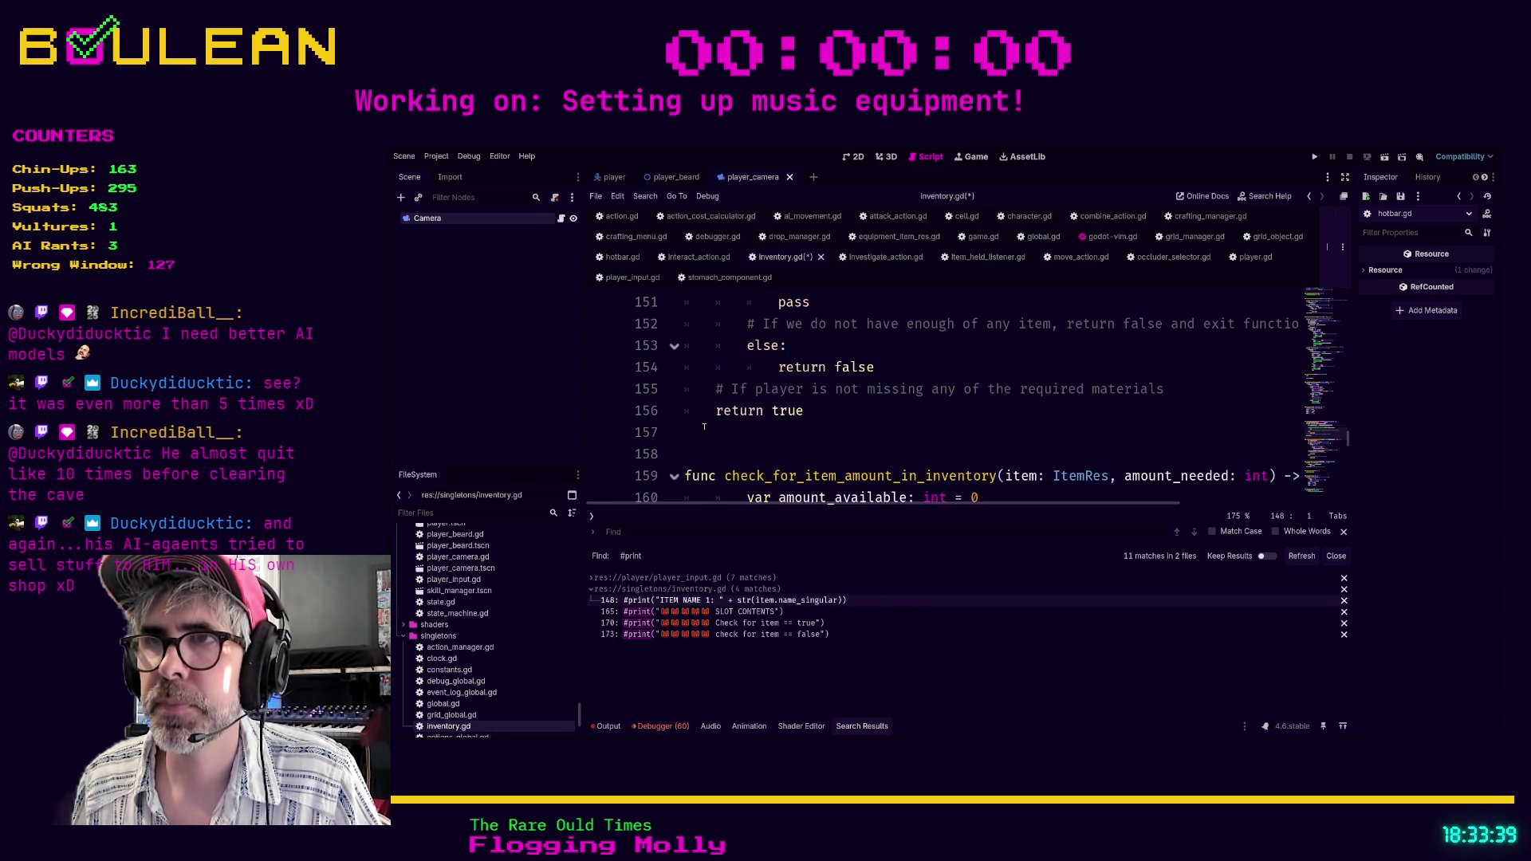
left_click(1005, 456)
left_click(1006, 434)
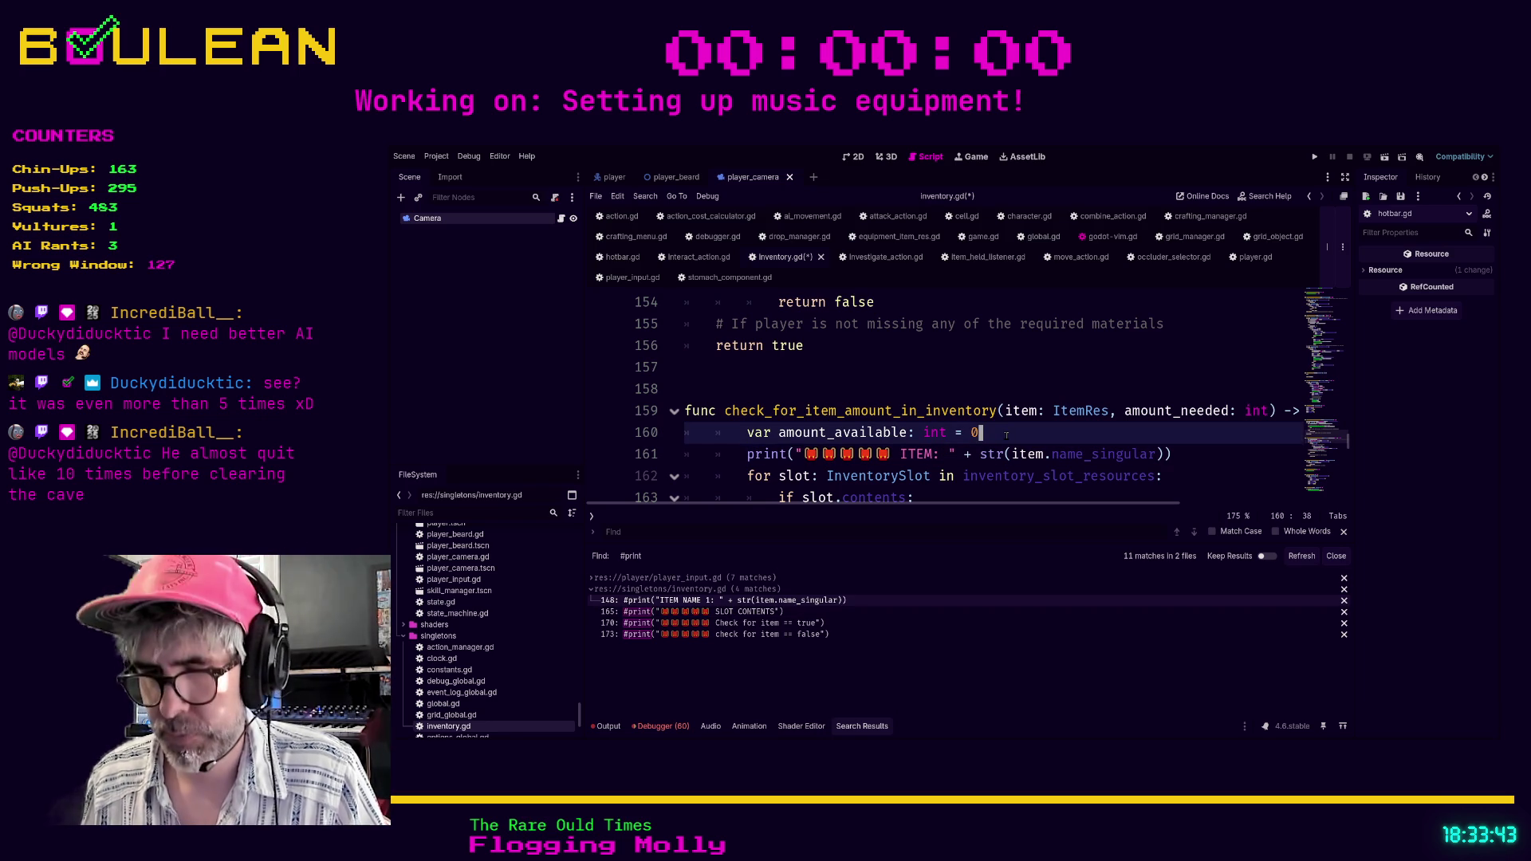
key("Return")
type("if debug")
key("BackSpace")
key("BackSpace")
key("BackSpace")
type("ebug_mode:")
key("Down")
key("Home")
key("Tab")
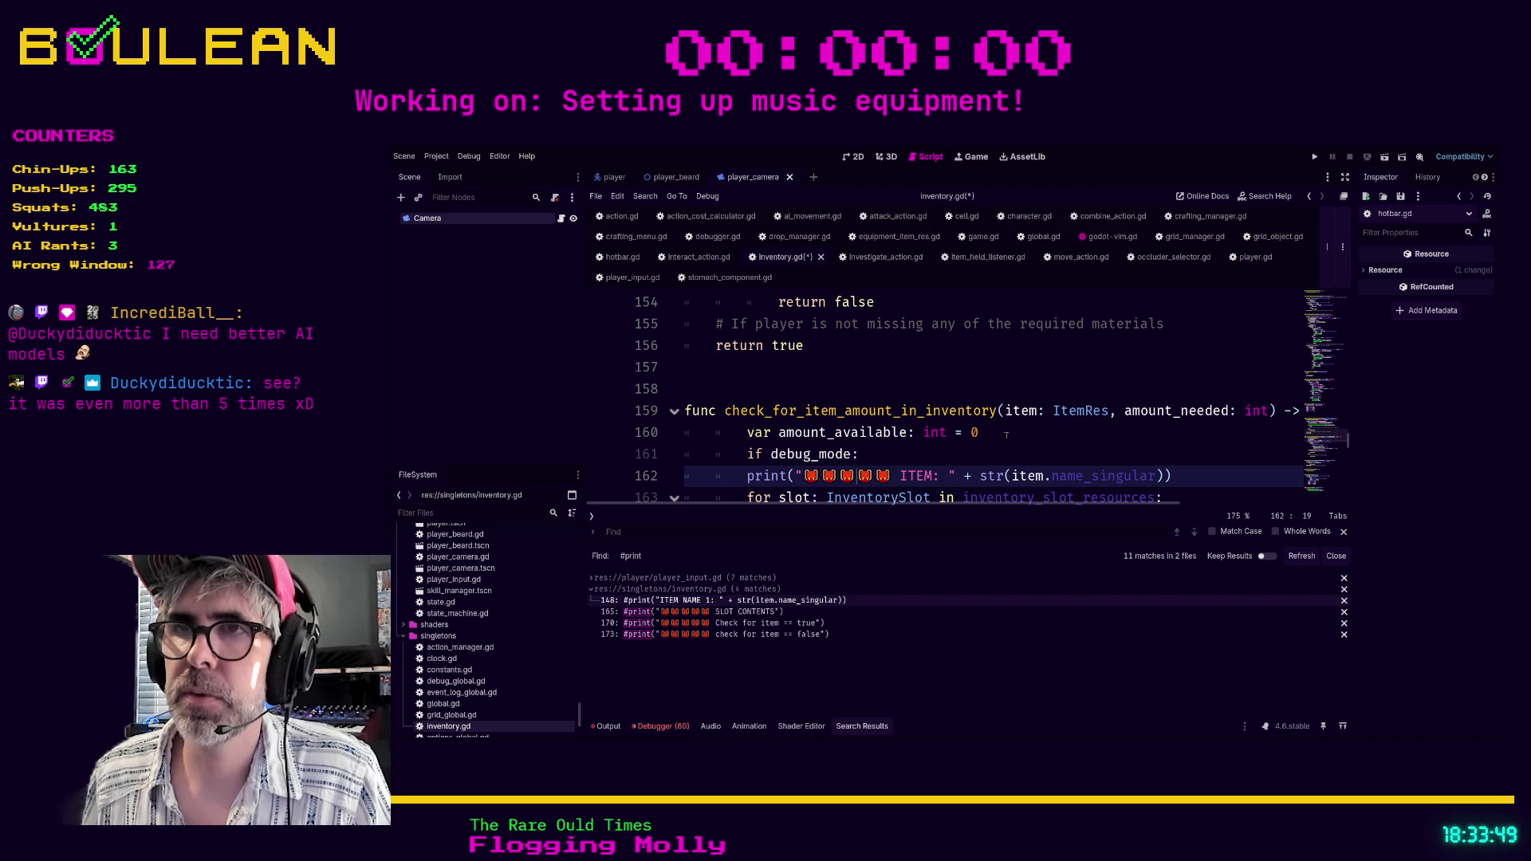
Delete the INVENTORY SLOTS and OTHER SCRIPTS section comments from inventory.gd.
scroll(1008, 434, "up", 15)
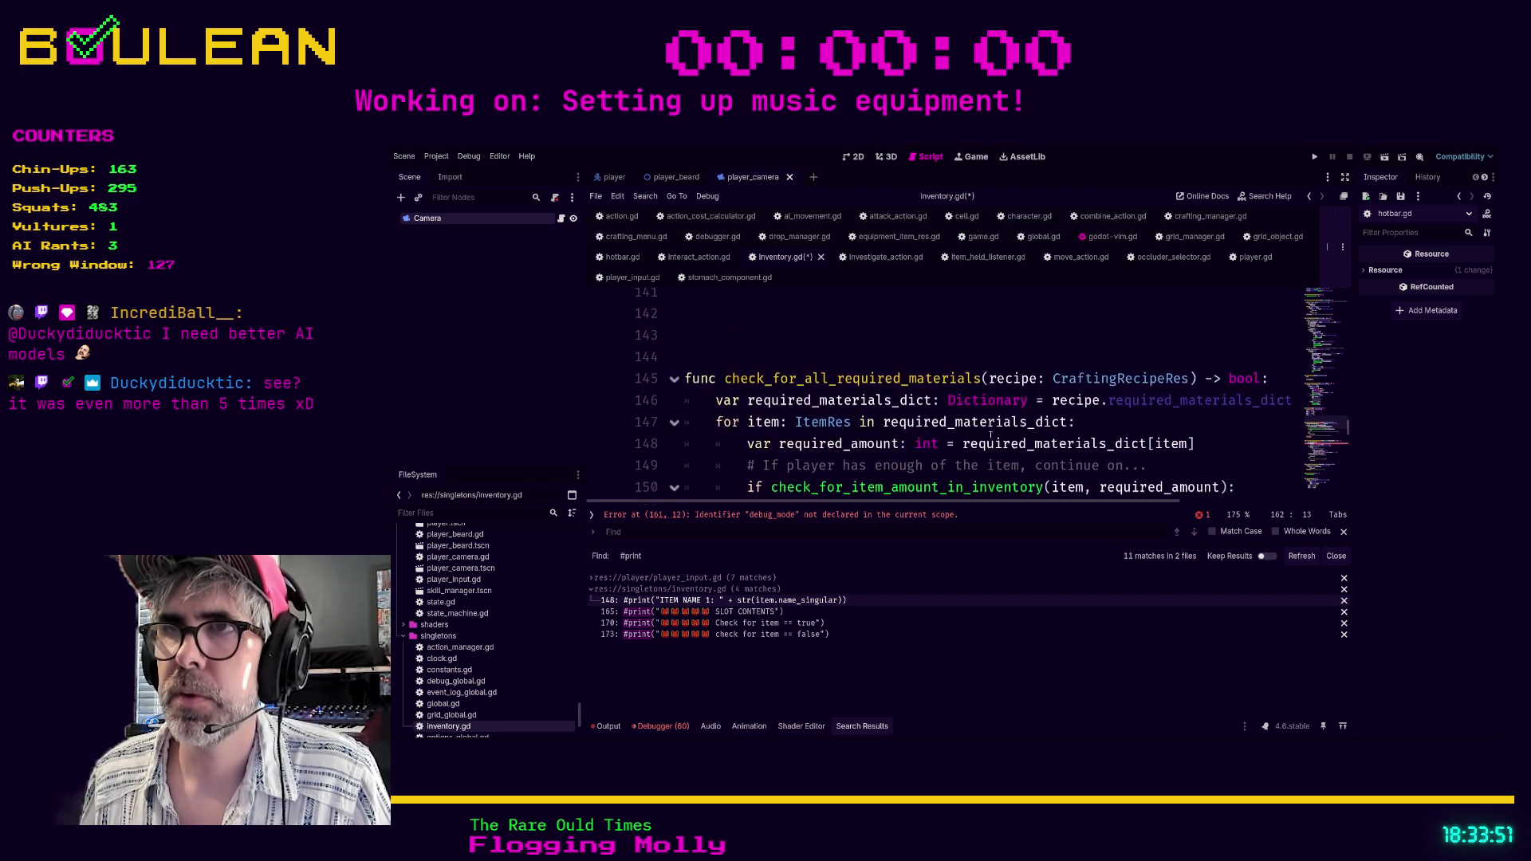
scroll(993, 439, "up", 18)
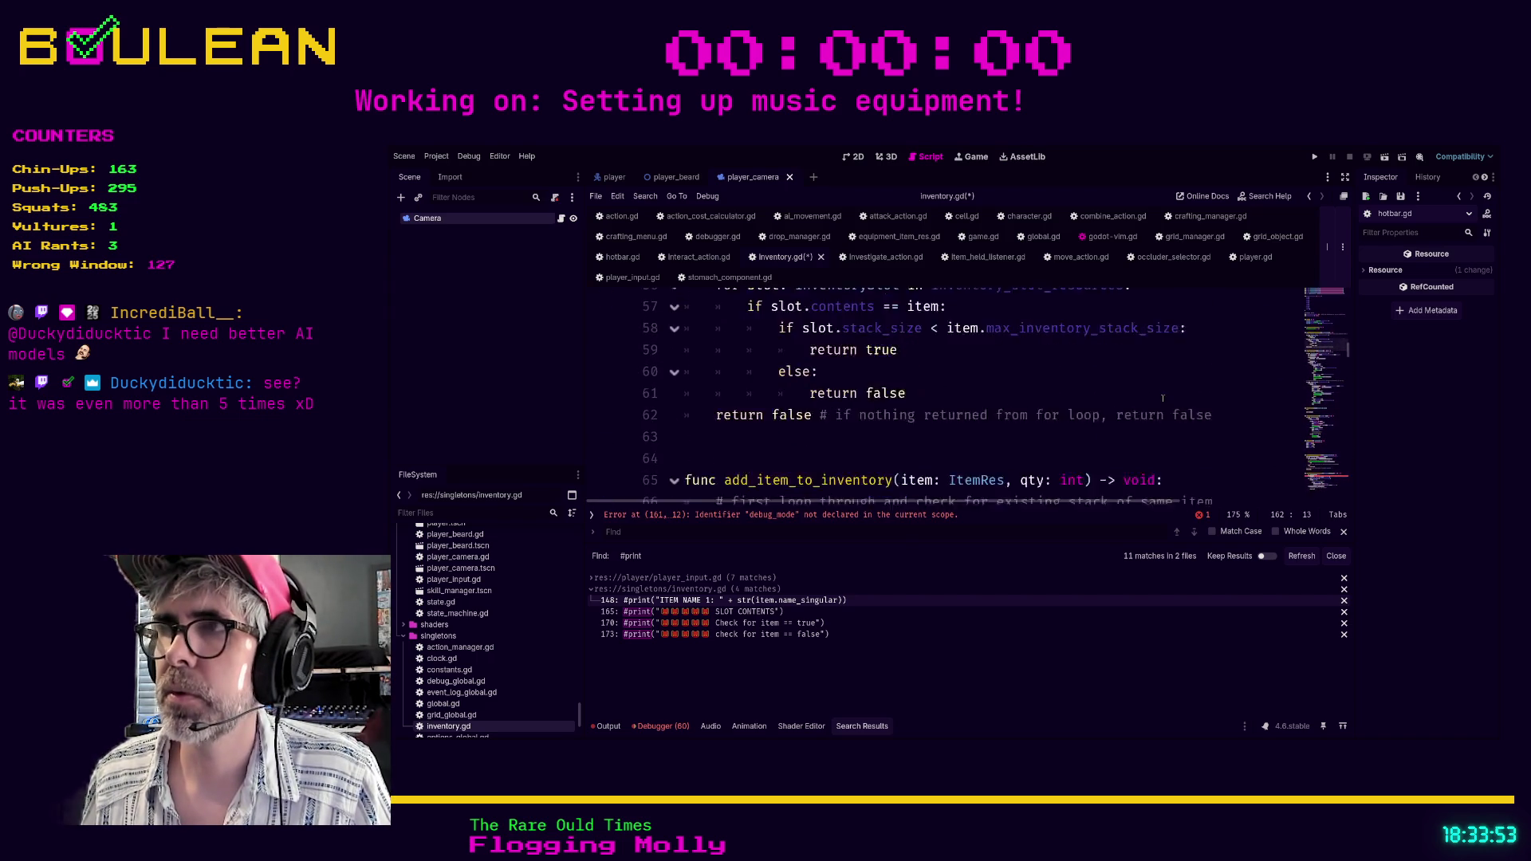
scroll(1163, 398, "up", 6)
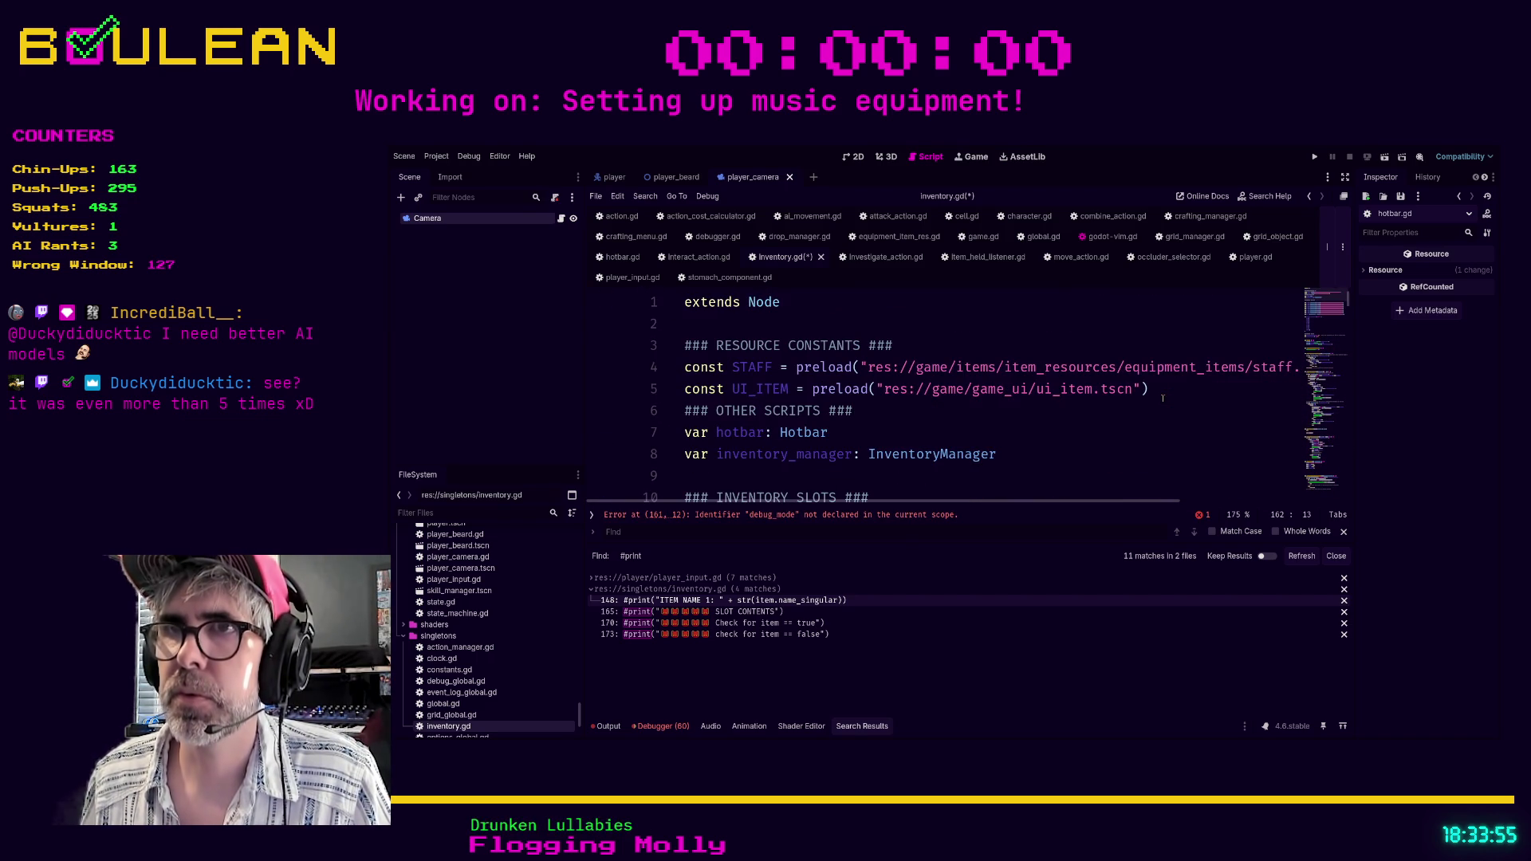
scroll(1162, 398, "down", 2)
left_click(907, 375)
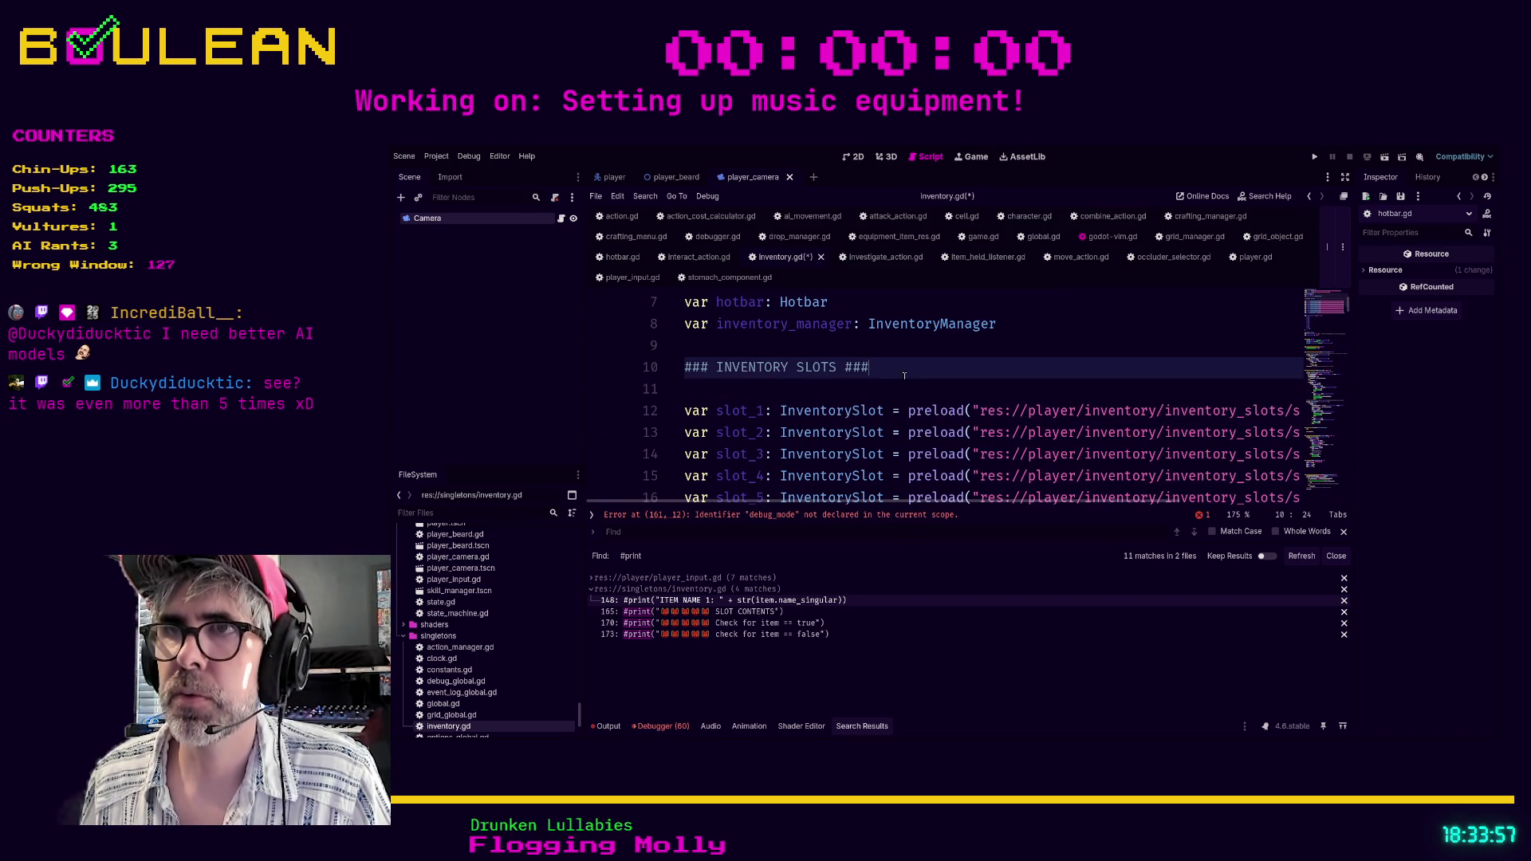
key("Escape")
key("ctrl+shift+k")
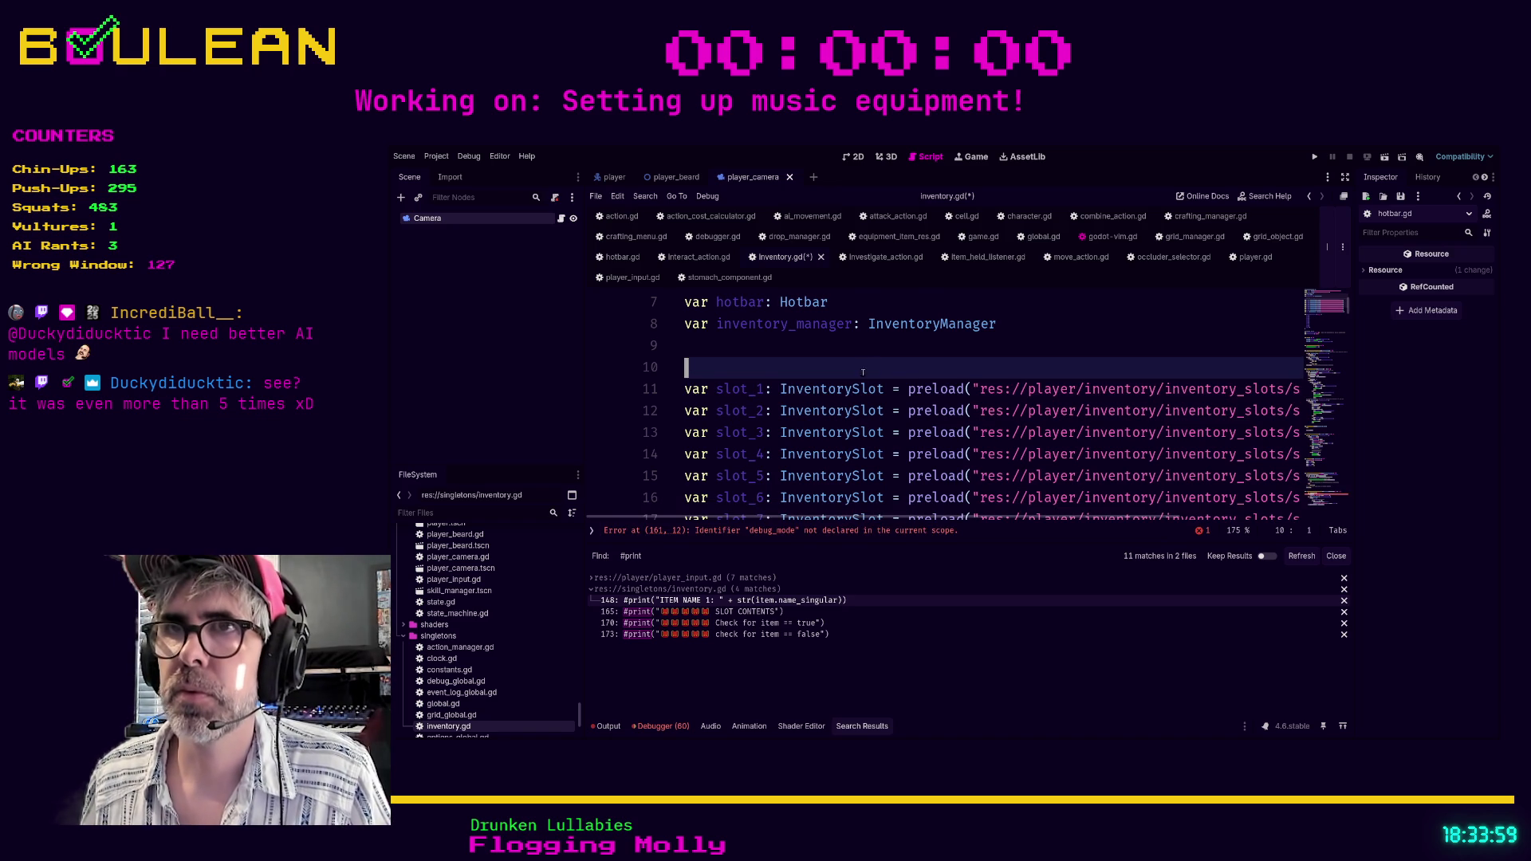
scroll(848, 372, "up", 1)
left_click(865, 346)
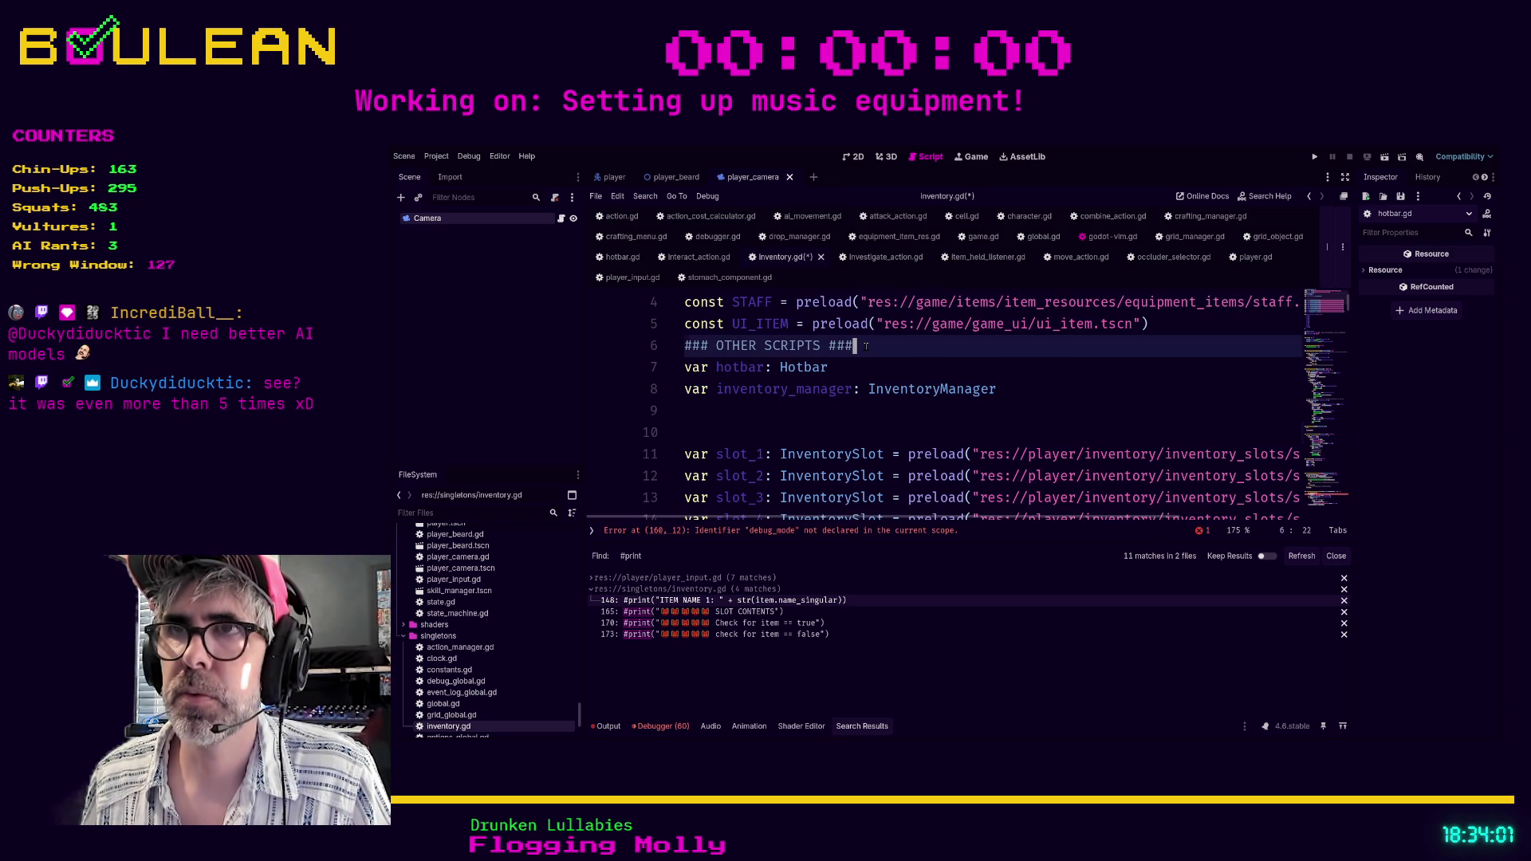
key("d")
key("d")
scroll(867, 356, "up", 1)
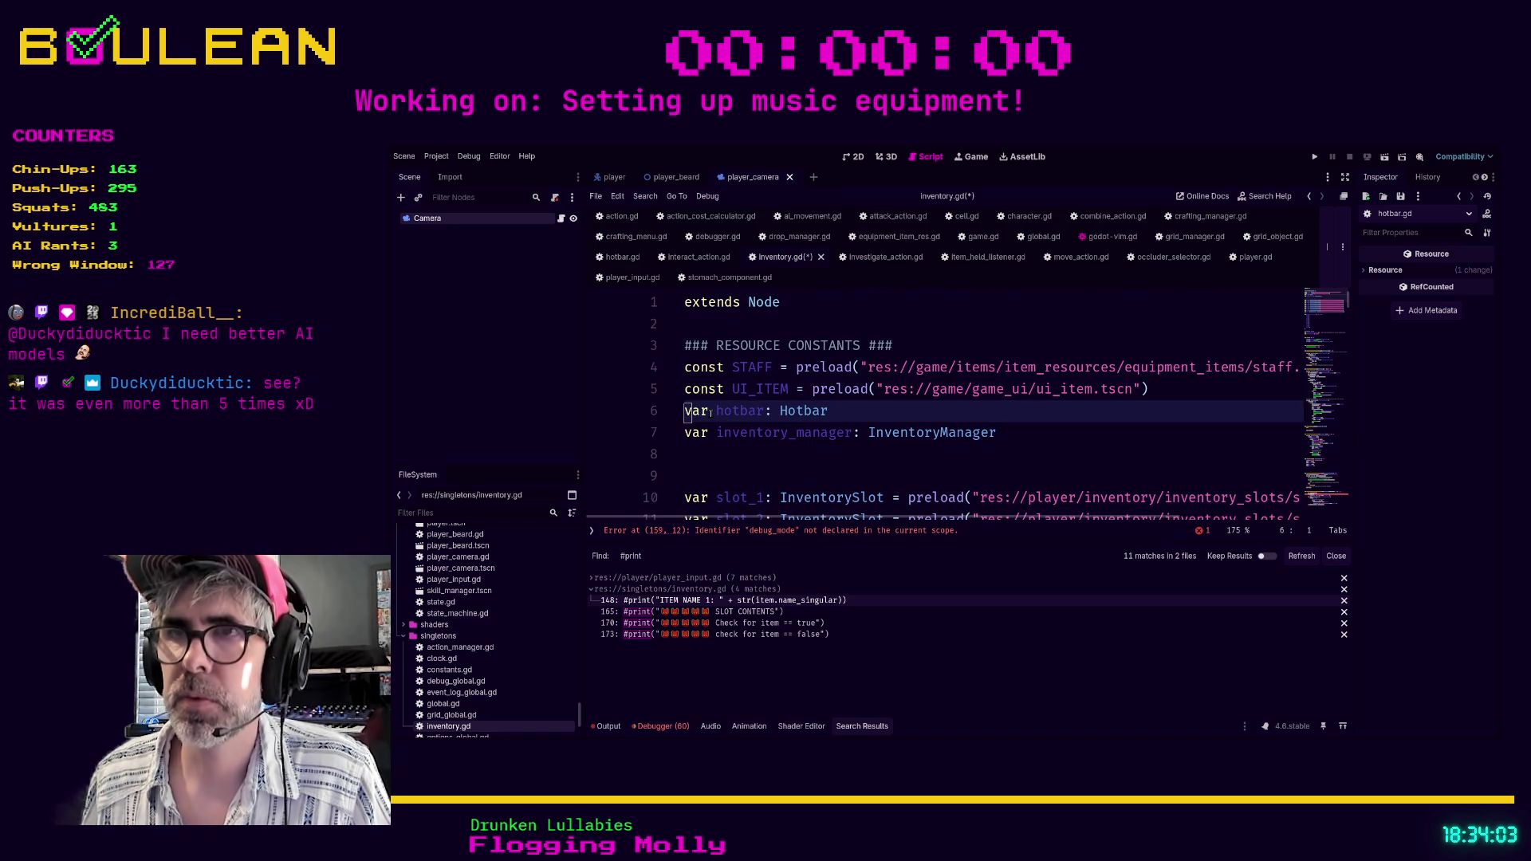
Add 'var debug_mode: bool = false' above var hotbar and save inventory.gd.
key("Return")
key("Return")
key("Up")
type("var debug_mode: bool = ")
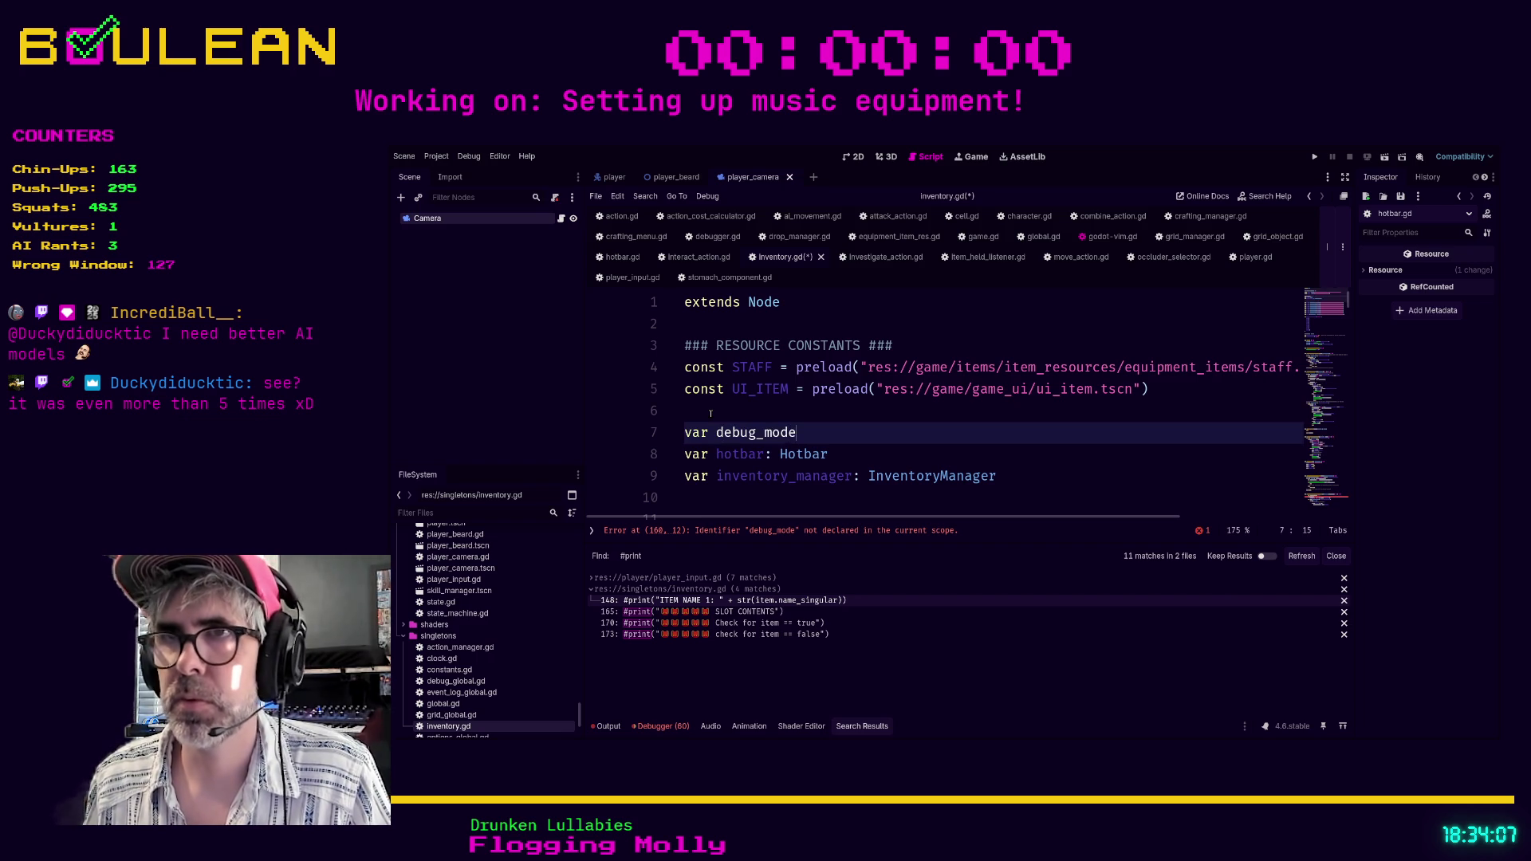
type("false")
left_click(957, 454)
key("ctrl+s")
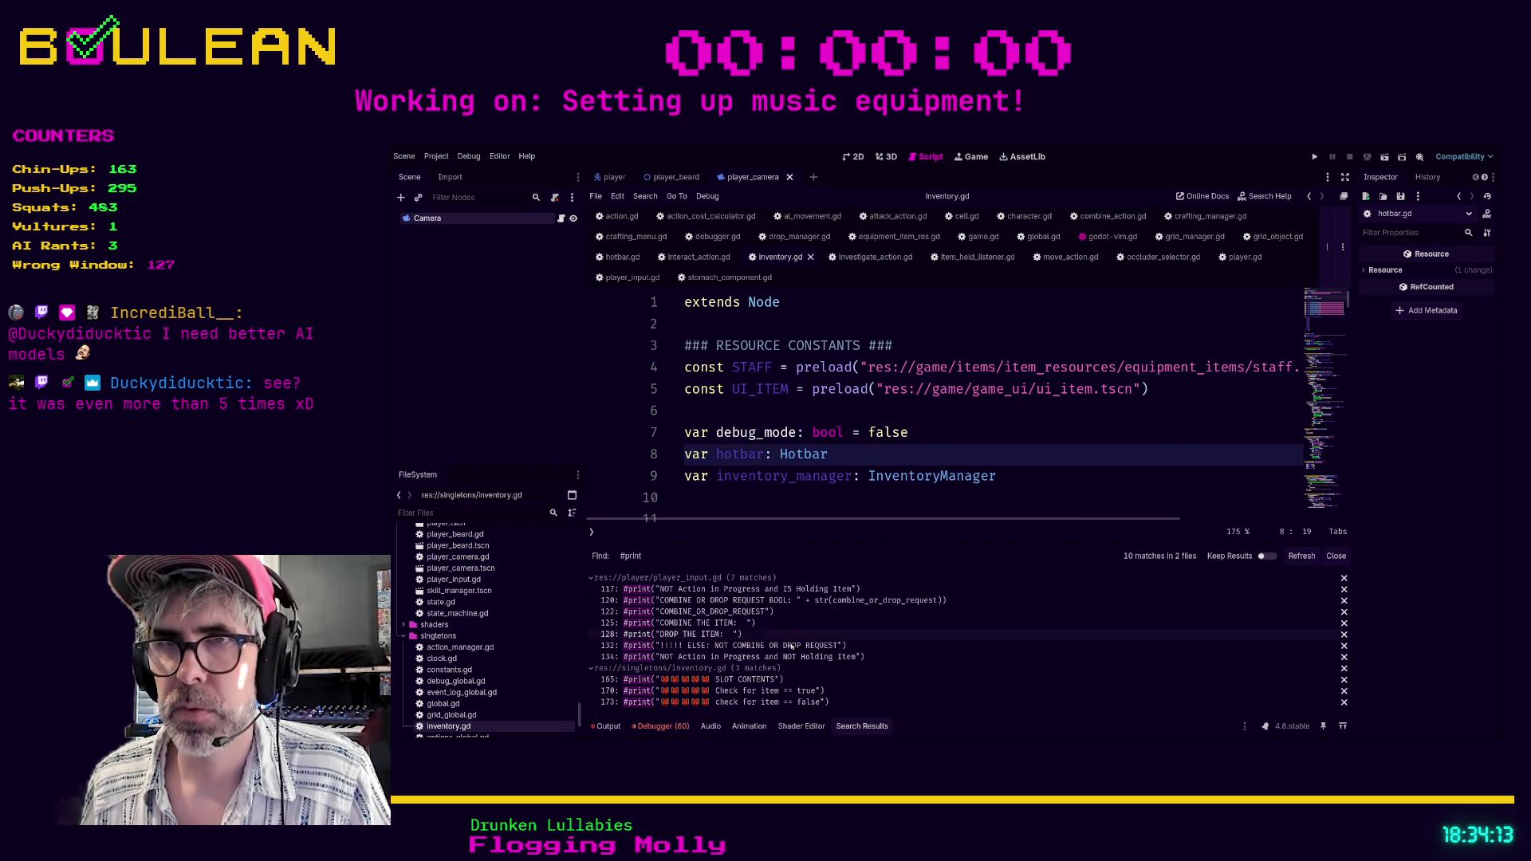
Uncomment the SLOT CONTENTS print and nest it under 'if debug_mode:' below if slot.contents.
left_click(765, 691)
scroll(757, 497, "down", 1)
scroll(758, 496, "up", 2)
scroll(762, 476, "down", 1)
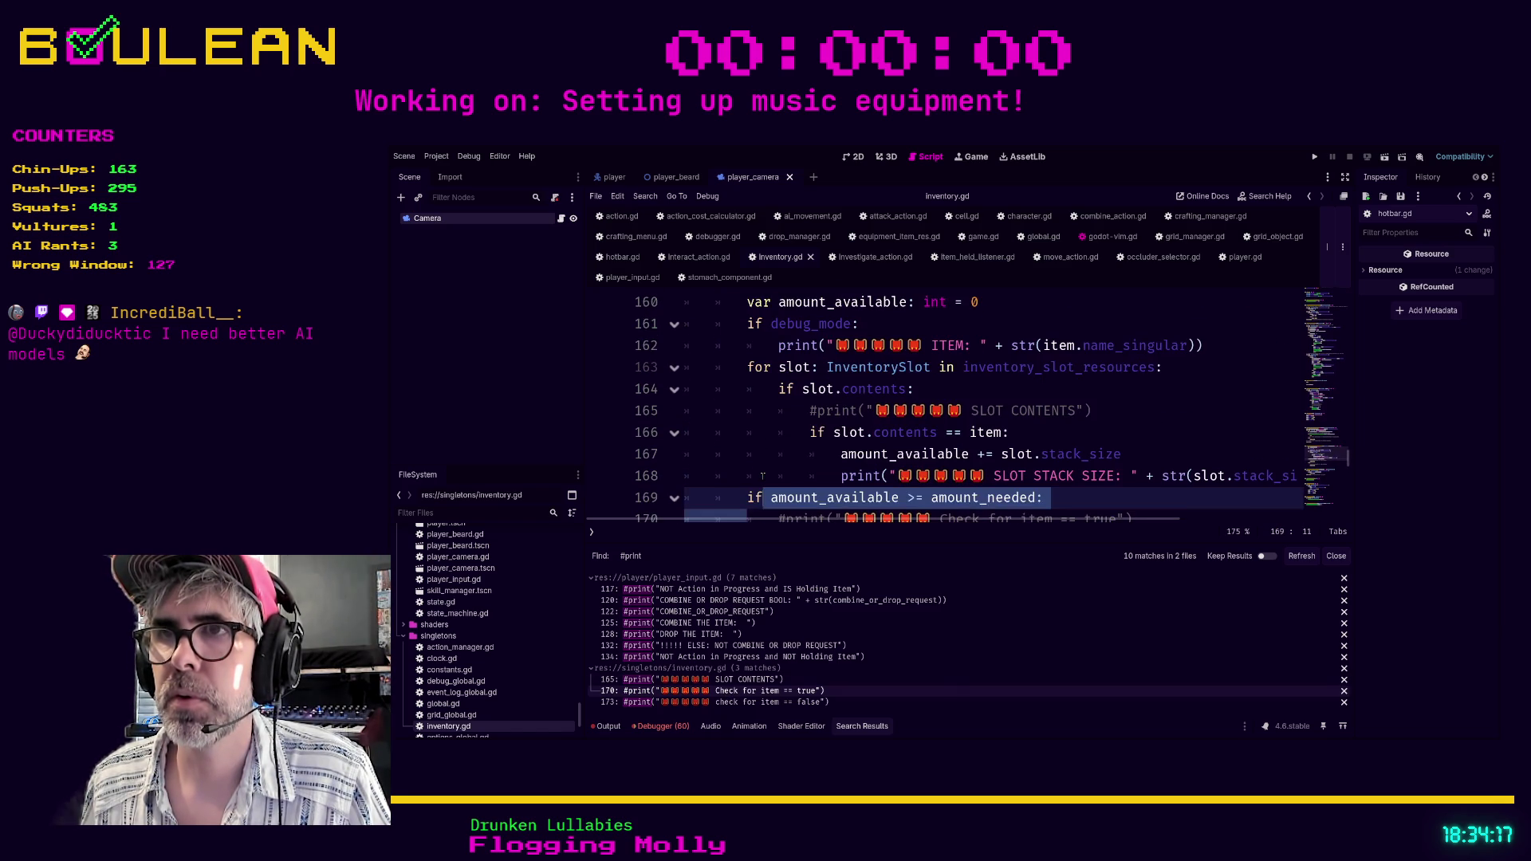
left_click(981, 390)
key("Return")
type("if debug")
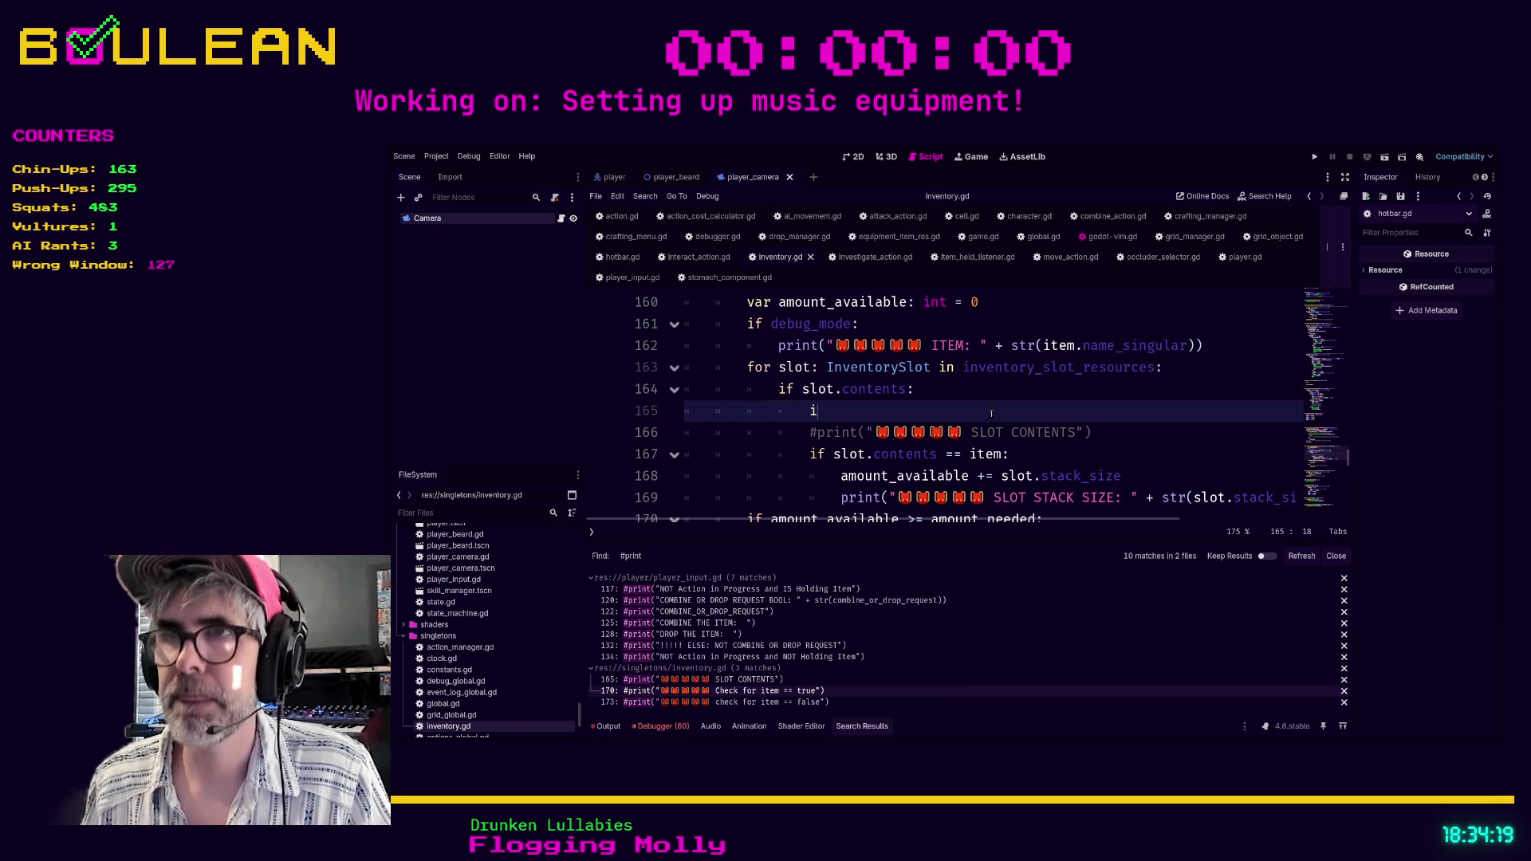
key("BackSpace")
key("BackSpace")
key("BackSpace")
type("bug_mode:")
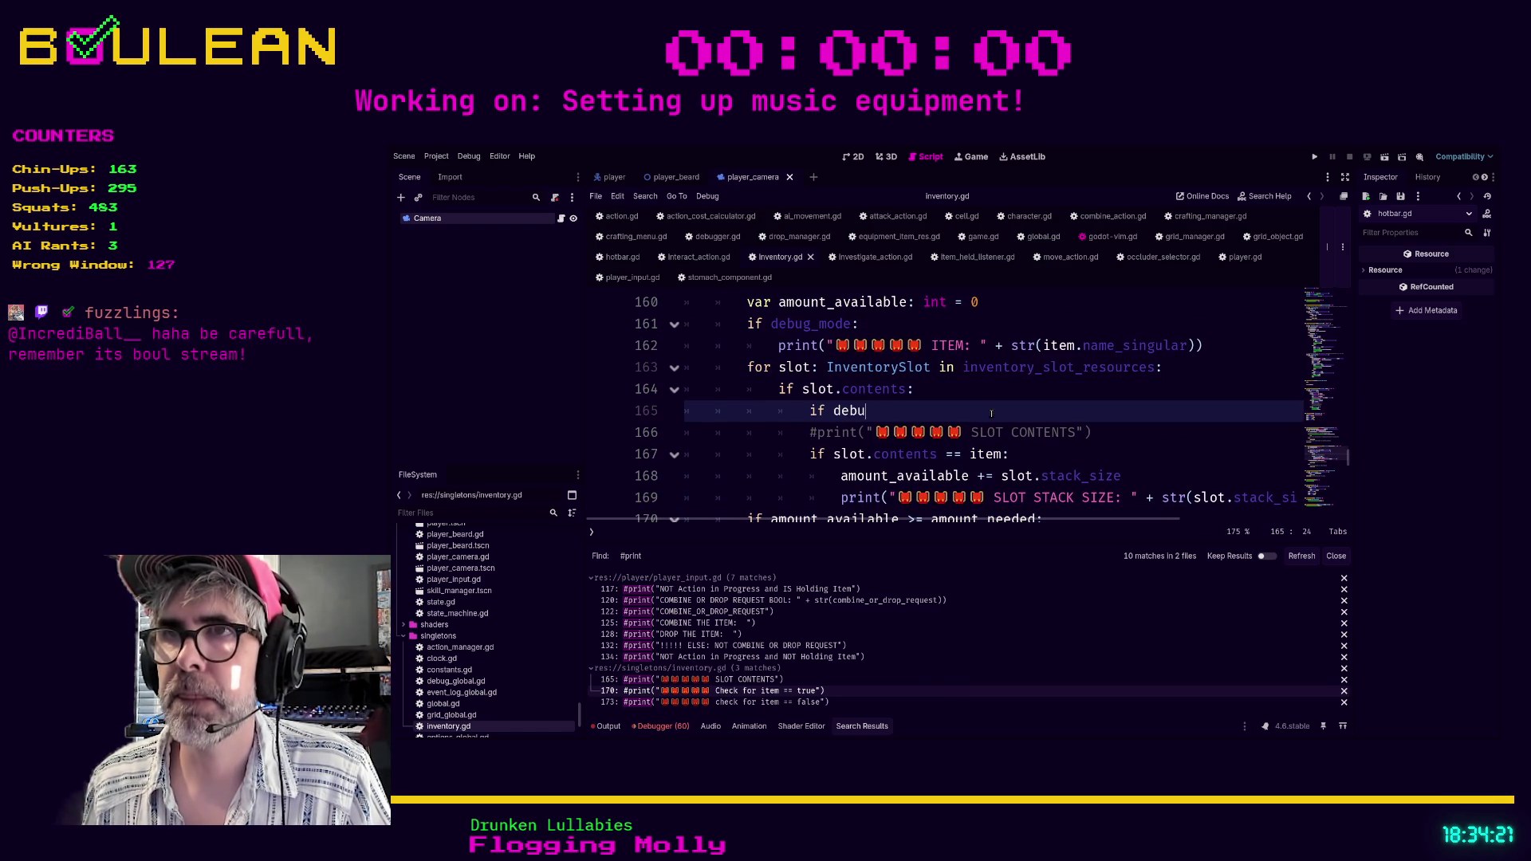
key("Down")
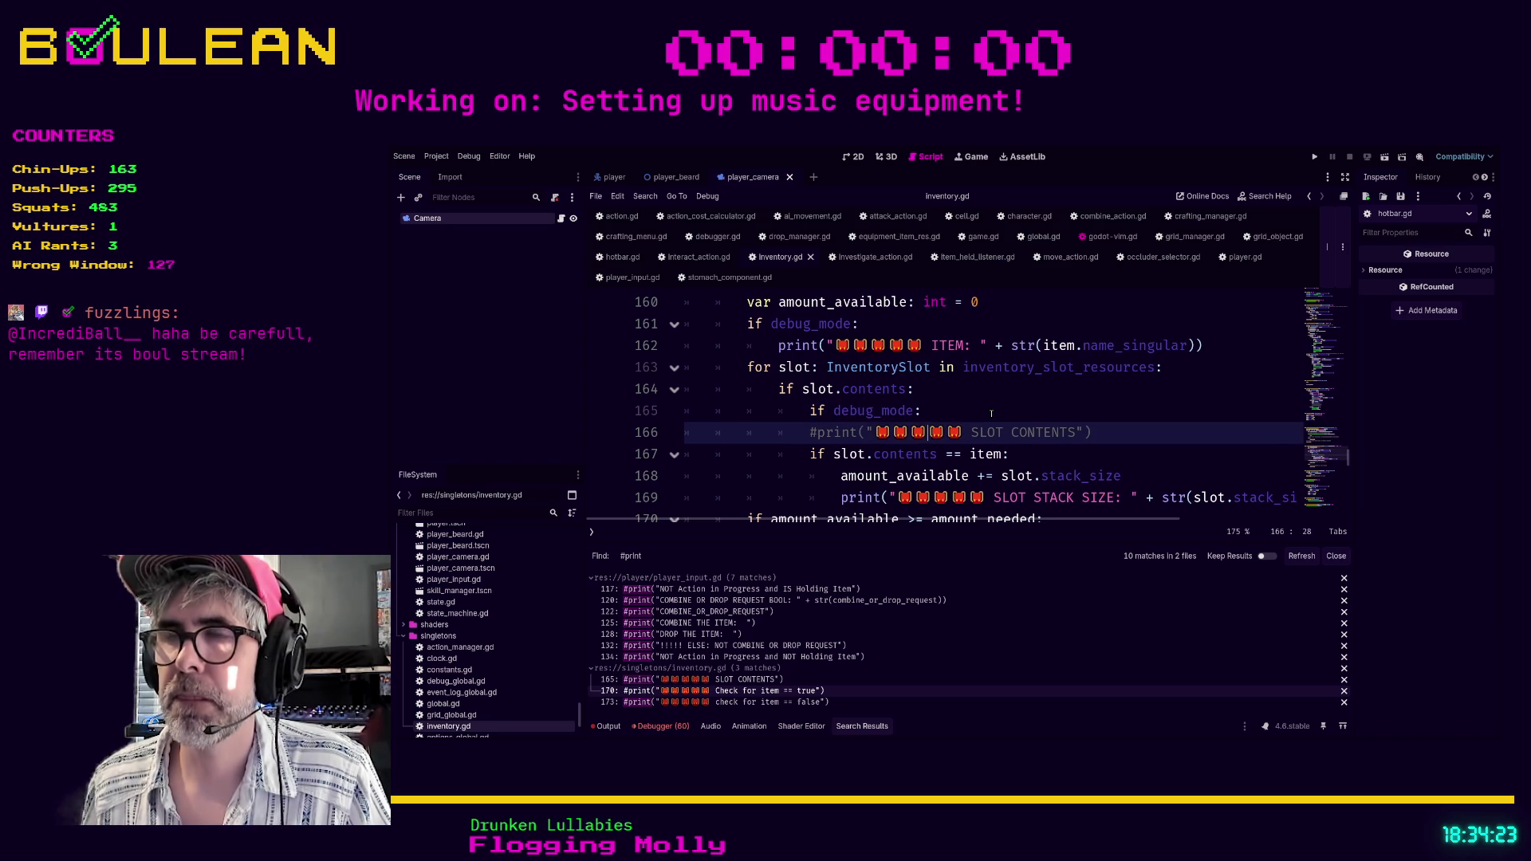
key("Home")
key("Delete")
key("Tab")
Uncomment the 'Check for item == true' print and gate it behind 'if debug_mode:'.
scroll(986, 408, "down", 2)
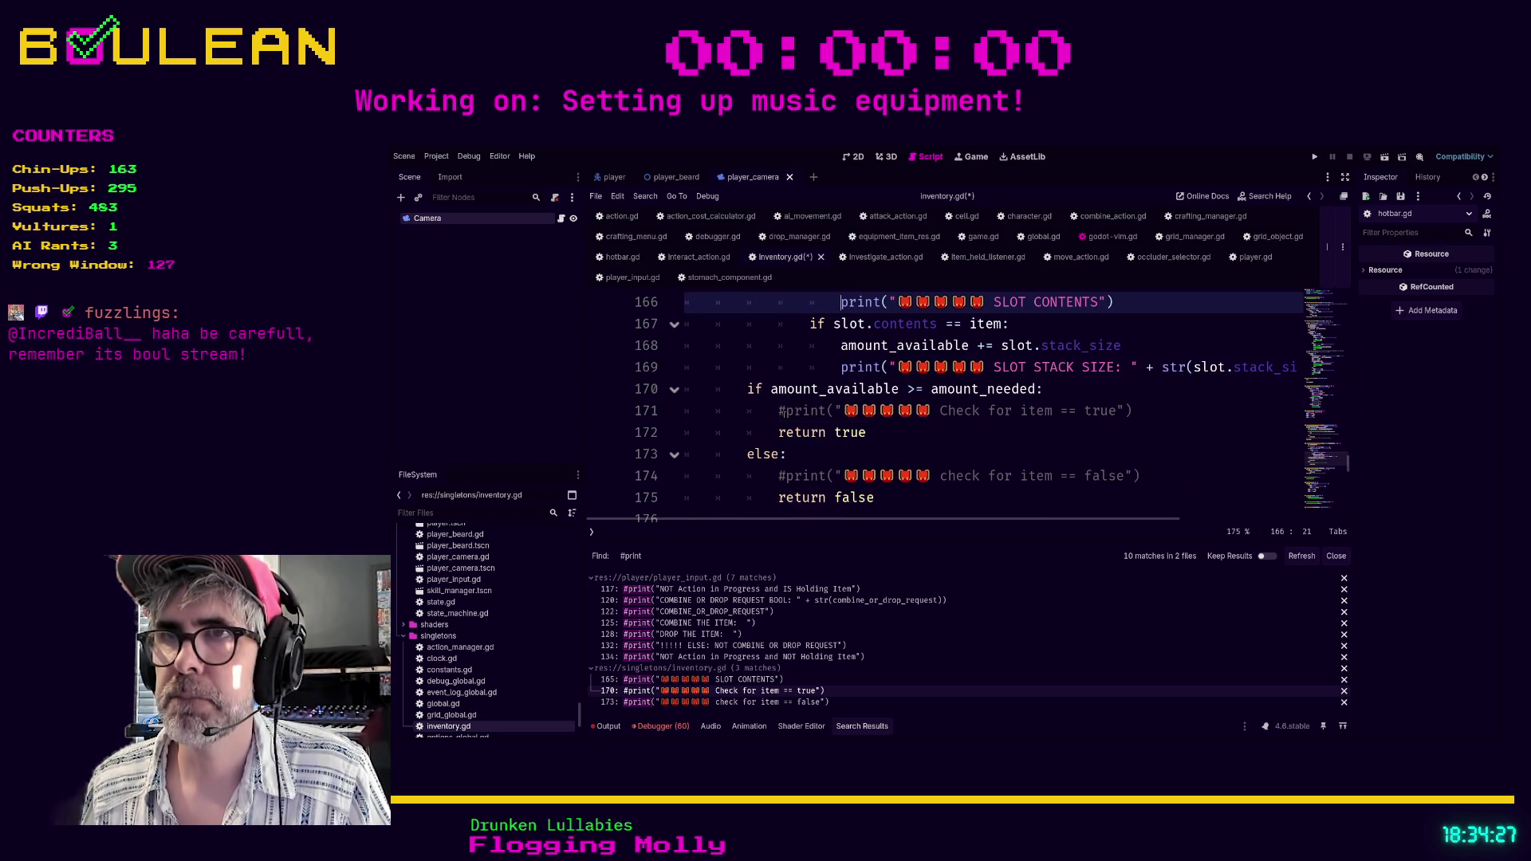
left_click(817, 410)
key("ctrl+k")
key("ctrl+shift+Return")
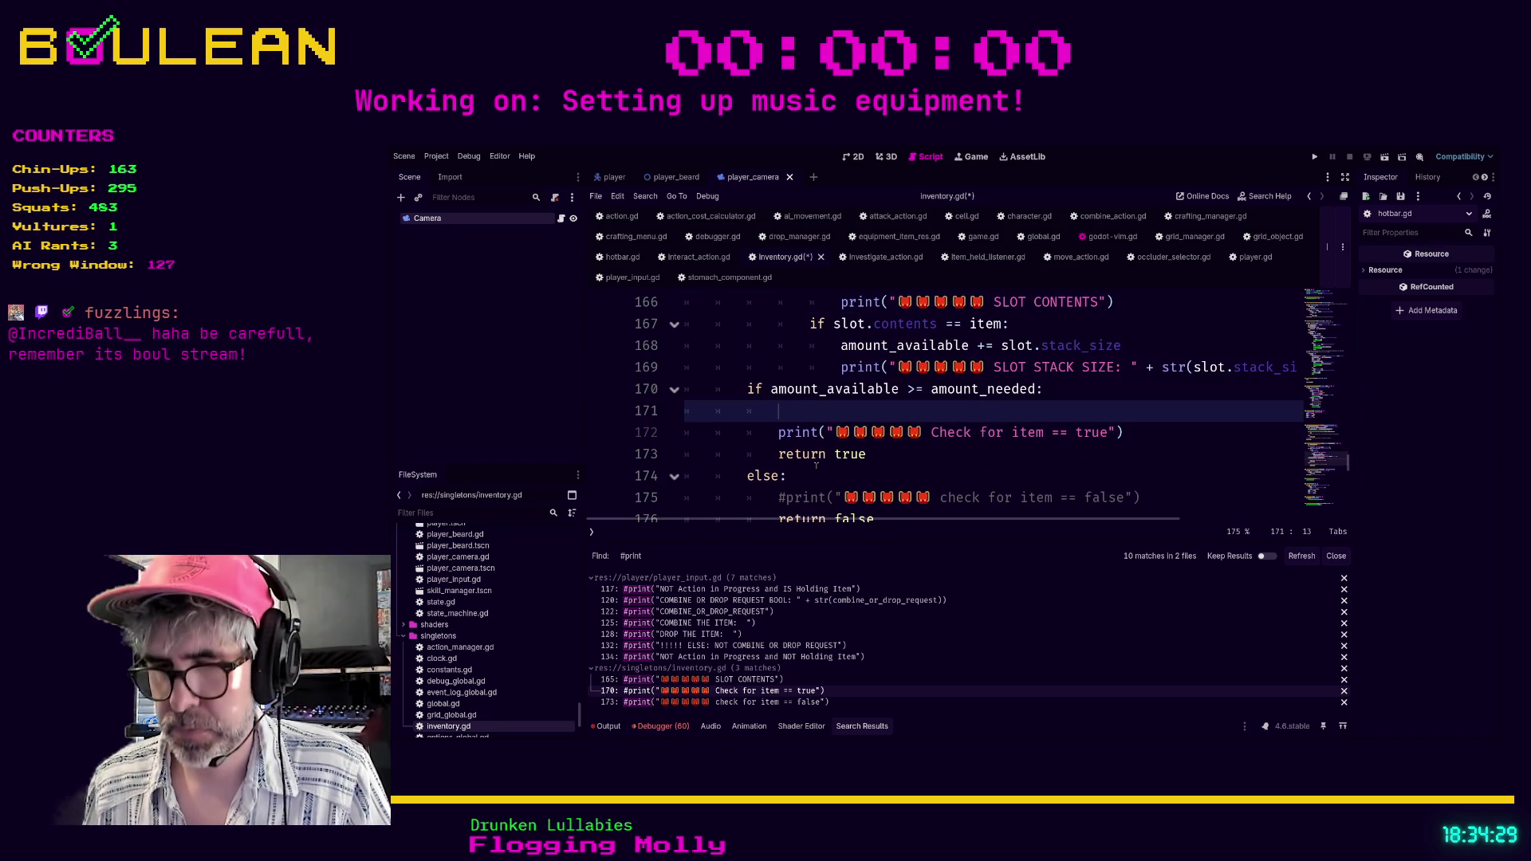
type("if debug_mode:")
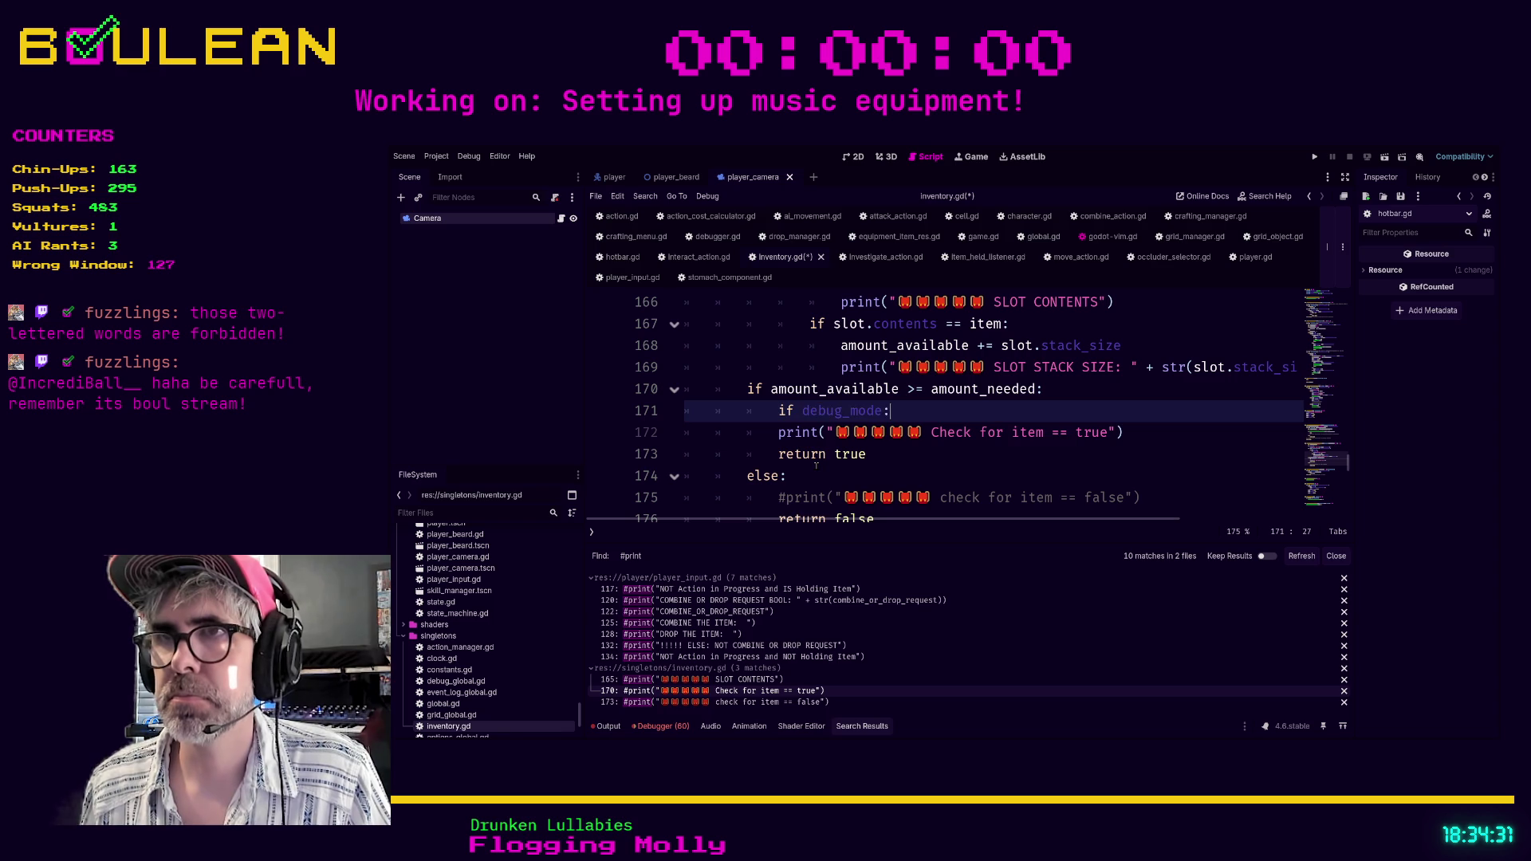
key("Down")
key("Tab")
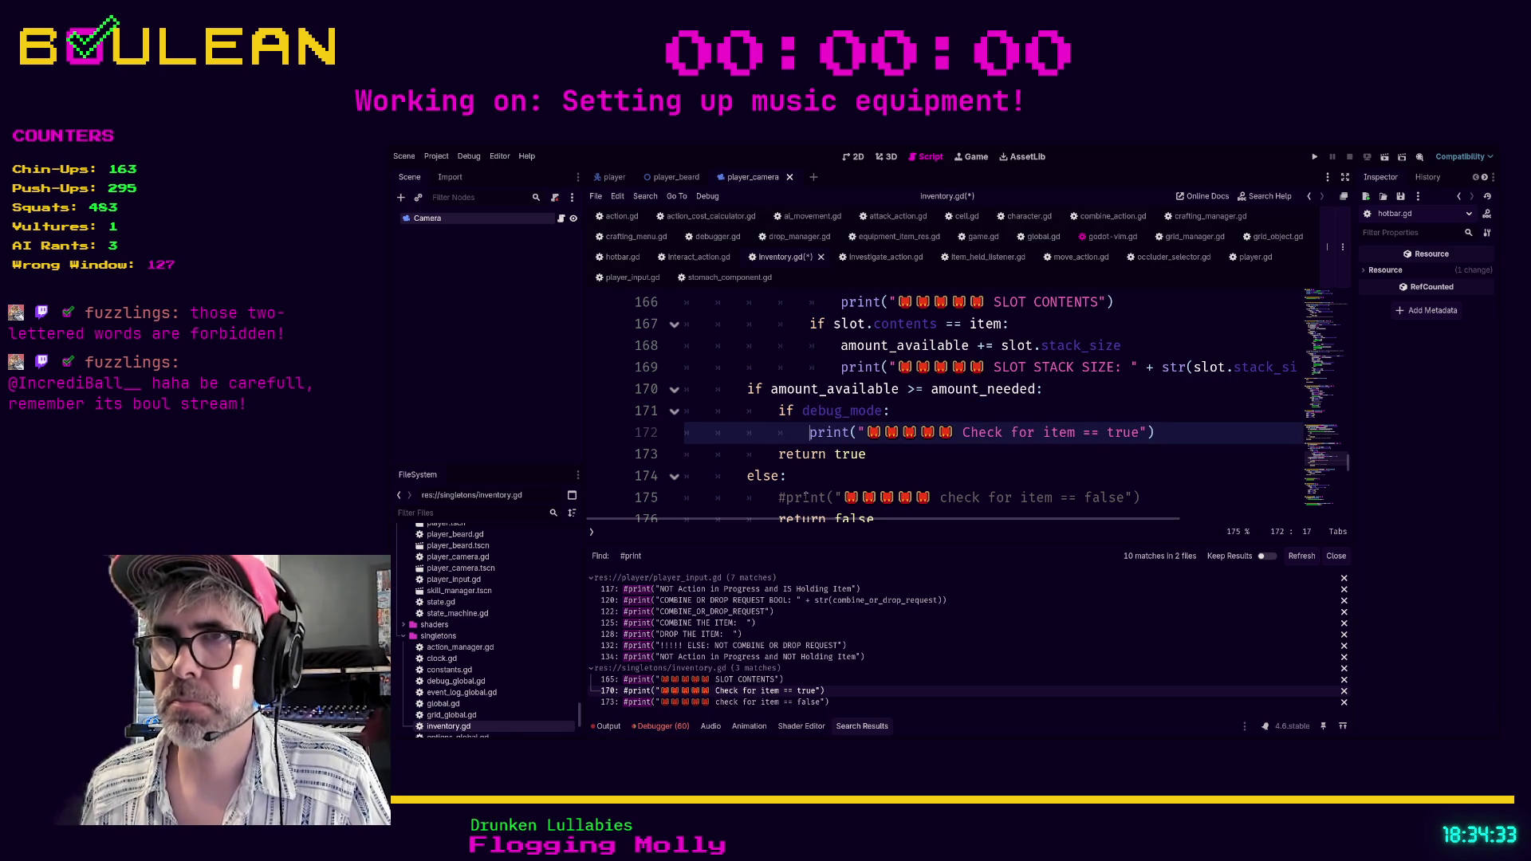
Add an 'if debug_mode' line above the commented 'check for item == false' print.
left_click(786, 497)
key("Up")
key("Down")
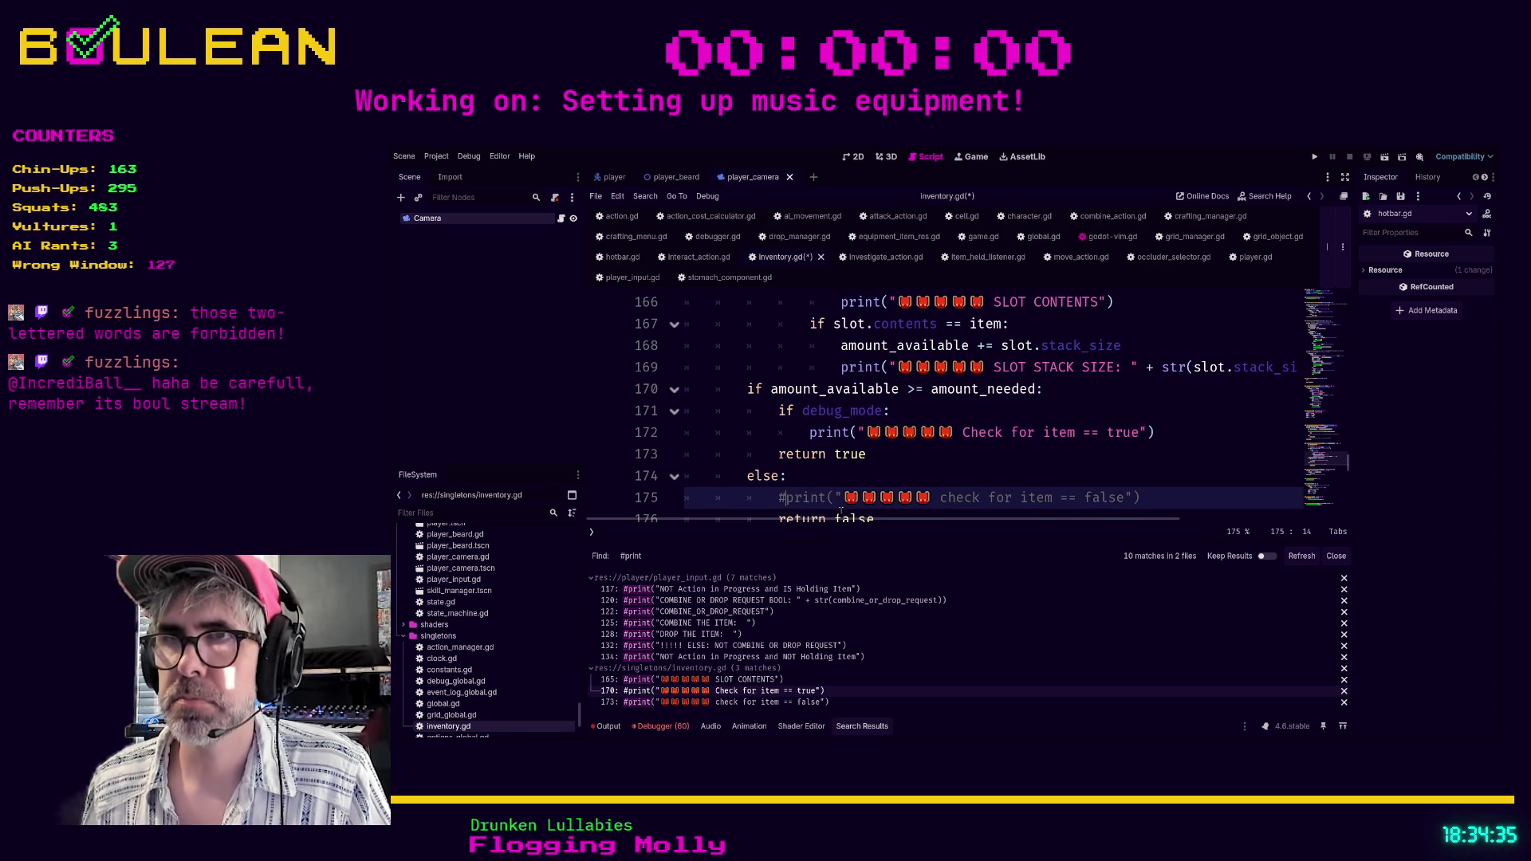
key("Return")
key("Up")
type("if d")
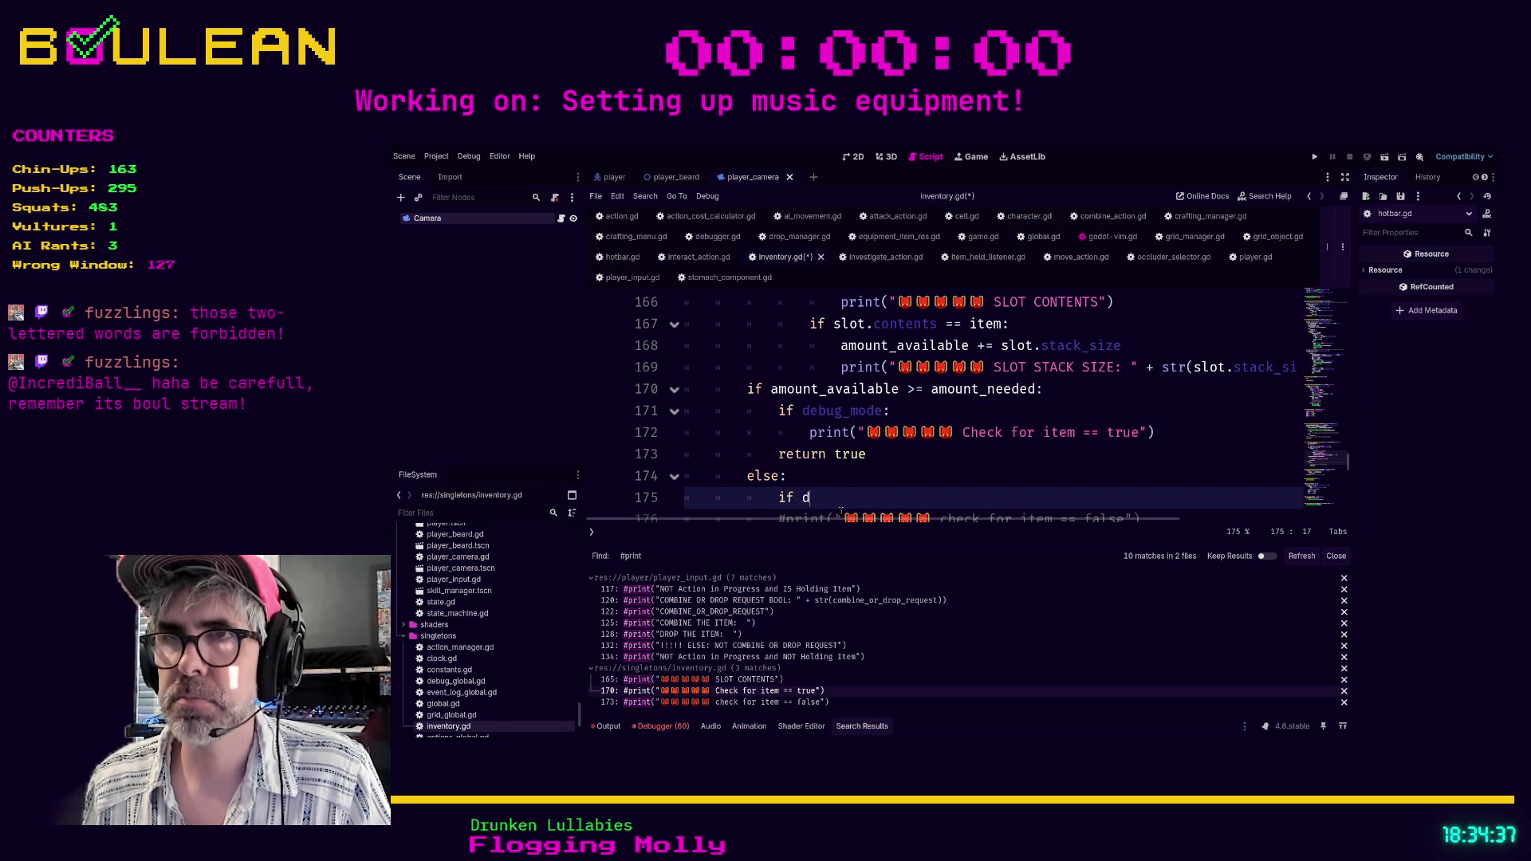
type("ebug_mode")
key("Down")
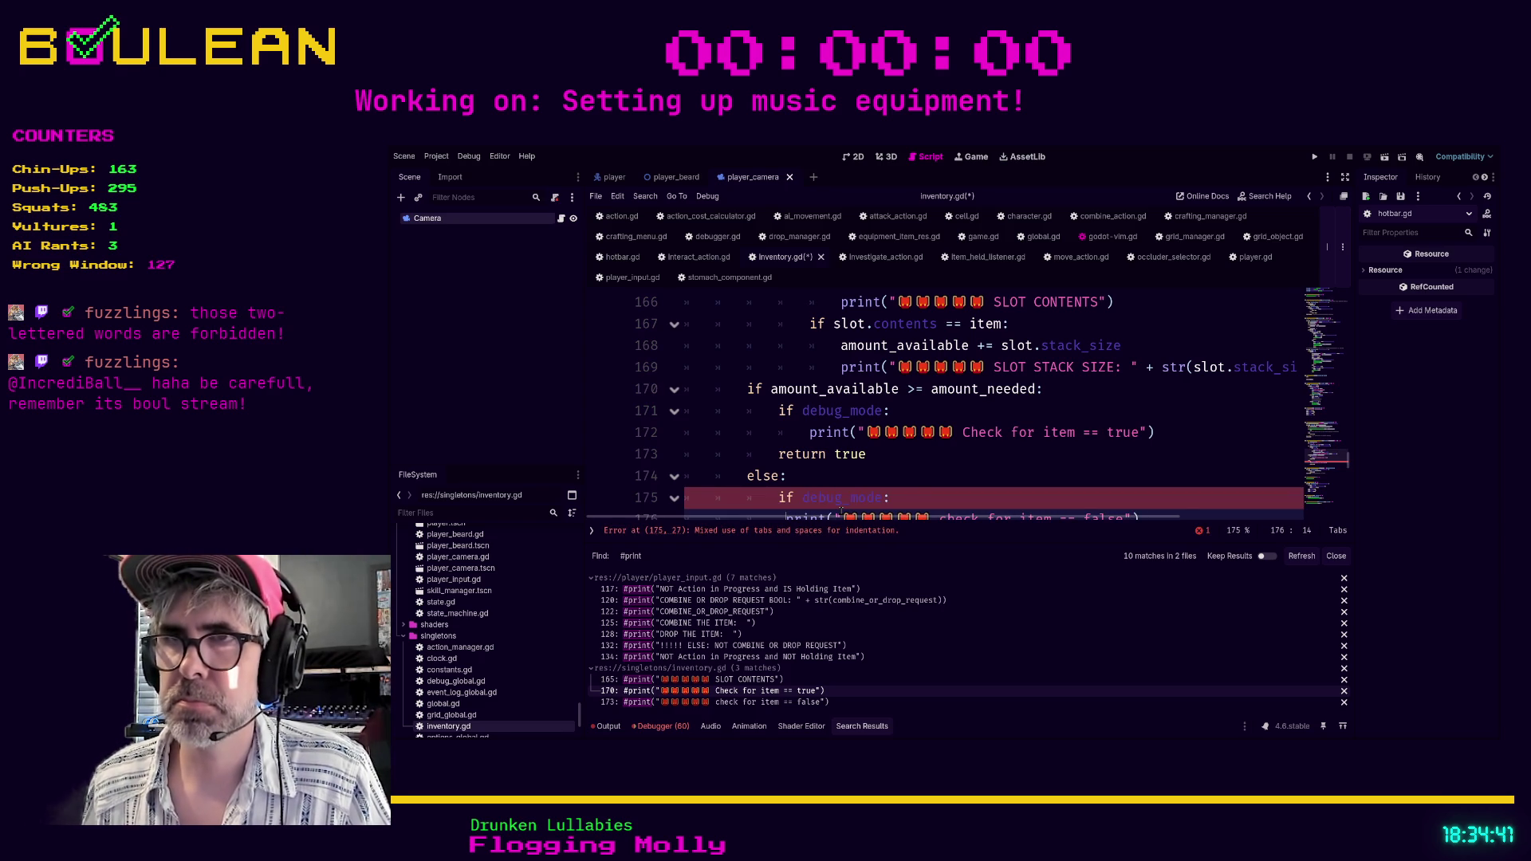
Re-indent the false-check print on line 176 with tabs only under if debug_mode.
scroll(904, 457, "down", 2)
key("Up")
scroll(845, 430, "up", 1)
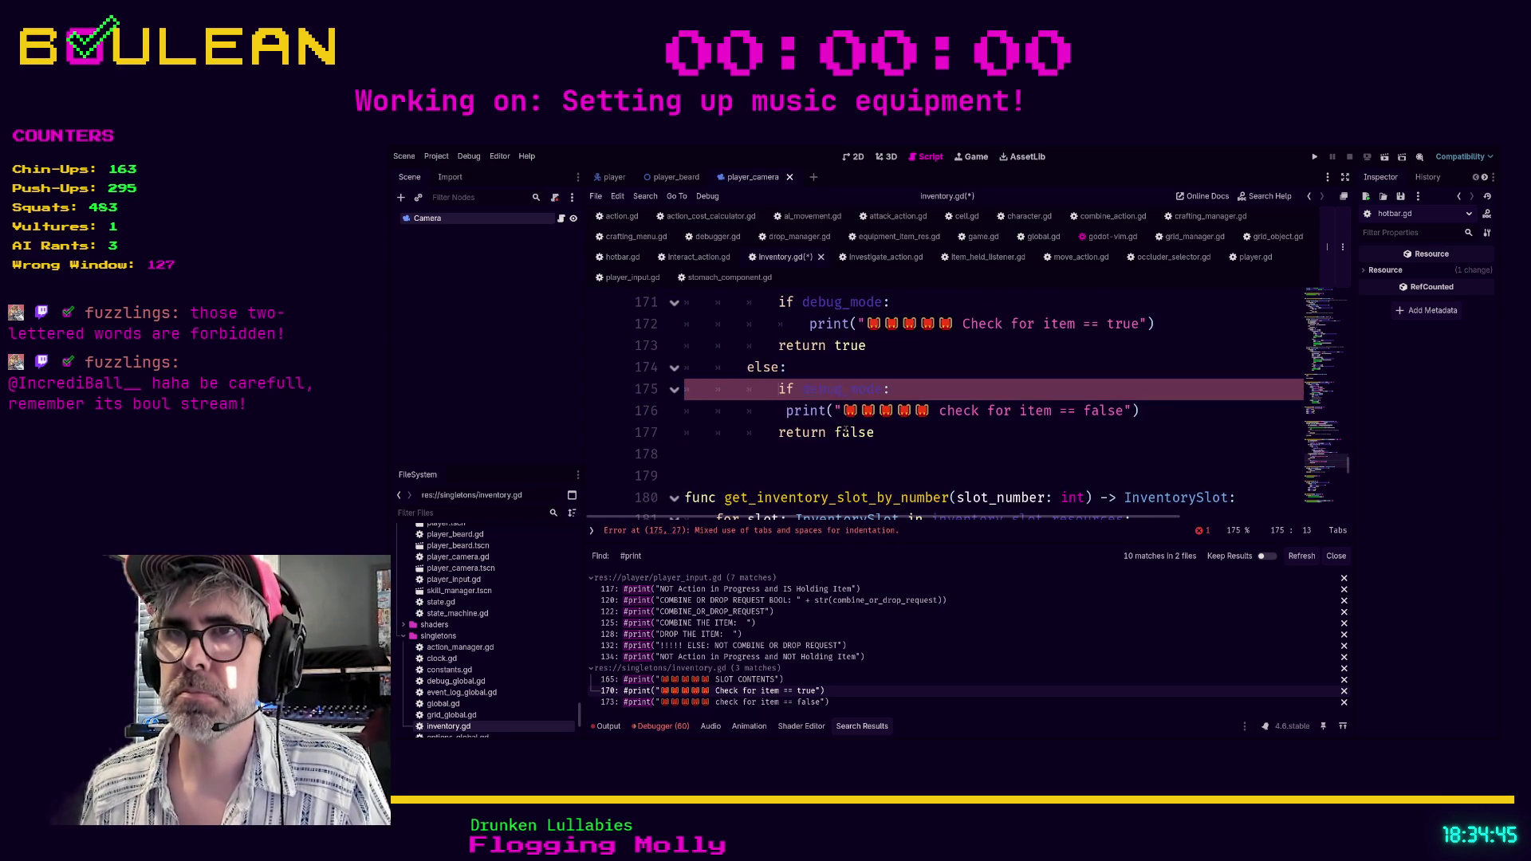
key("Down")
key("BackSpace")
key("Tab")
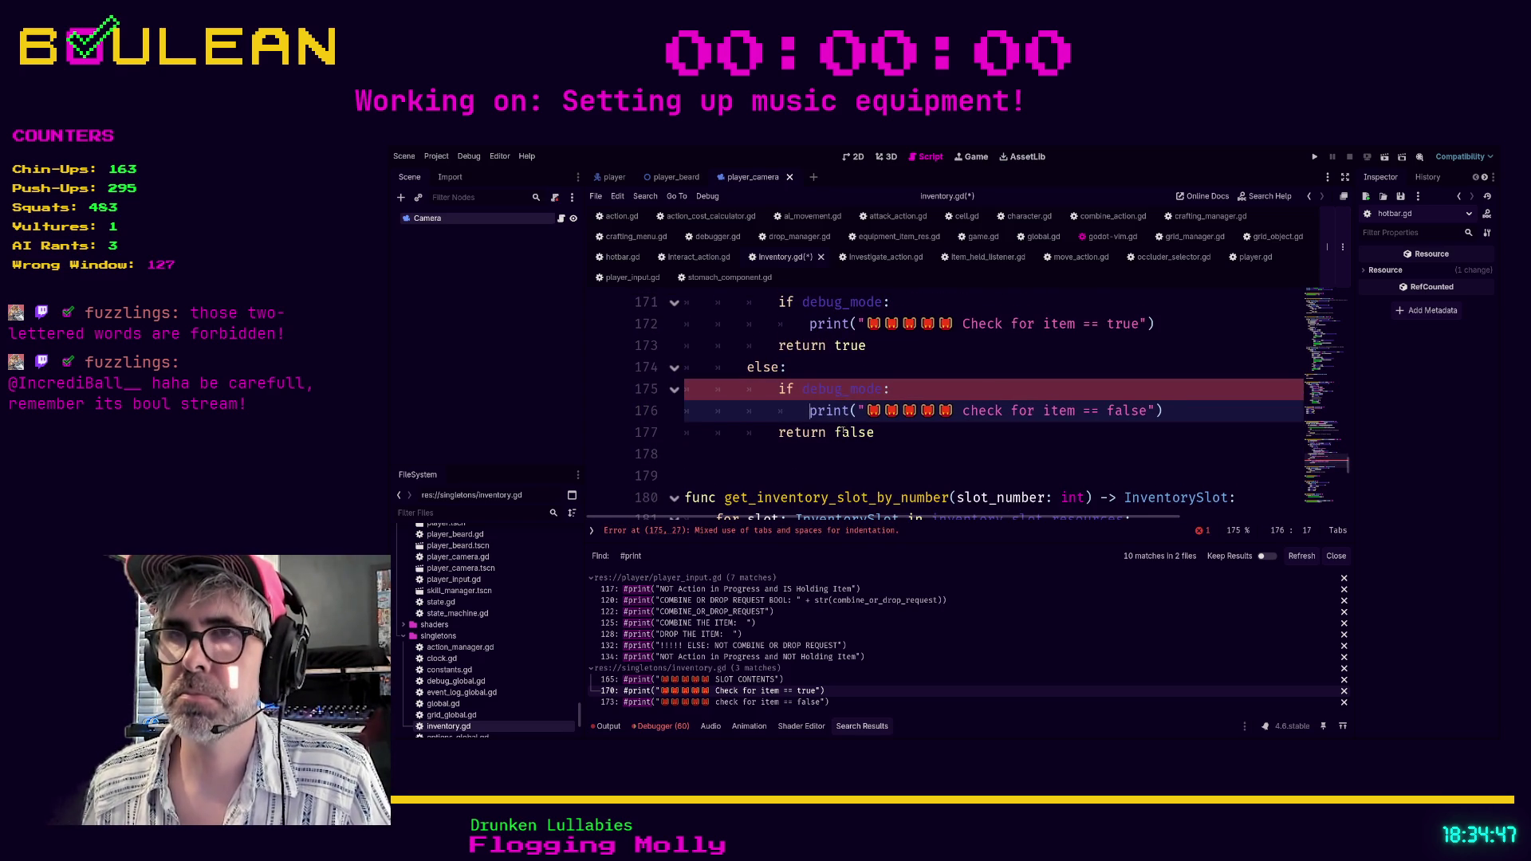
Save inventory.gd and refresh the print search results.
scroll(832, 466, "down", 1)
scroll(832, 466, "down", 7)
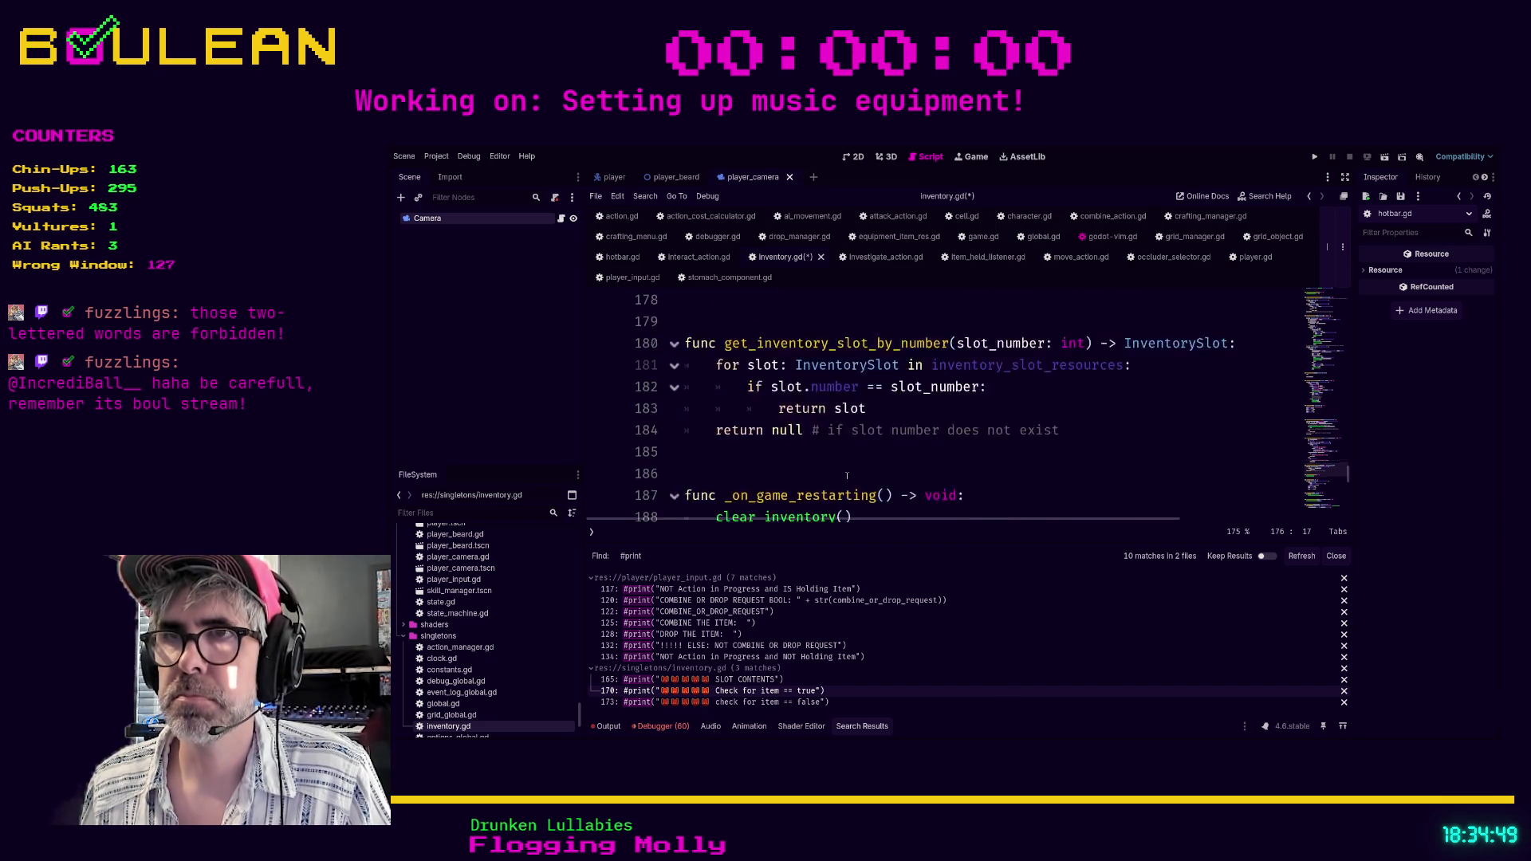
scroll(829, 469, "down", 6)
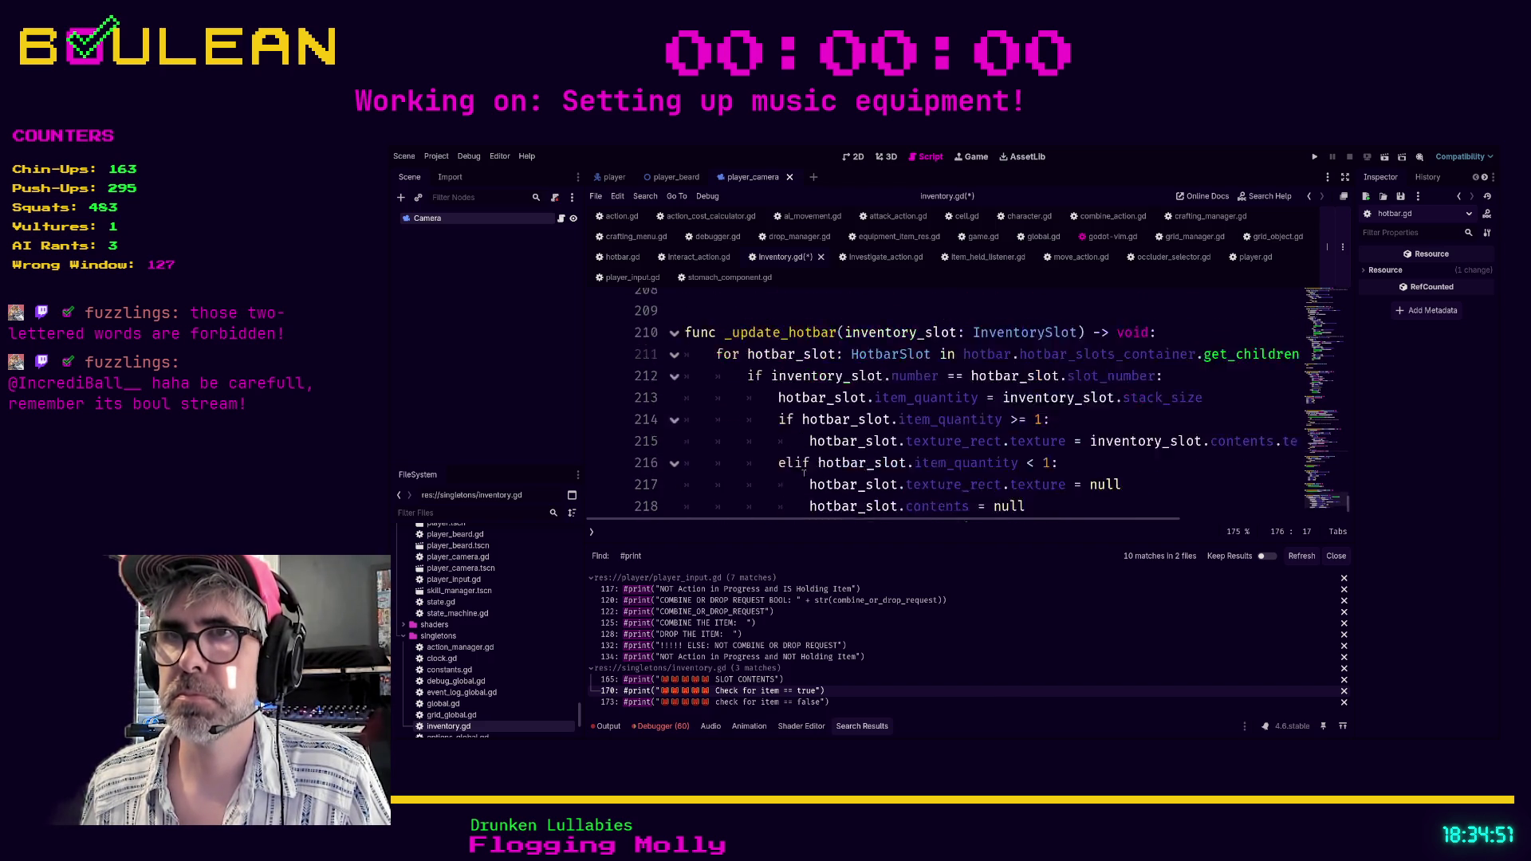
left_click(742, 456)
key("ctrl+s")
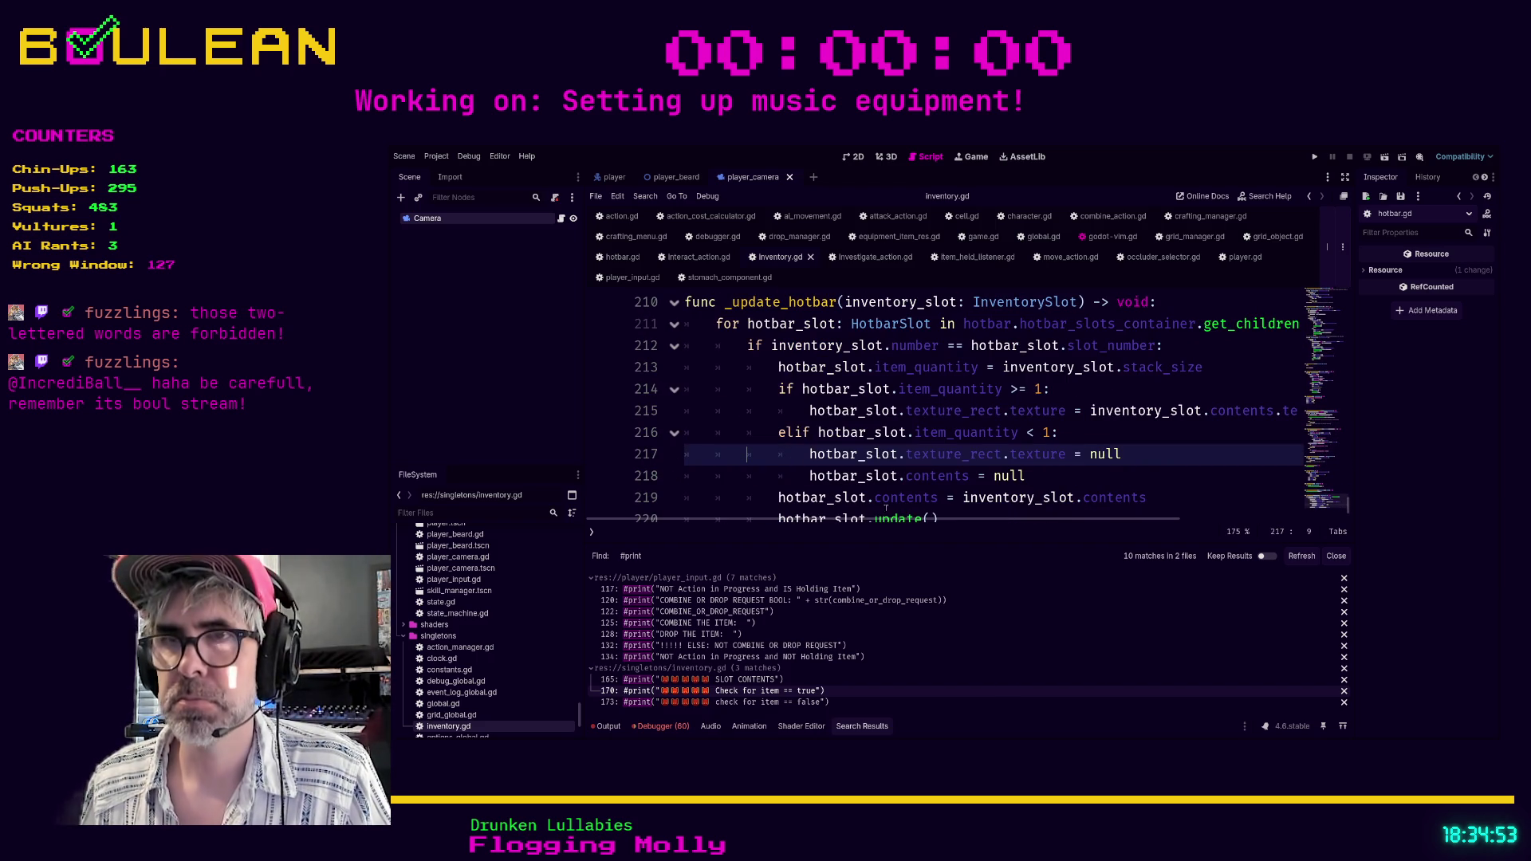
left_click(1302, 557)
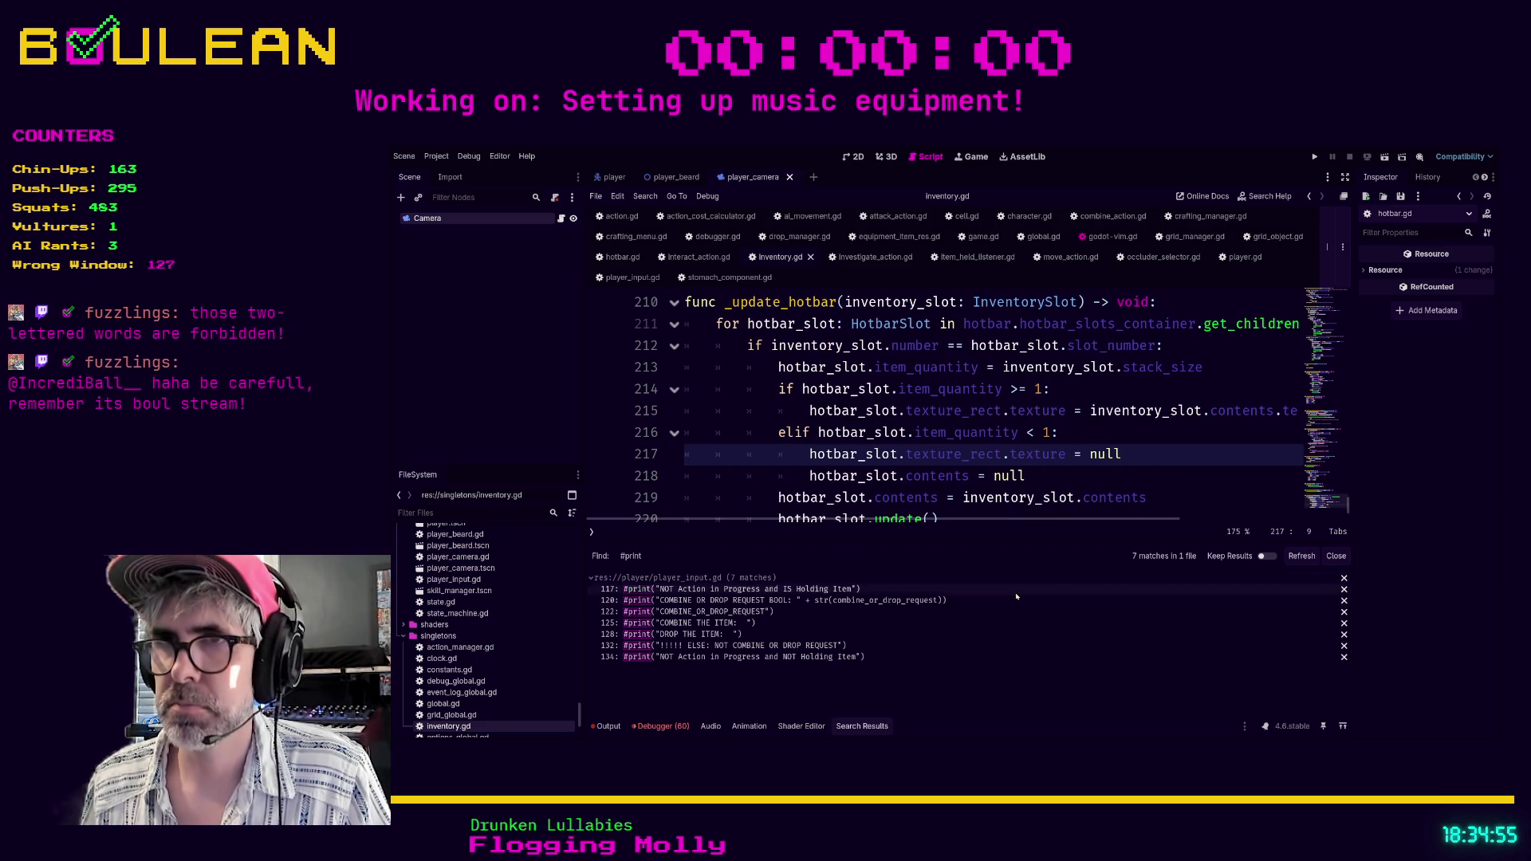
Inspect player_input.gd's commented movement and investigation request lines around 134–138, then open move_action.gd.
left_click(718, 657)
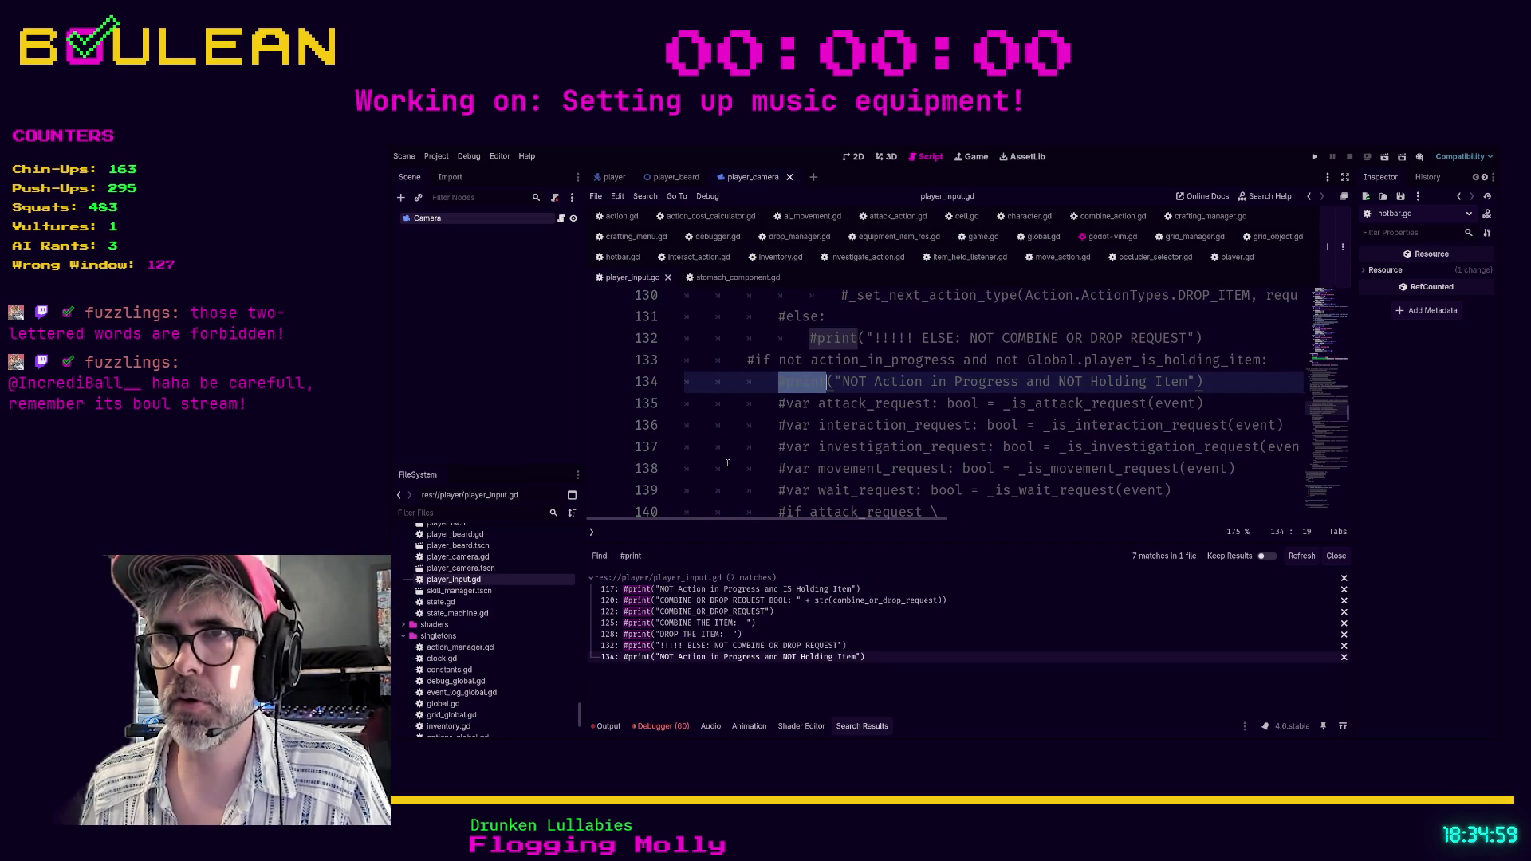
left_click_drag(728, 469, 728, 462)
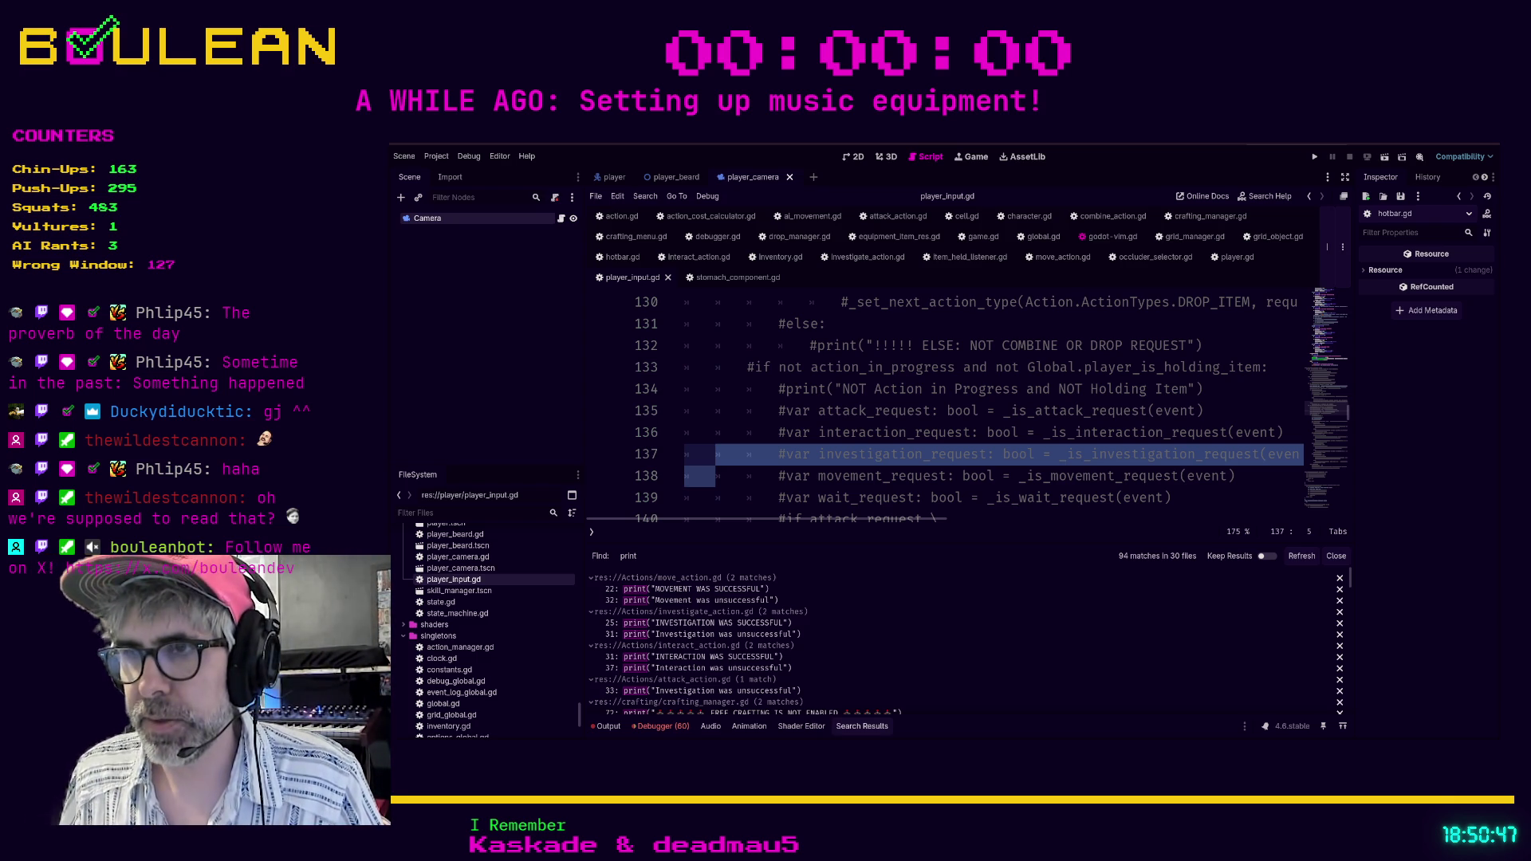
left_click(906, 476)
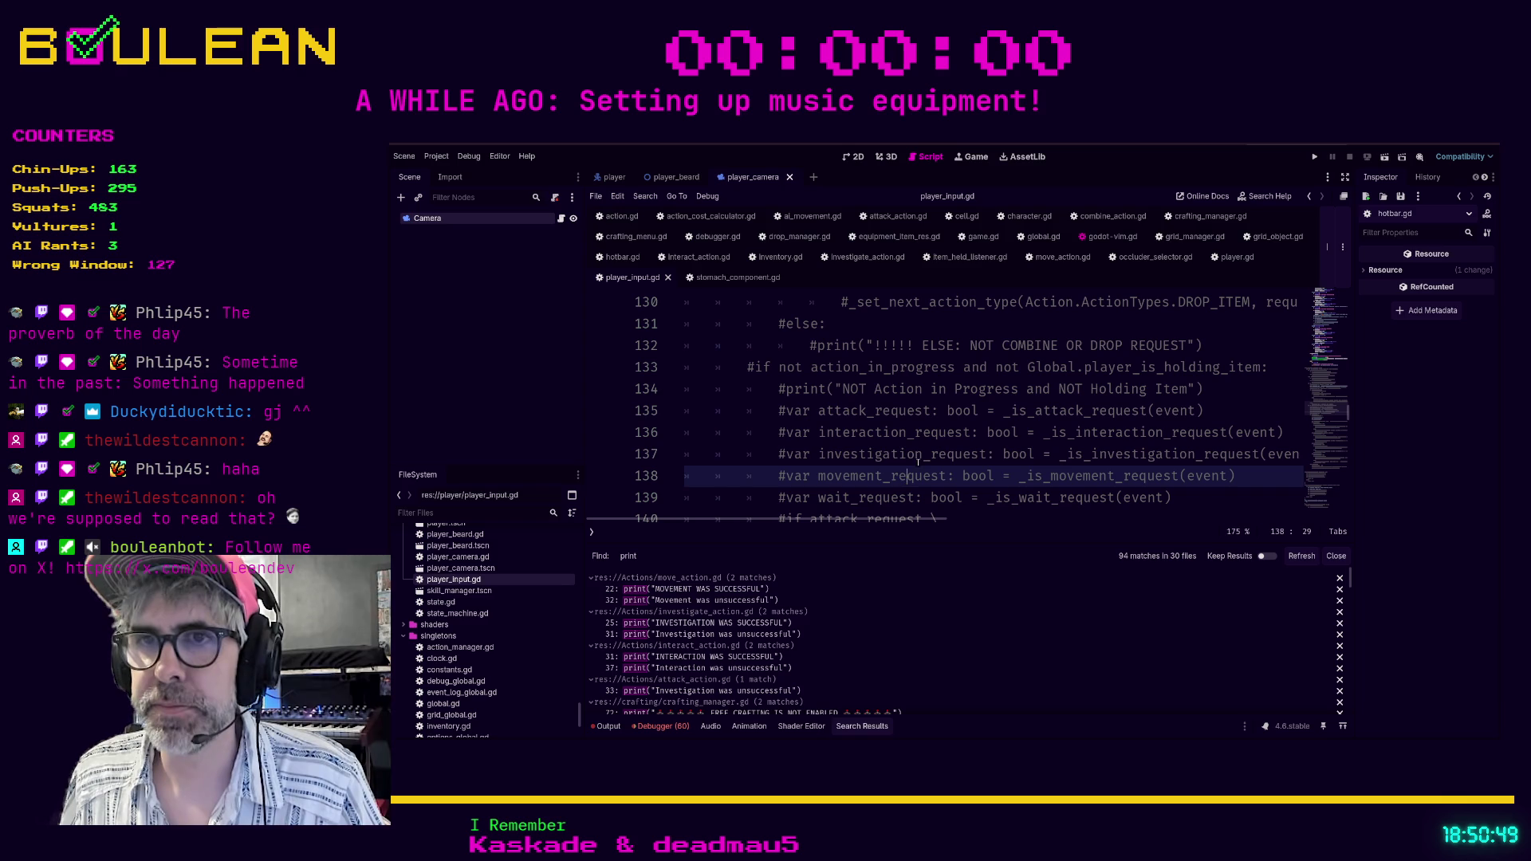
left_click(918, 461)
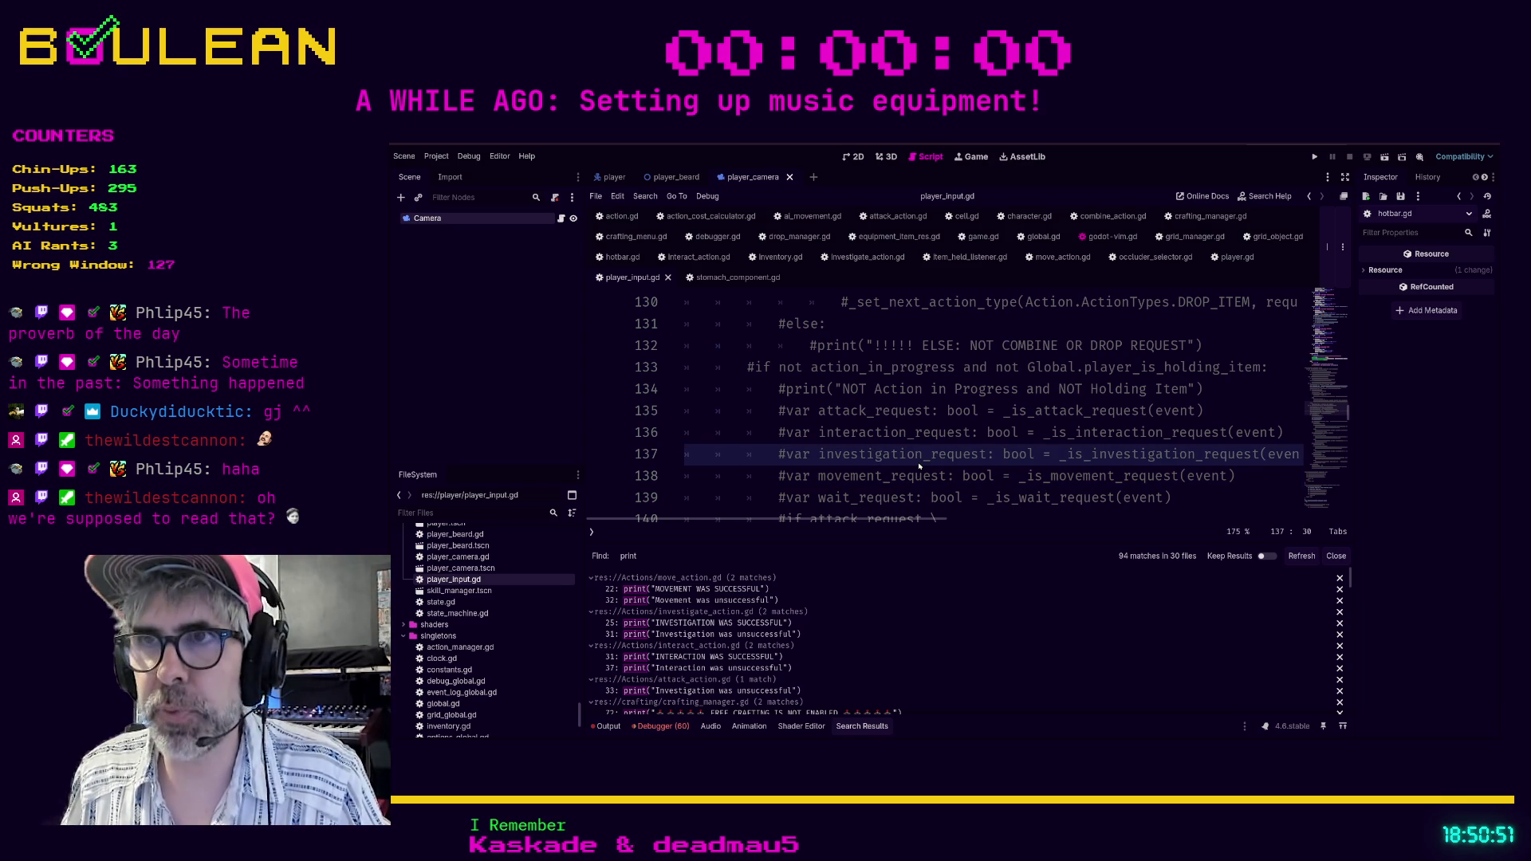
left_click(705, 590)
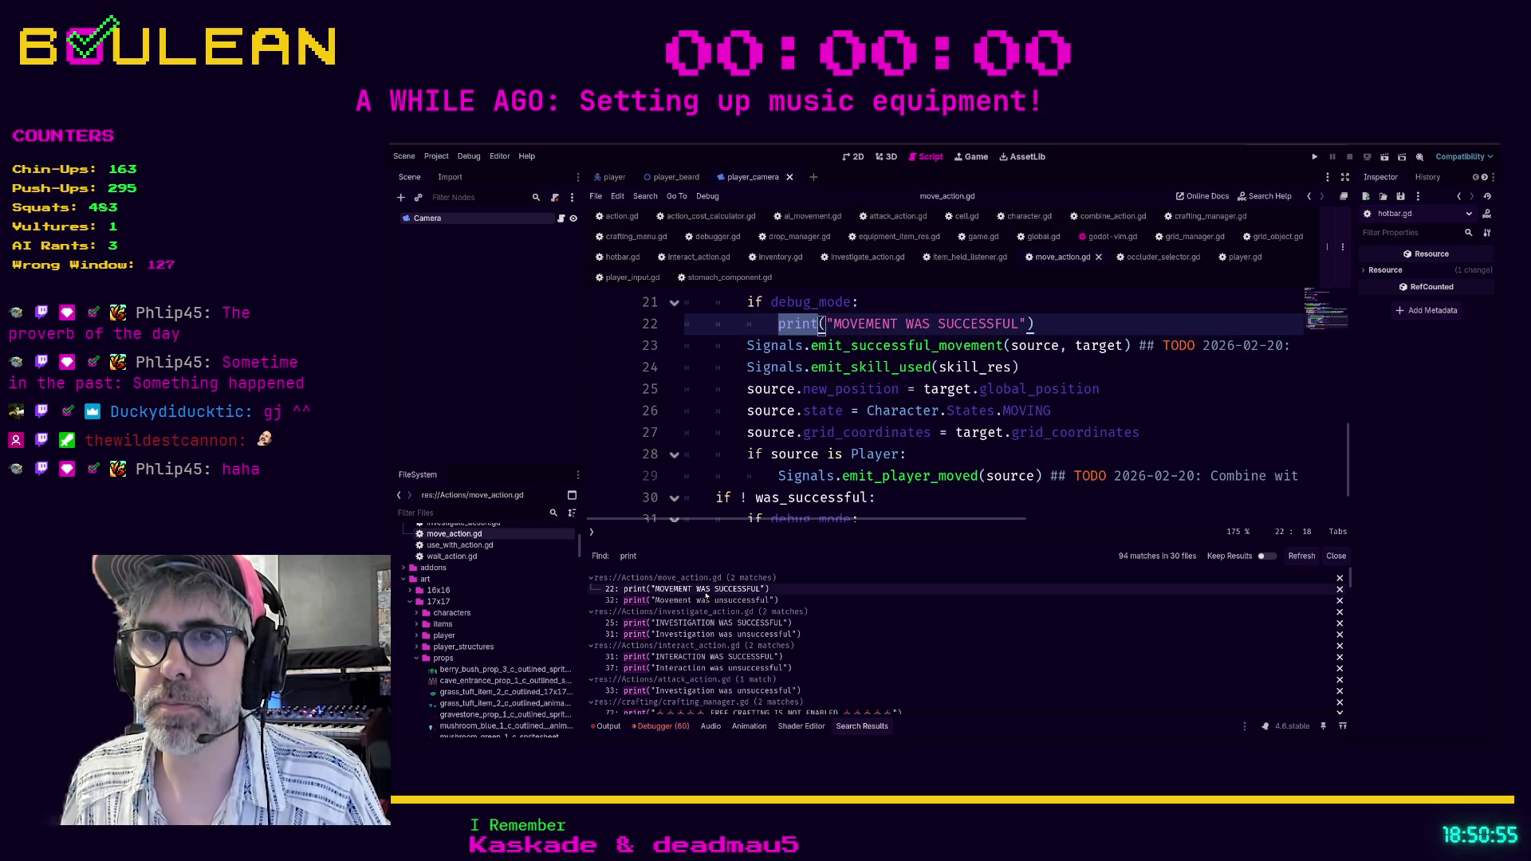
Check the success and failure prints in move_action, investigate_action, interact_action and attack_action scripts.
left_click(703, 600)
left_click(686, 623)
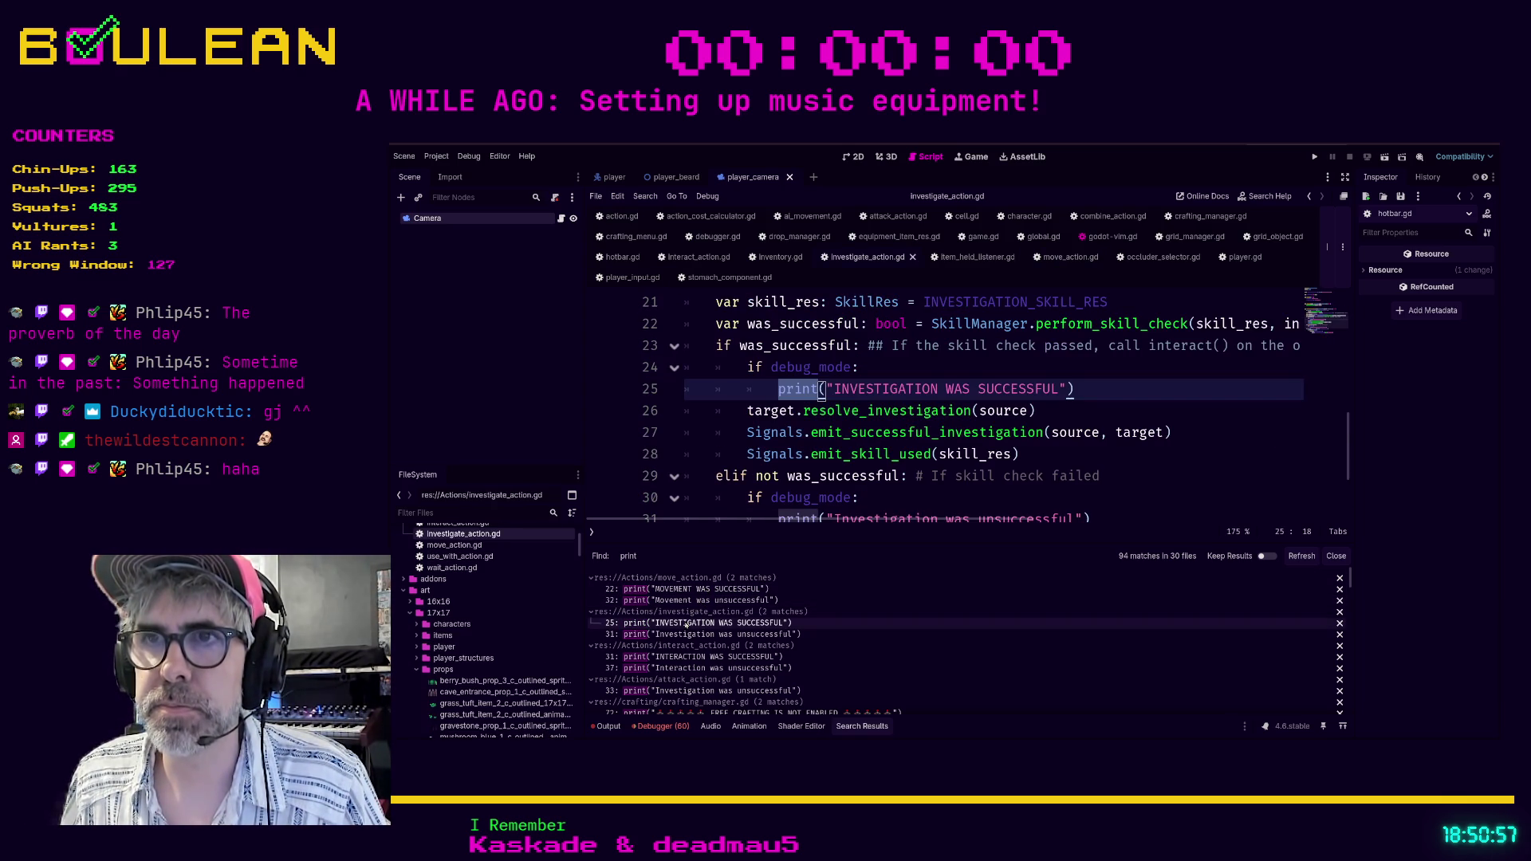
left_click(684, 634)
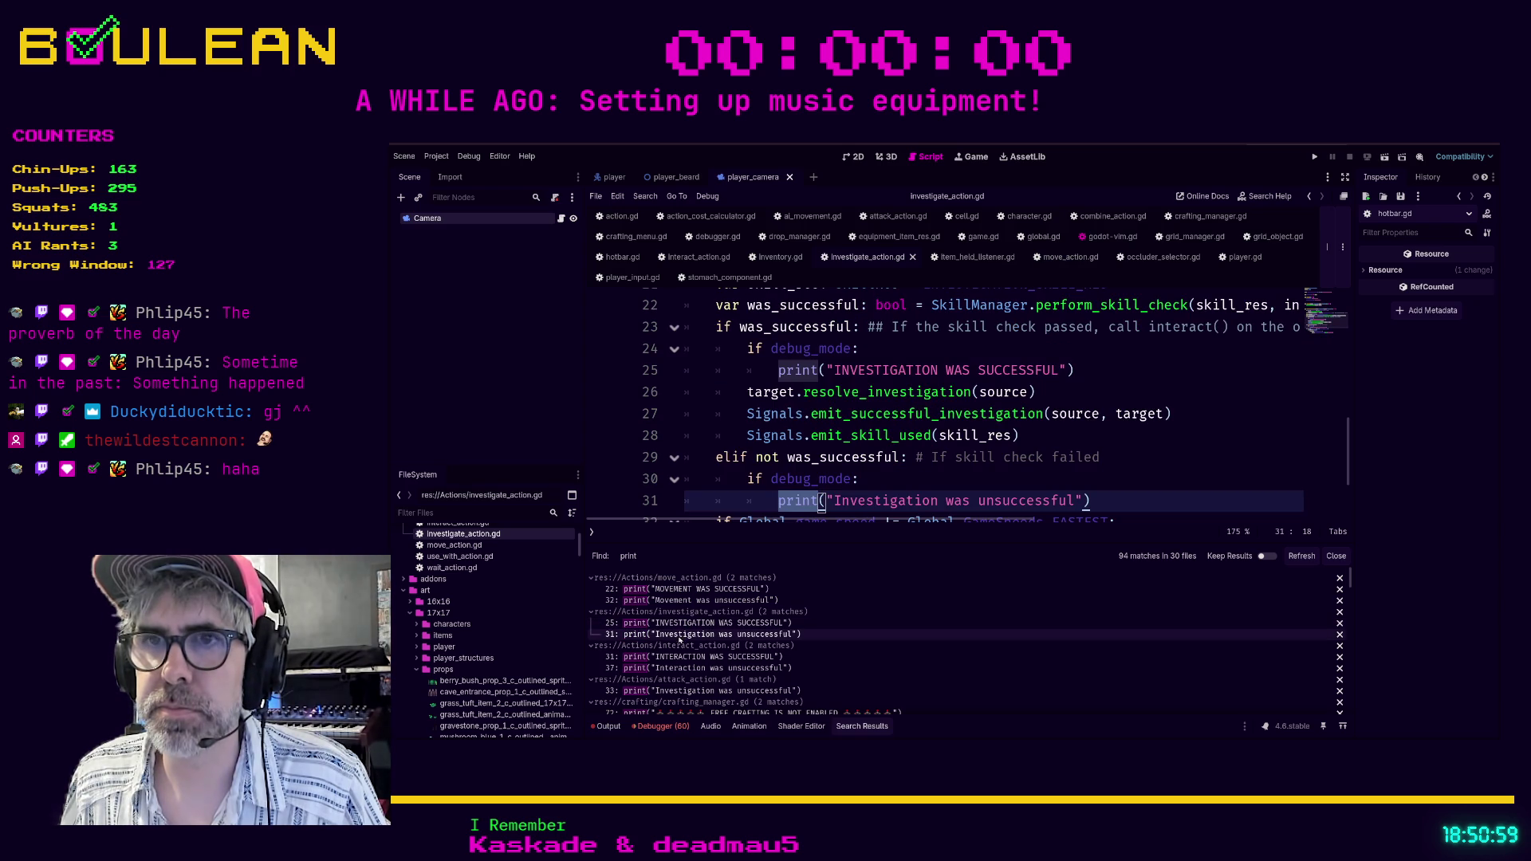
left_click(678, 657)
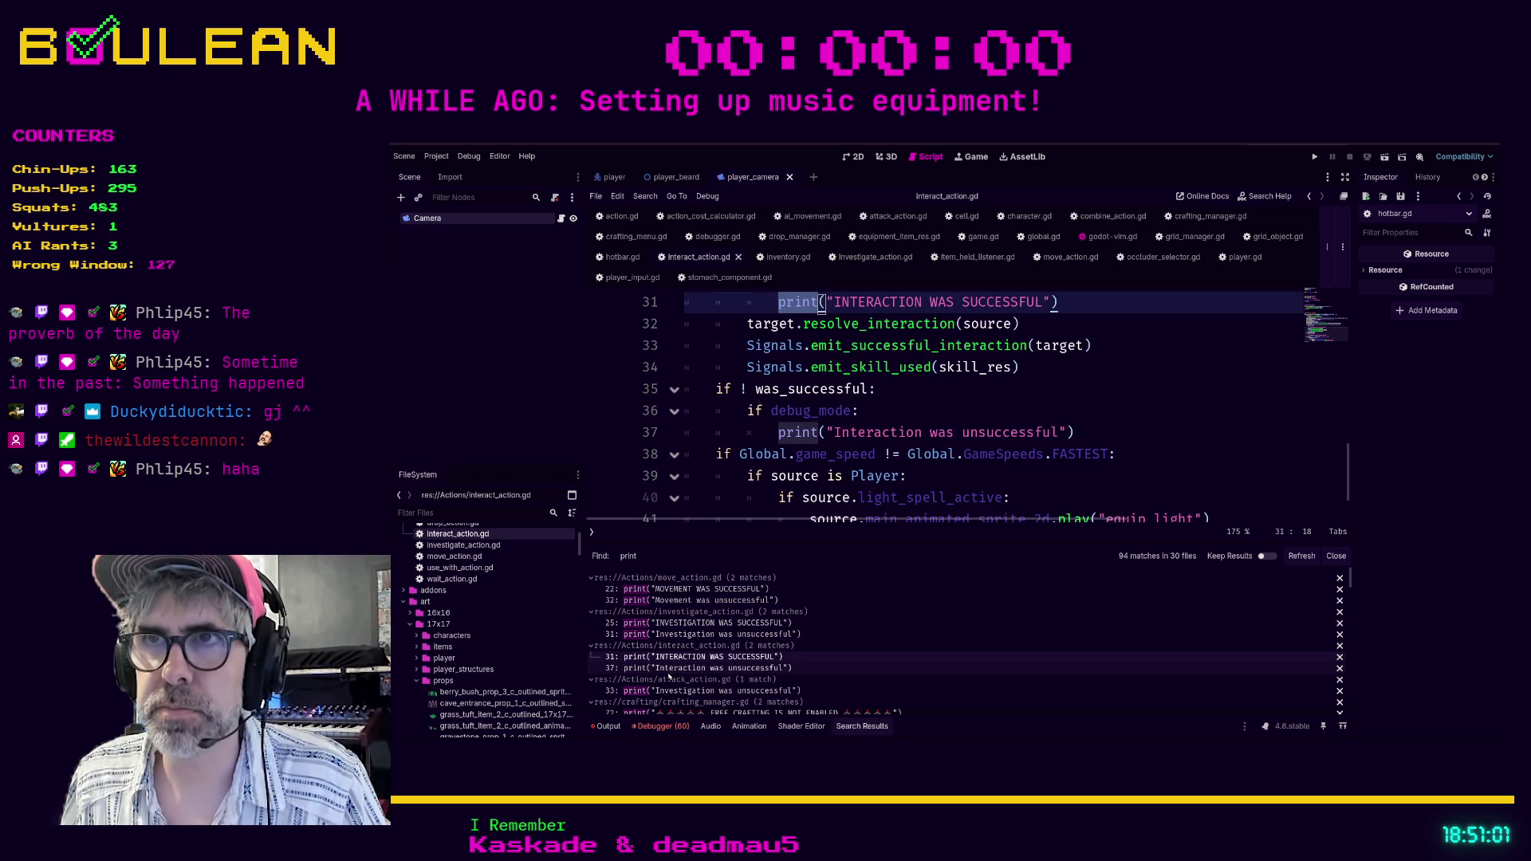
scroll(727, 448, "up", 2)
scroll(726, 448, "down", 2)
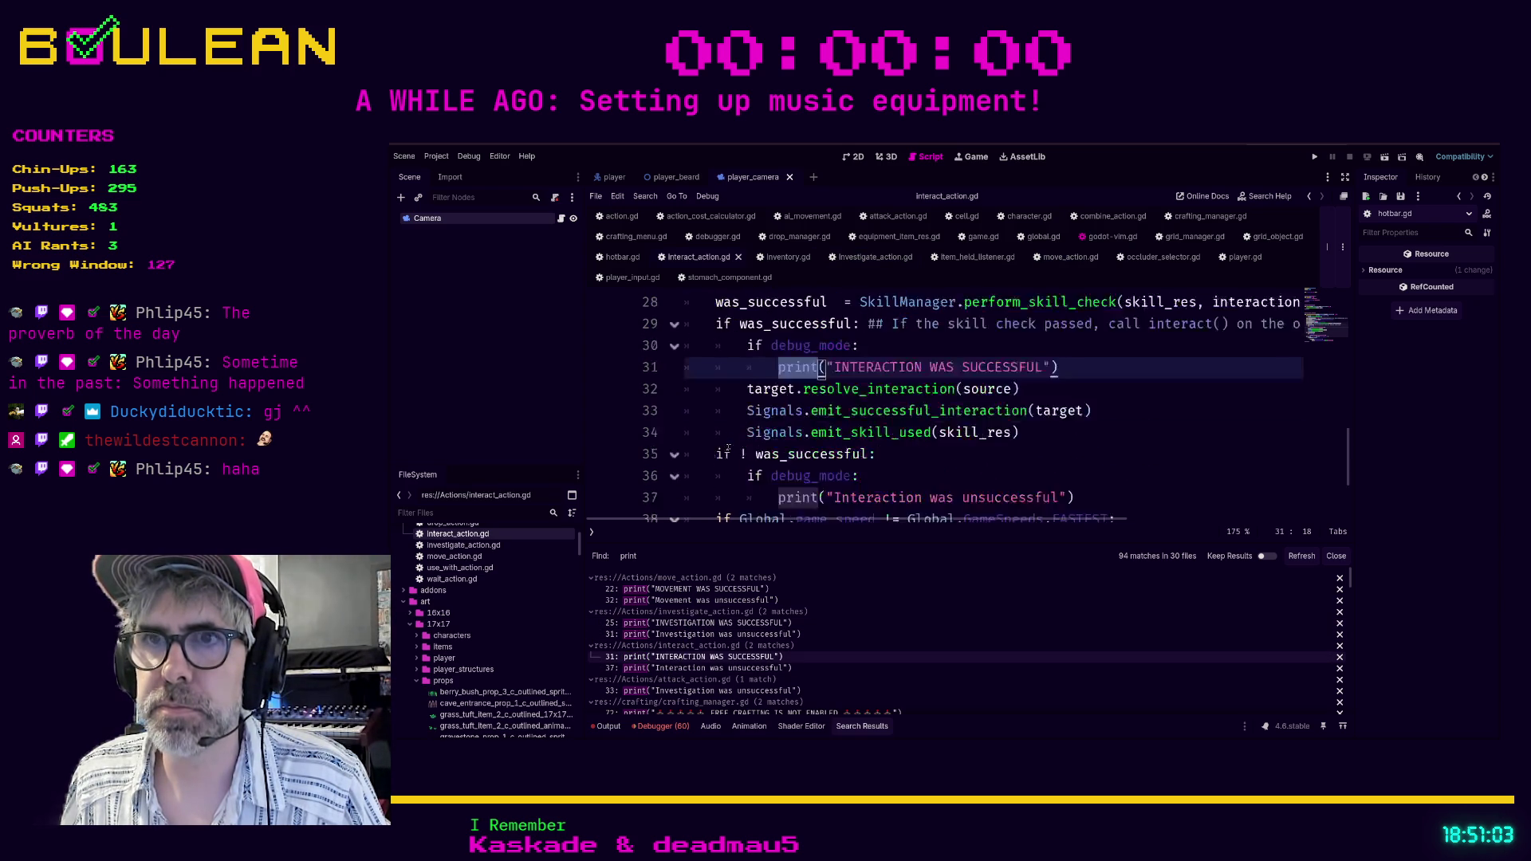
left_click(656, 669)
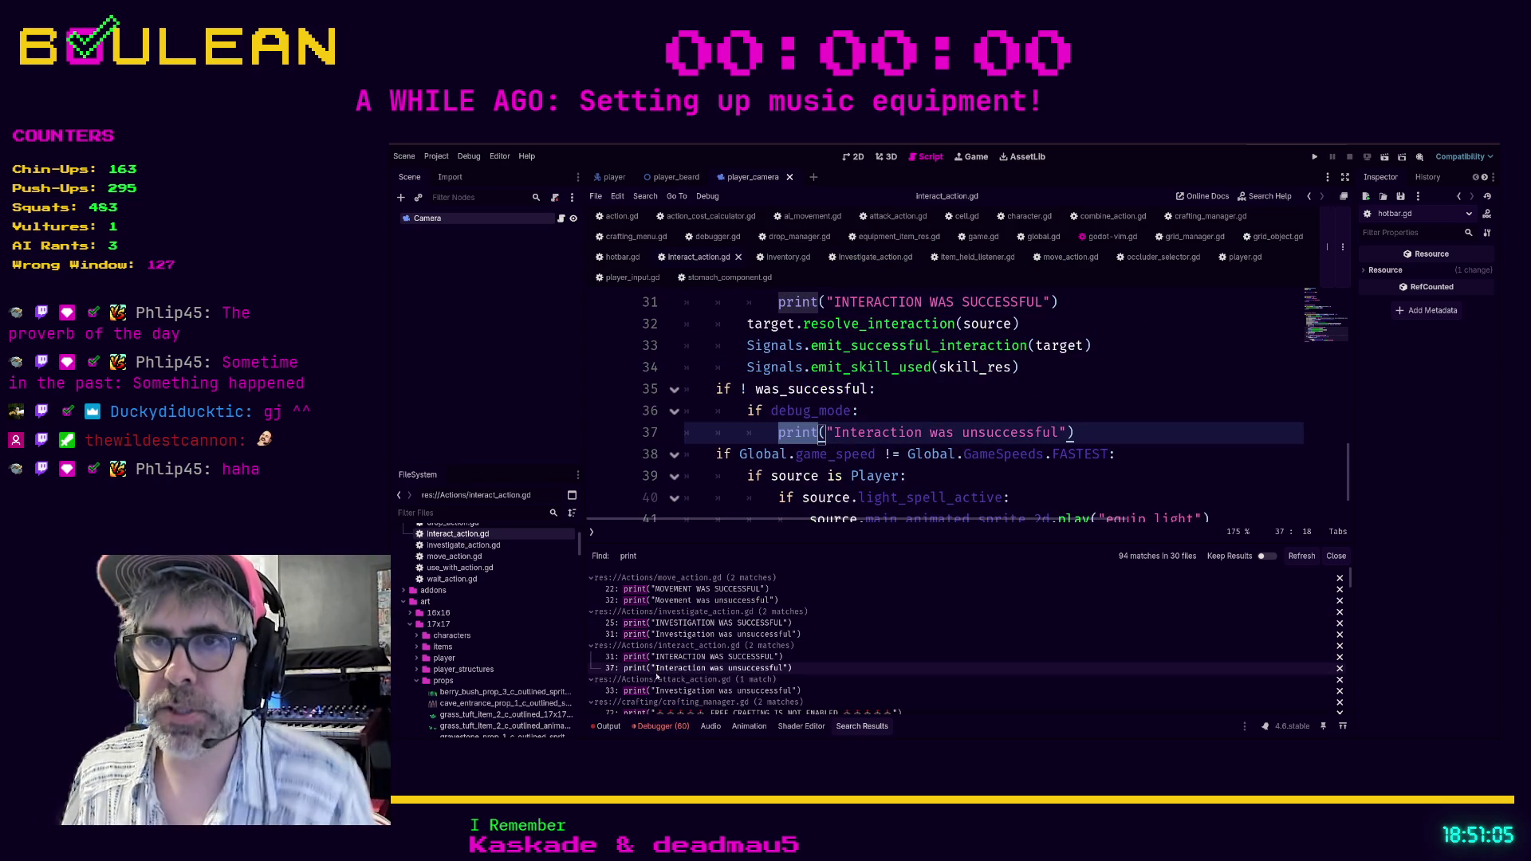
left_click(655, 690)
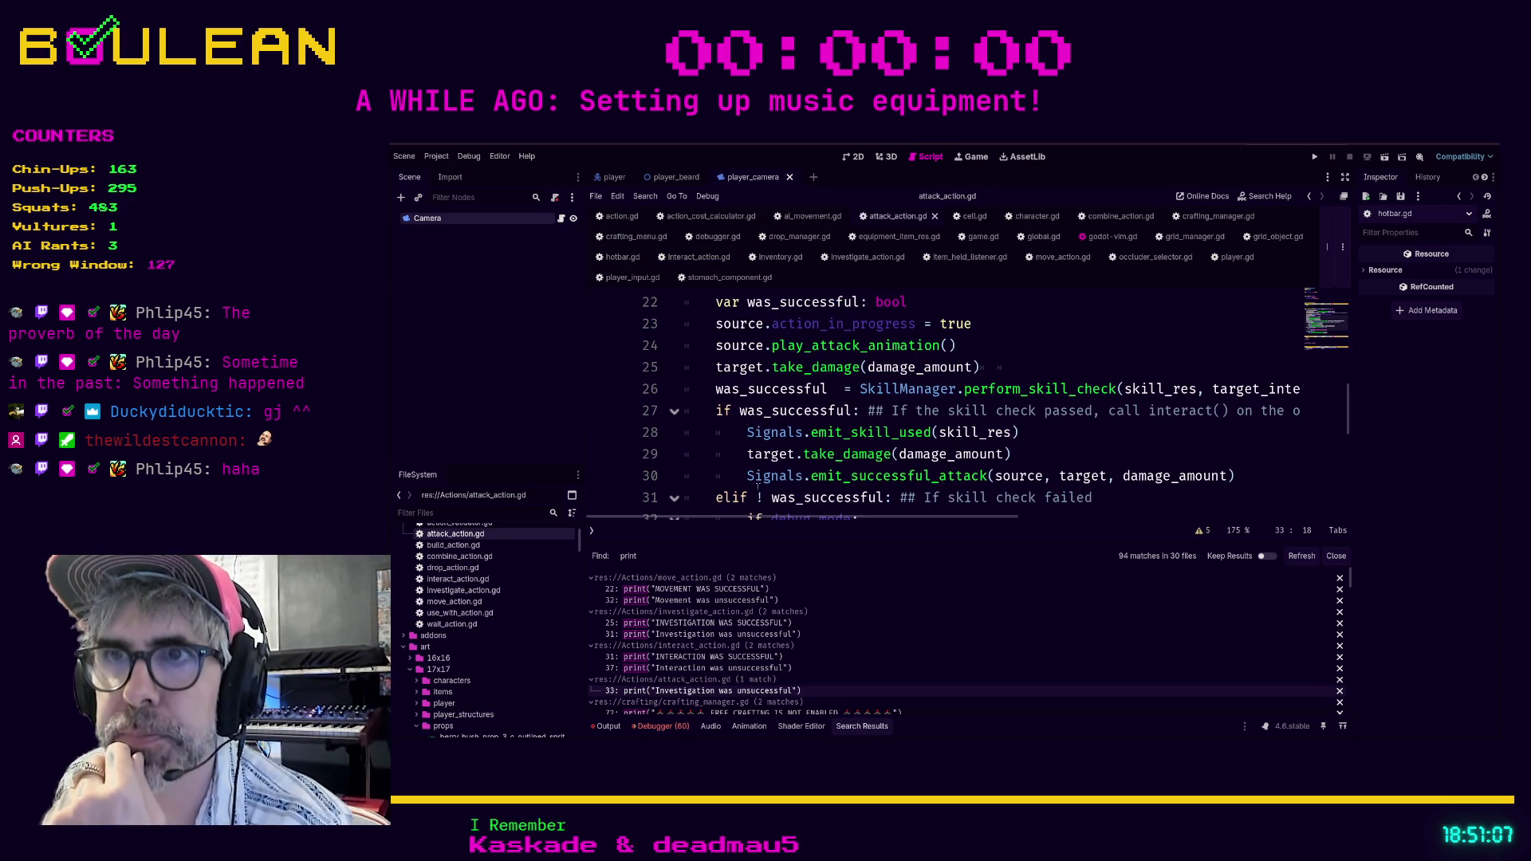
scroll(957, 407, "down", 1)
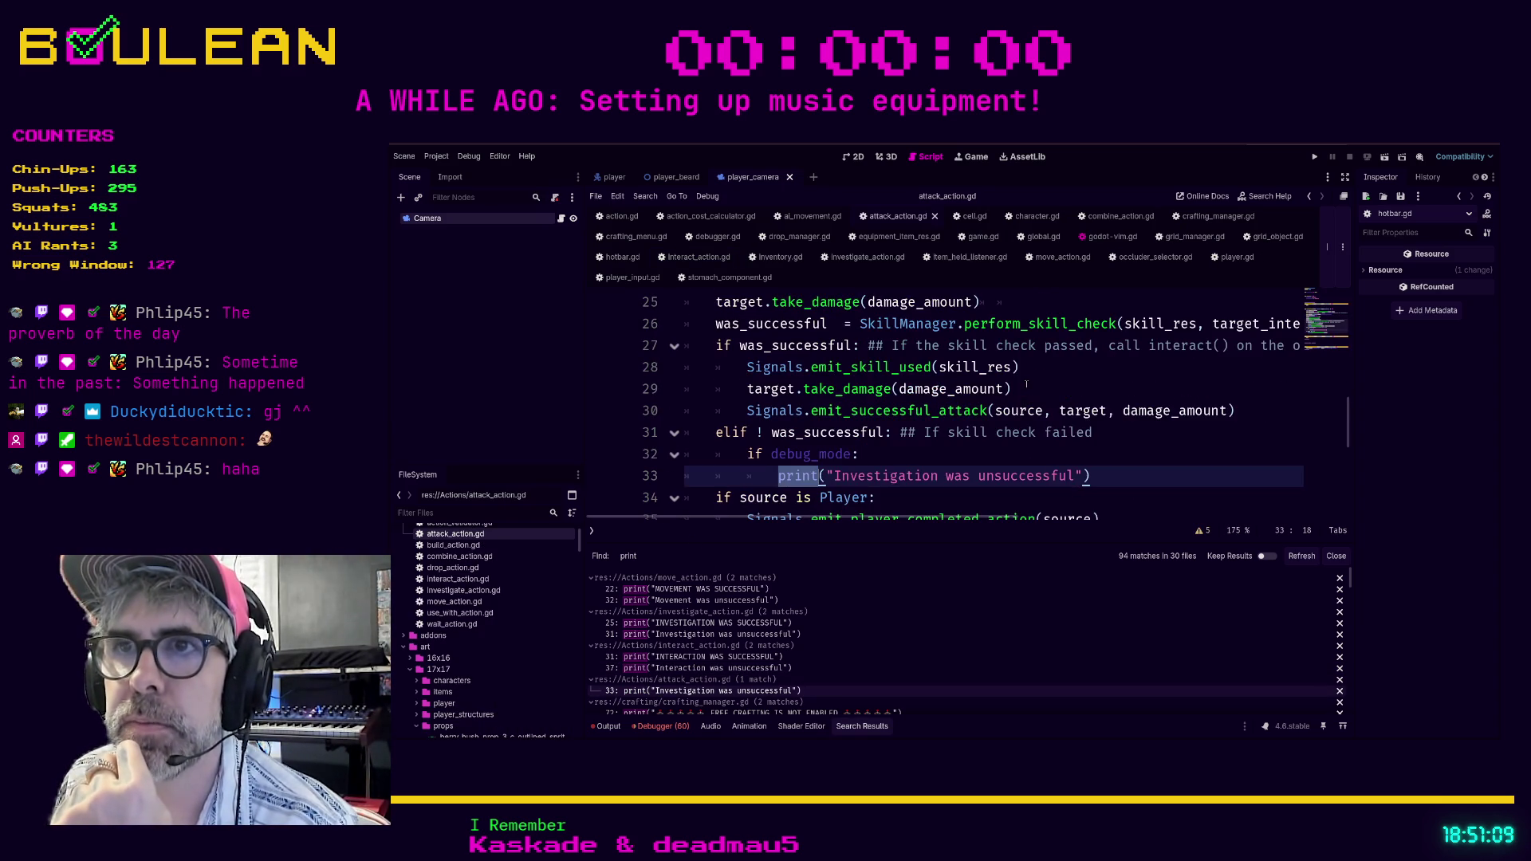
scroll(845, 614, "down", 3)
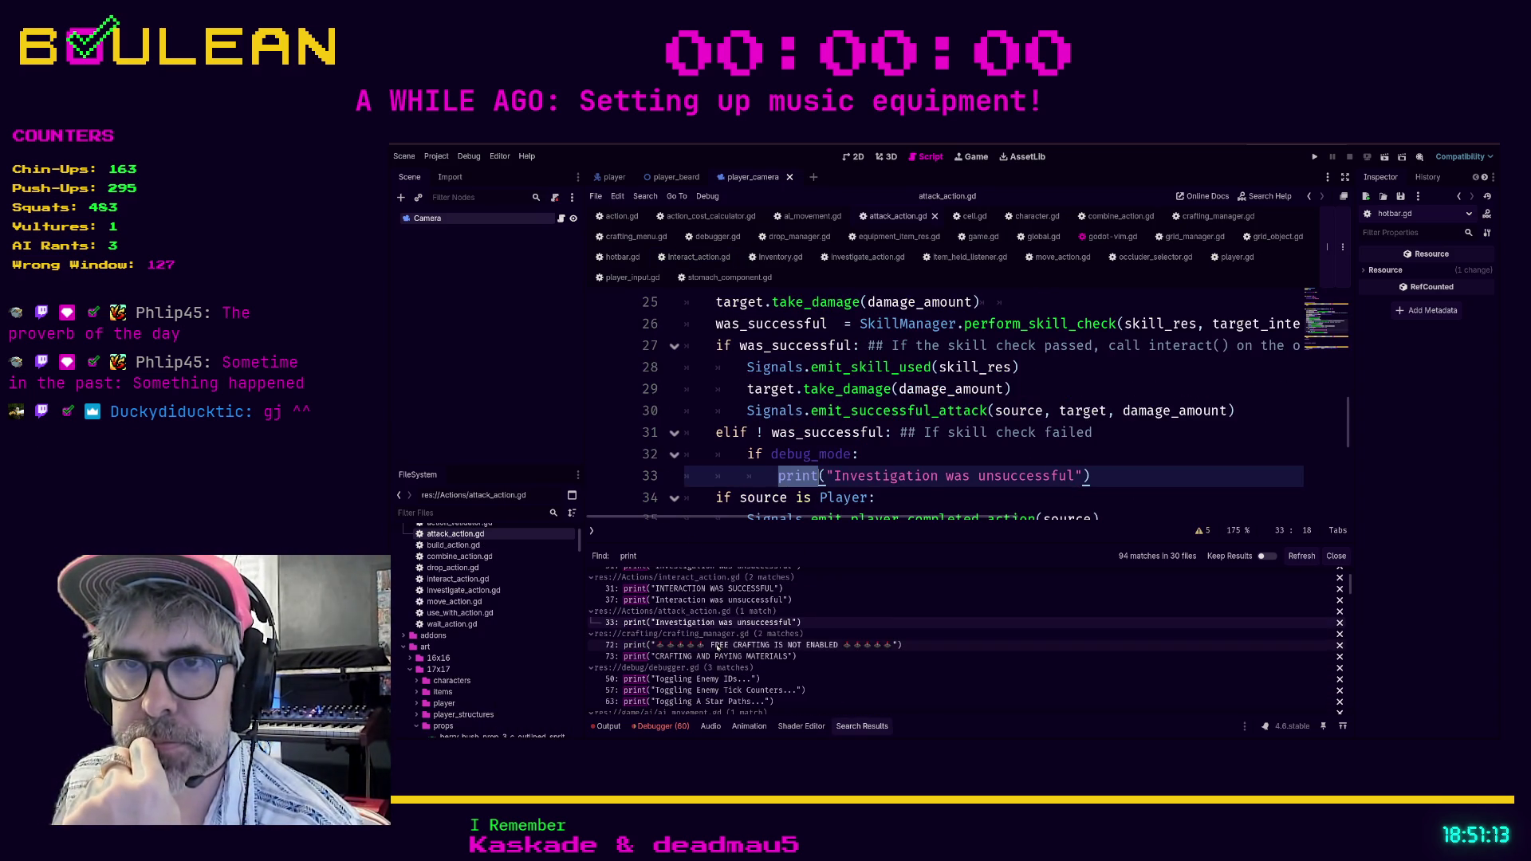
Check the print matches in crafting_manager.gd, debugger.gd and ai_movement.gd.
left_click(716, 646)
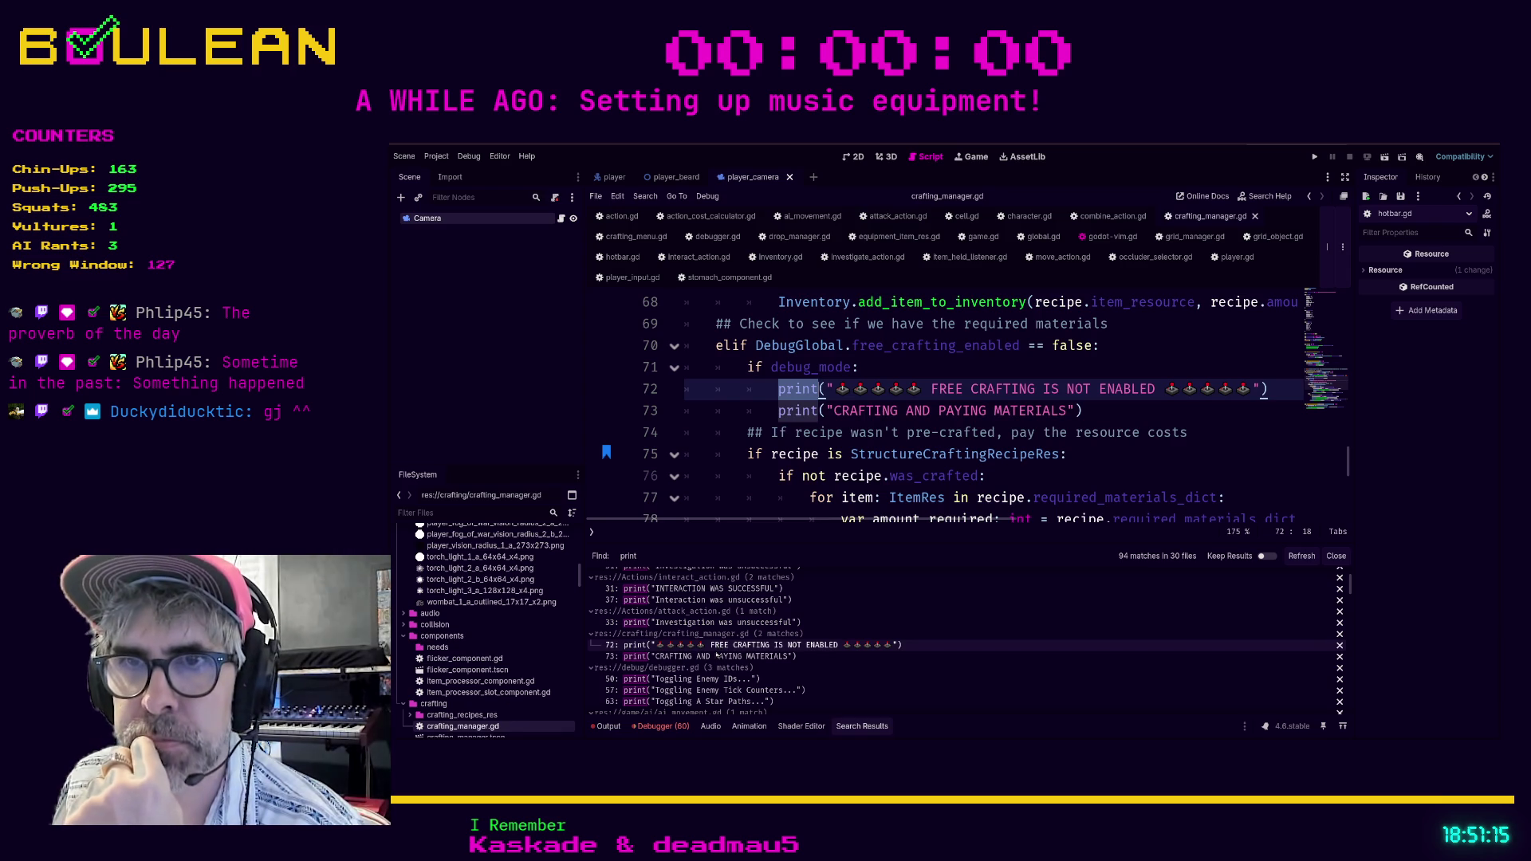
left_click(716, 657)
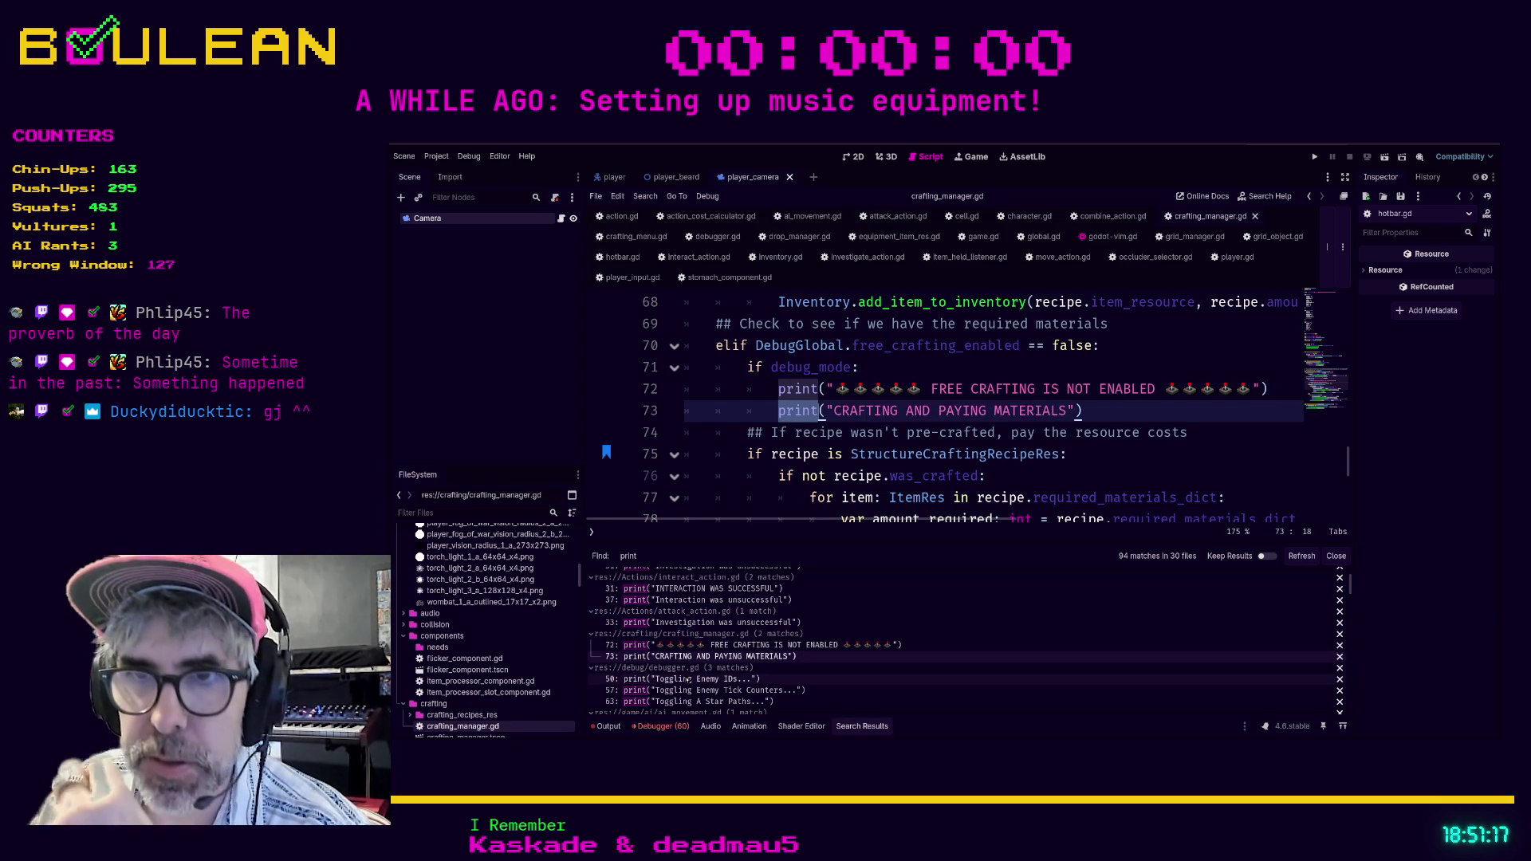
left_click(689, 679)
scroll(859, 411, "down", 2)
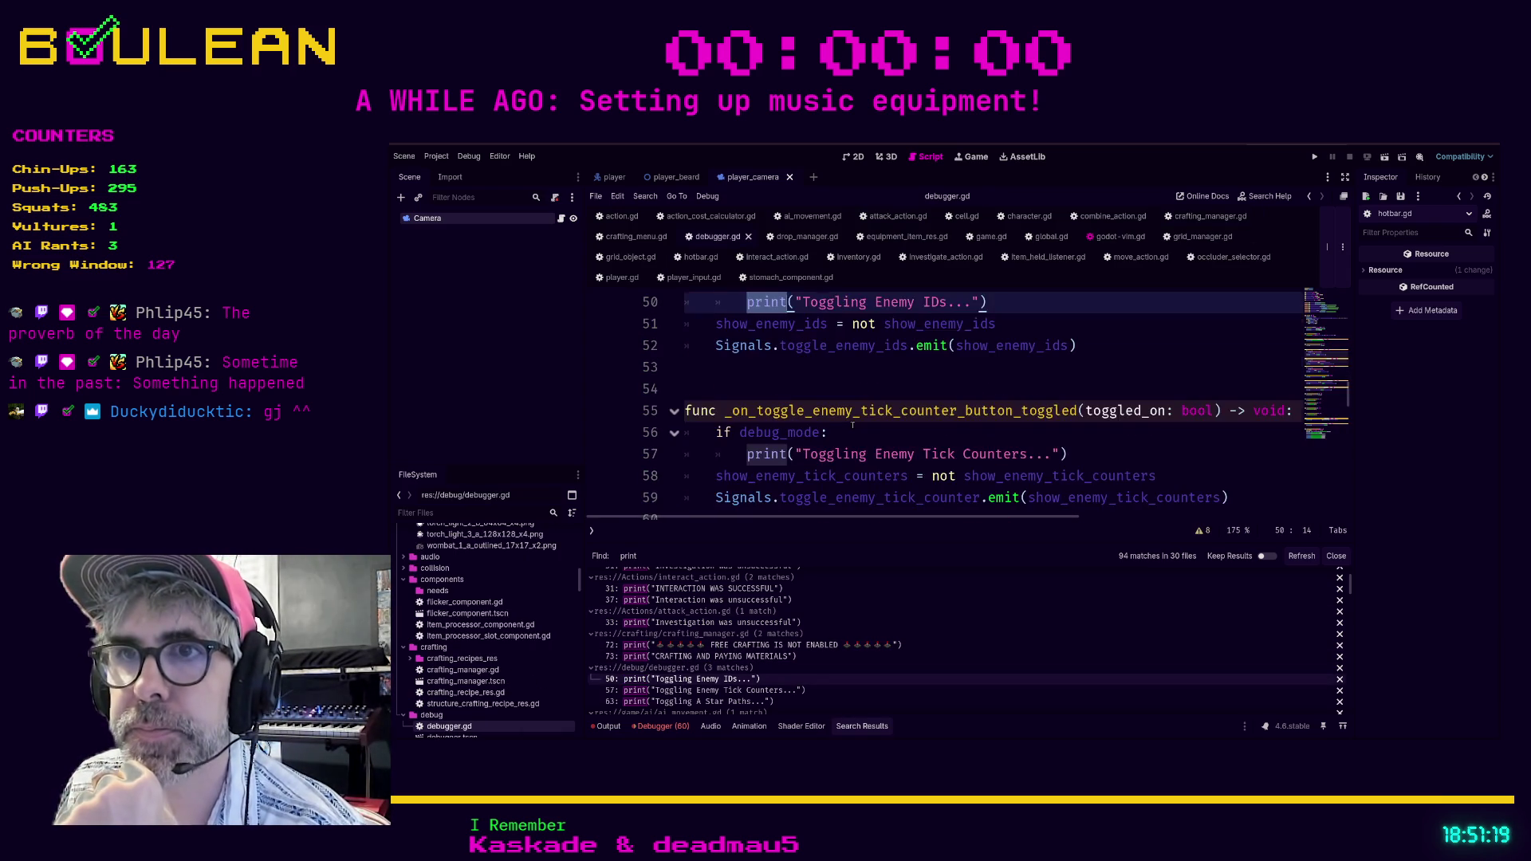
left_click(790, 702)
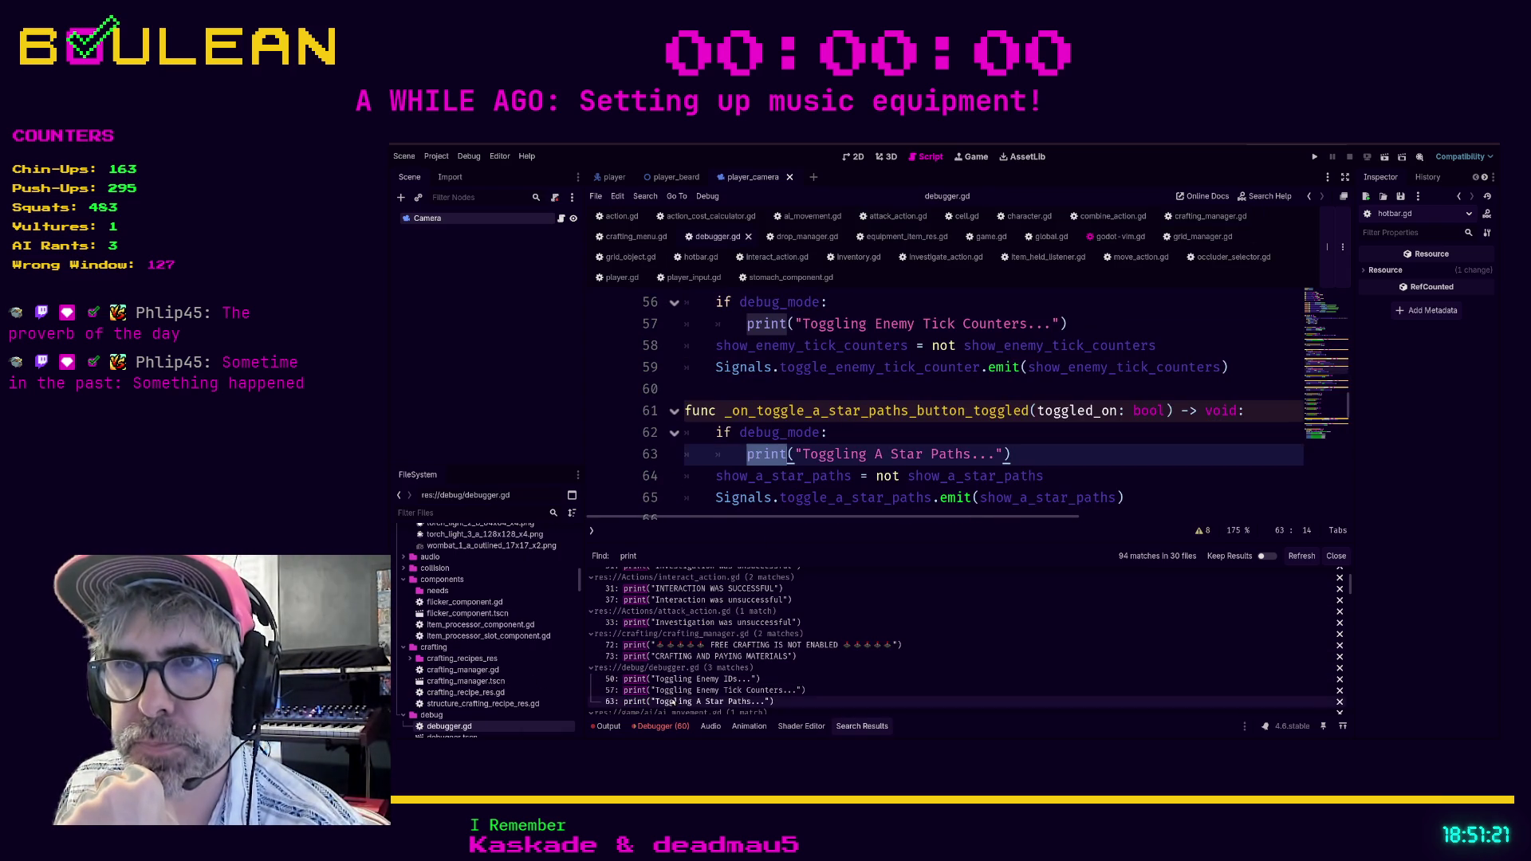
scroll(791, 655, "down", 2)
scroll(794, 662, "down", 1)
left_click(814, 674)
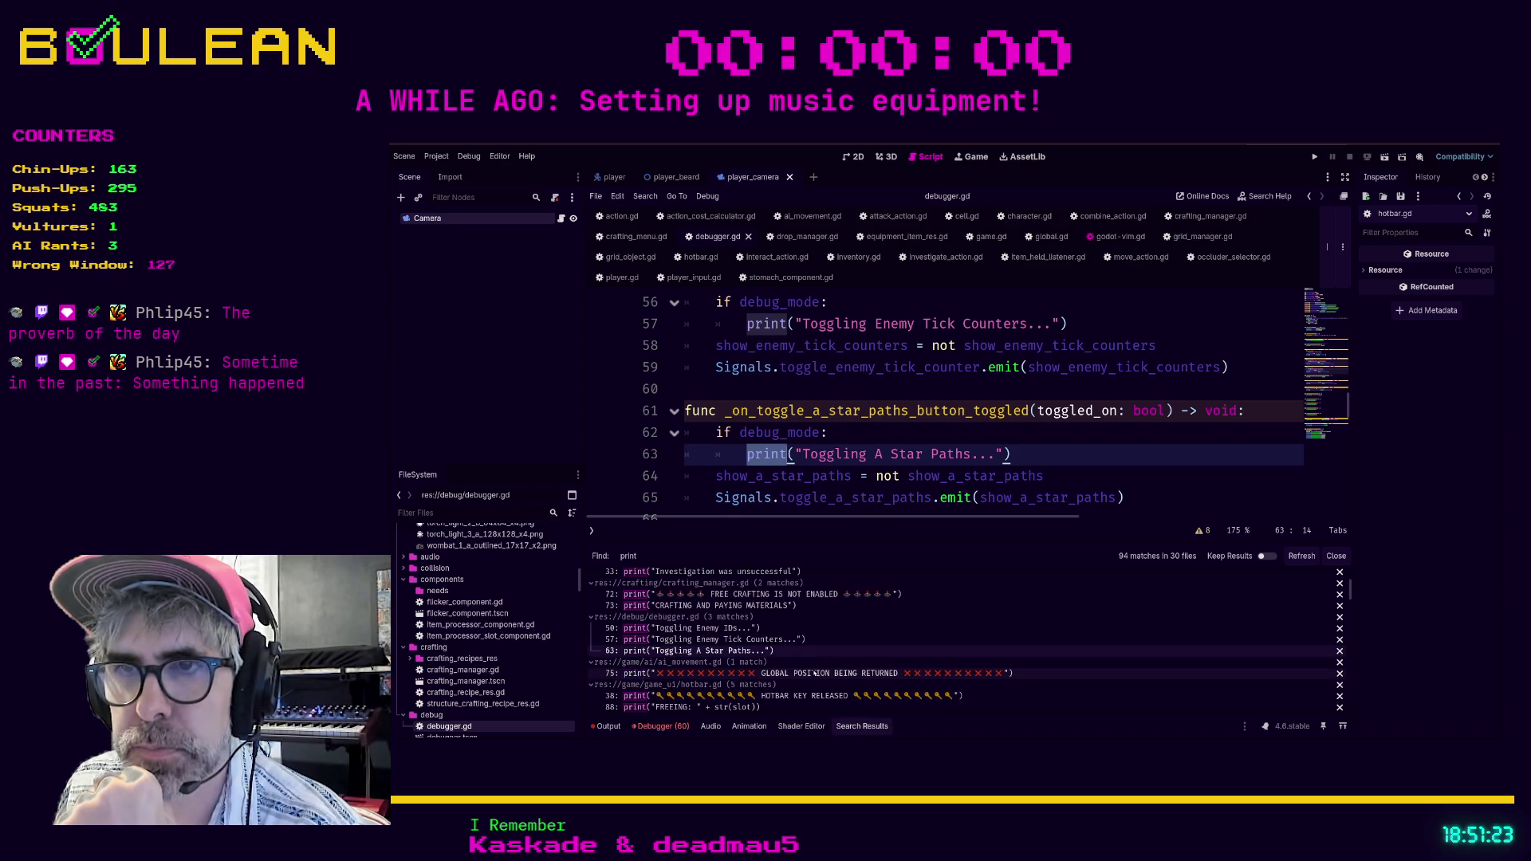
scroll(805, 662, "down", 3)
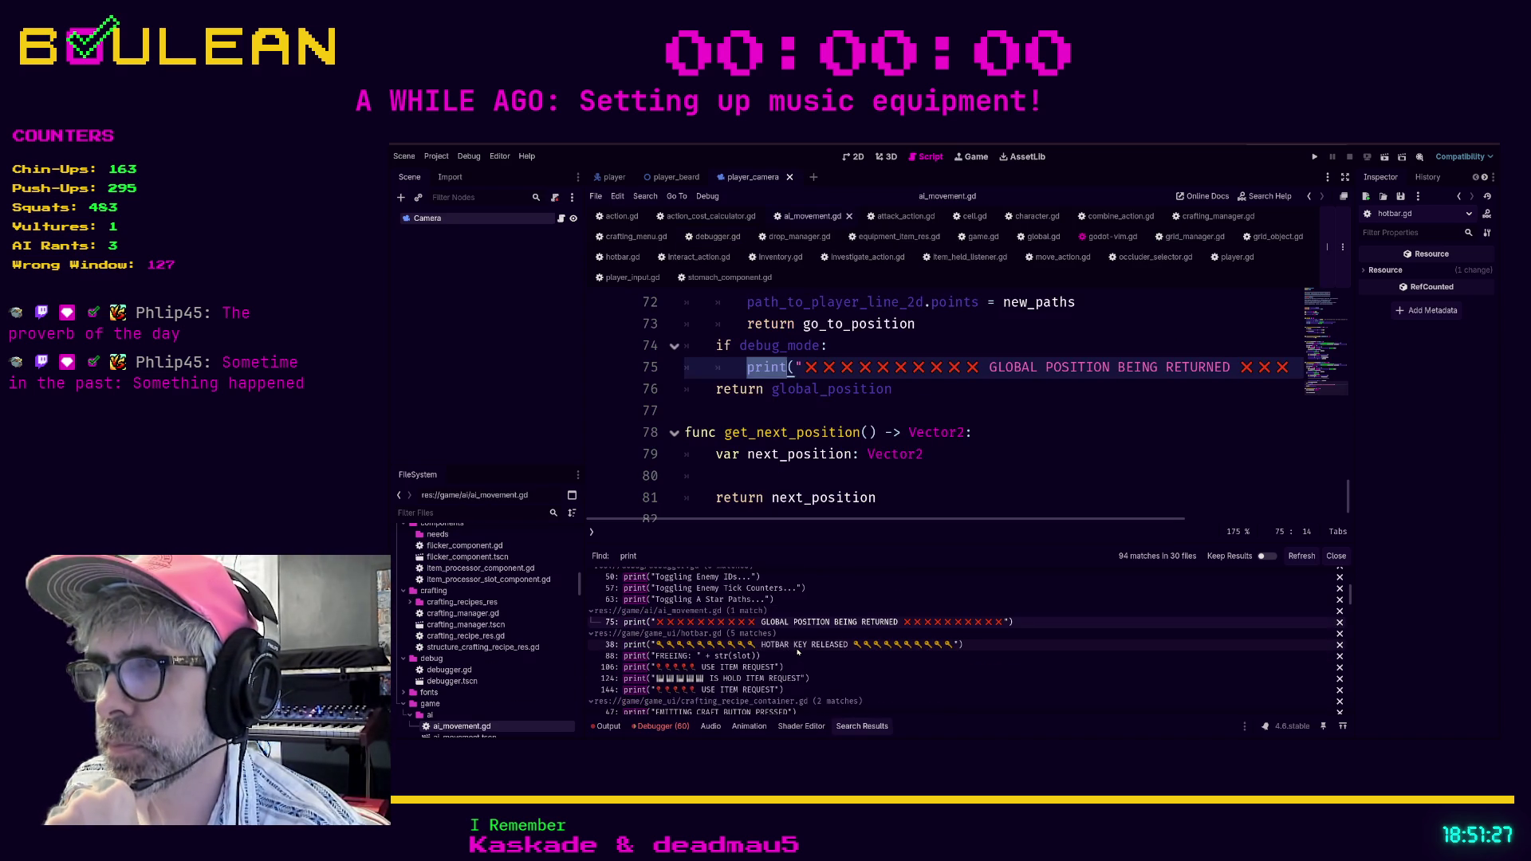
Confirm hotbar.gd's prints are gated, then go to crafting_recipe_container.gd's ungated craft-button print.
left_click(774, 646)
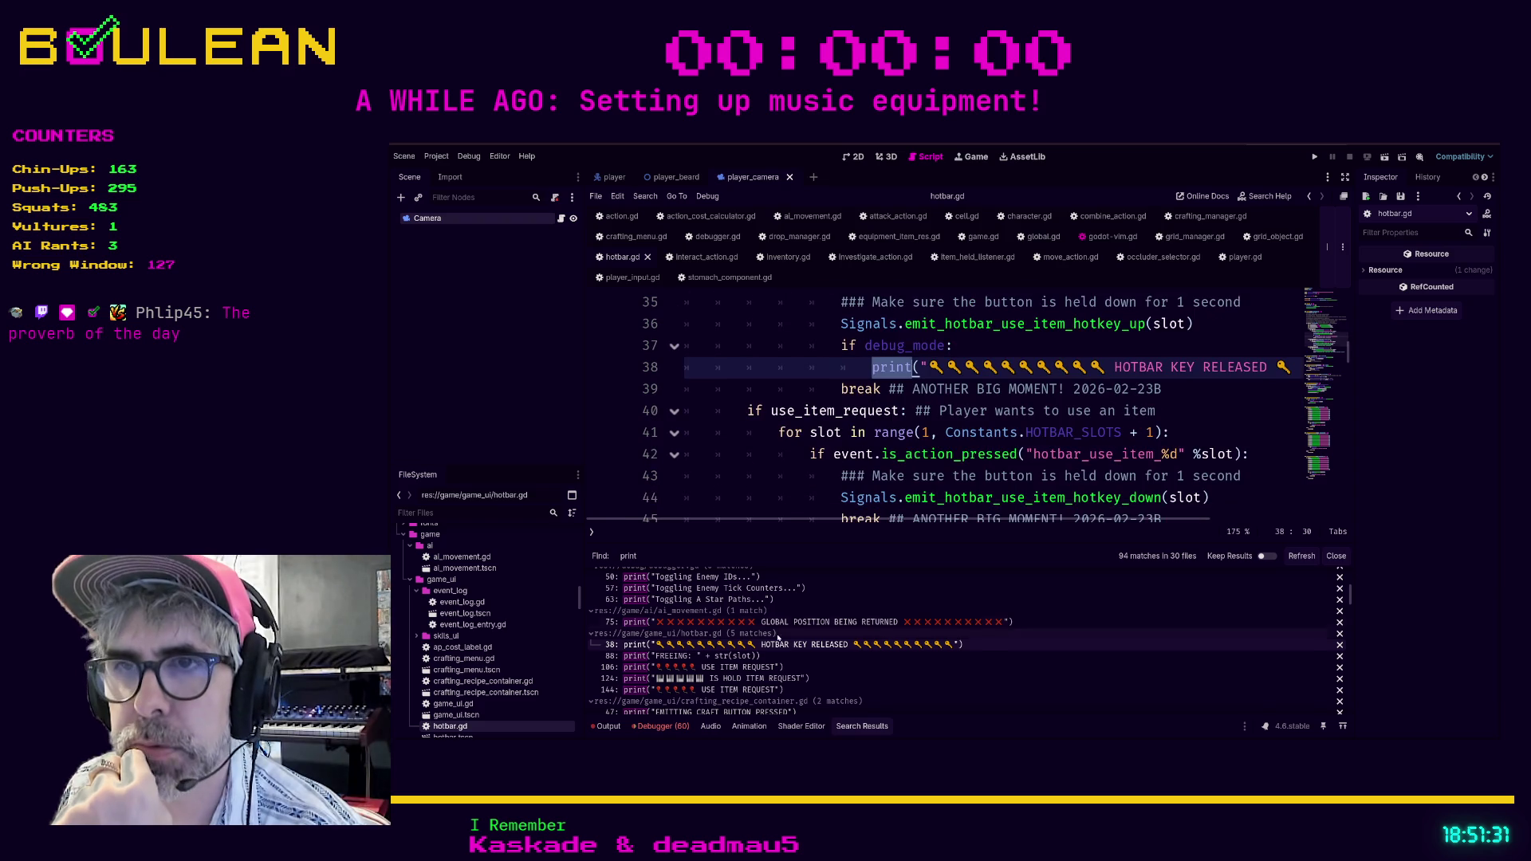
left_click(768, 655)
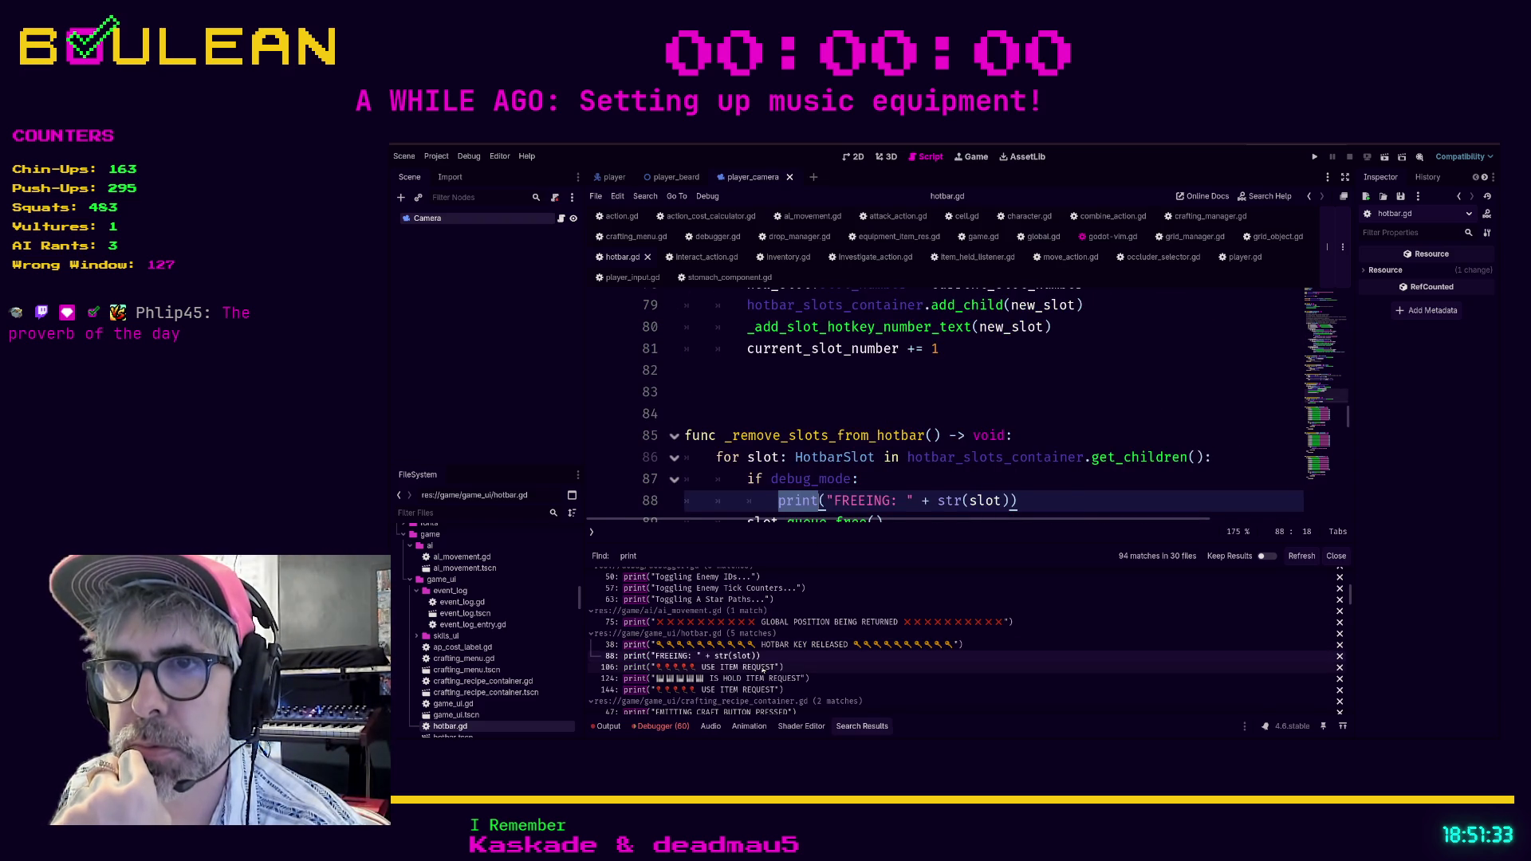
left_click(763, 668)
left_click(772, 679)
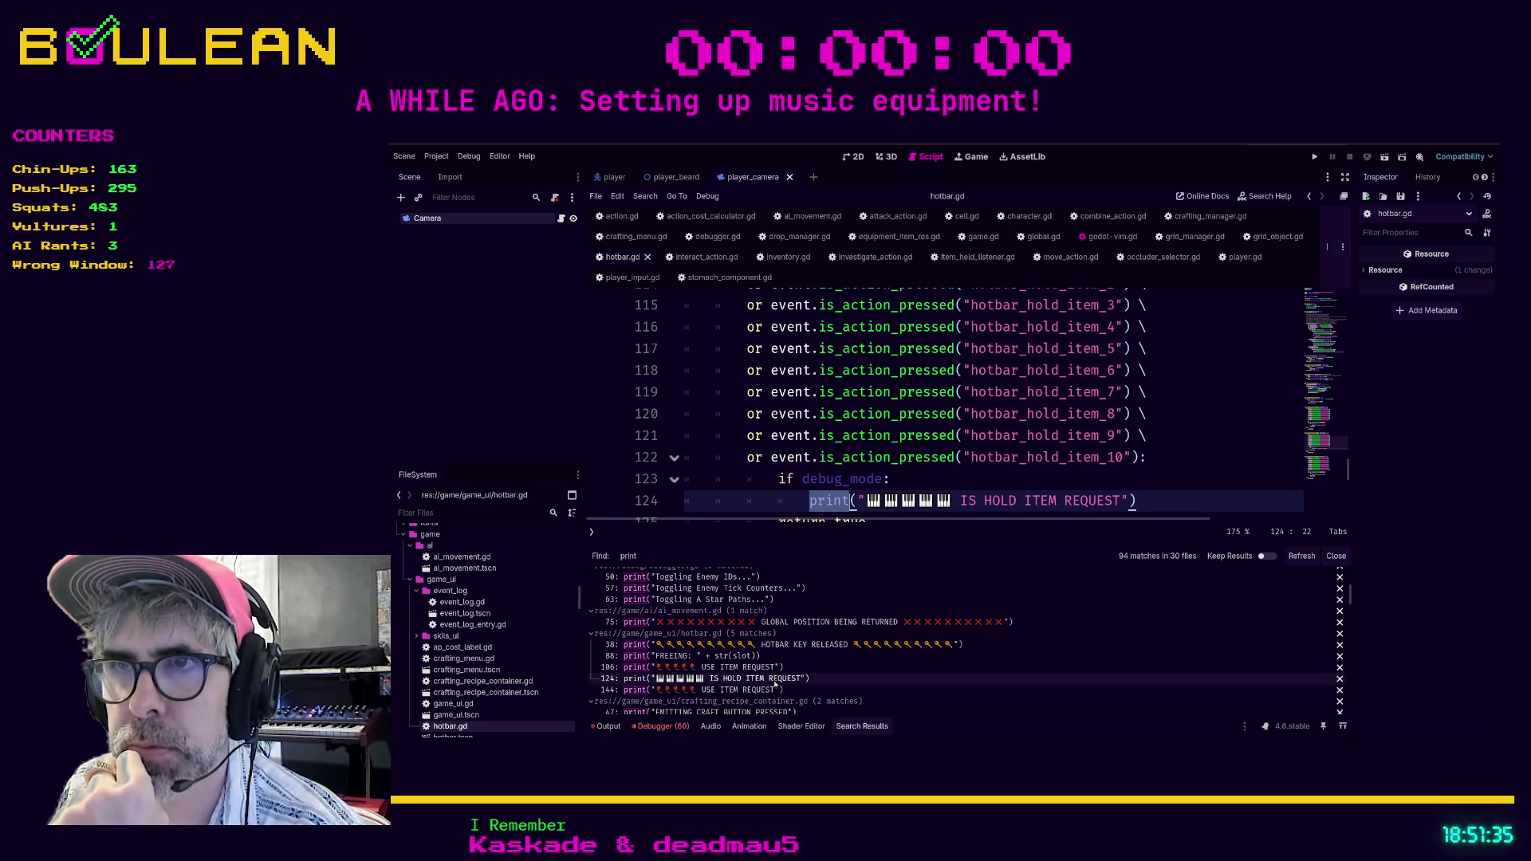
left_click(774, 690)
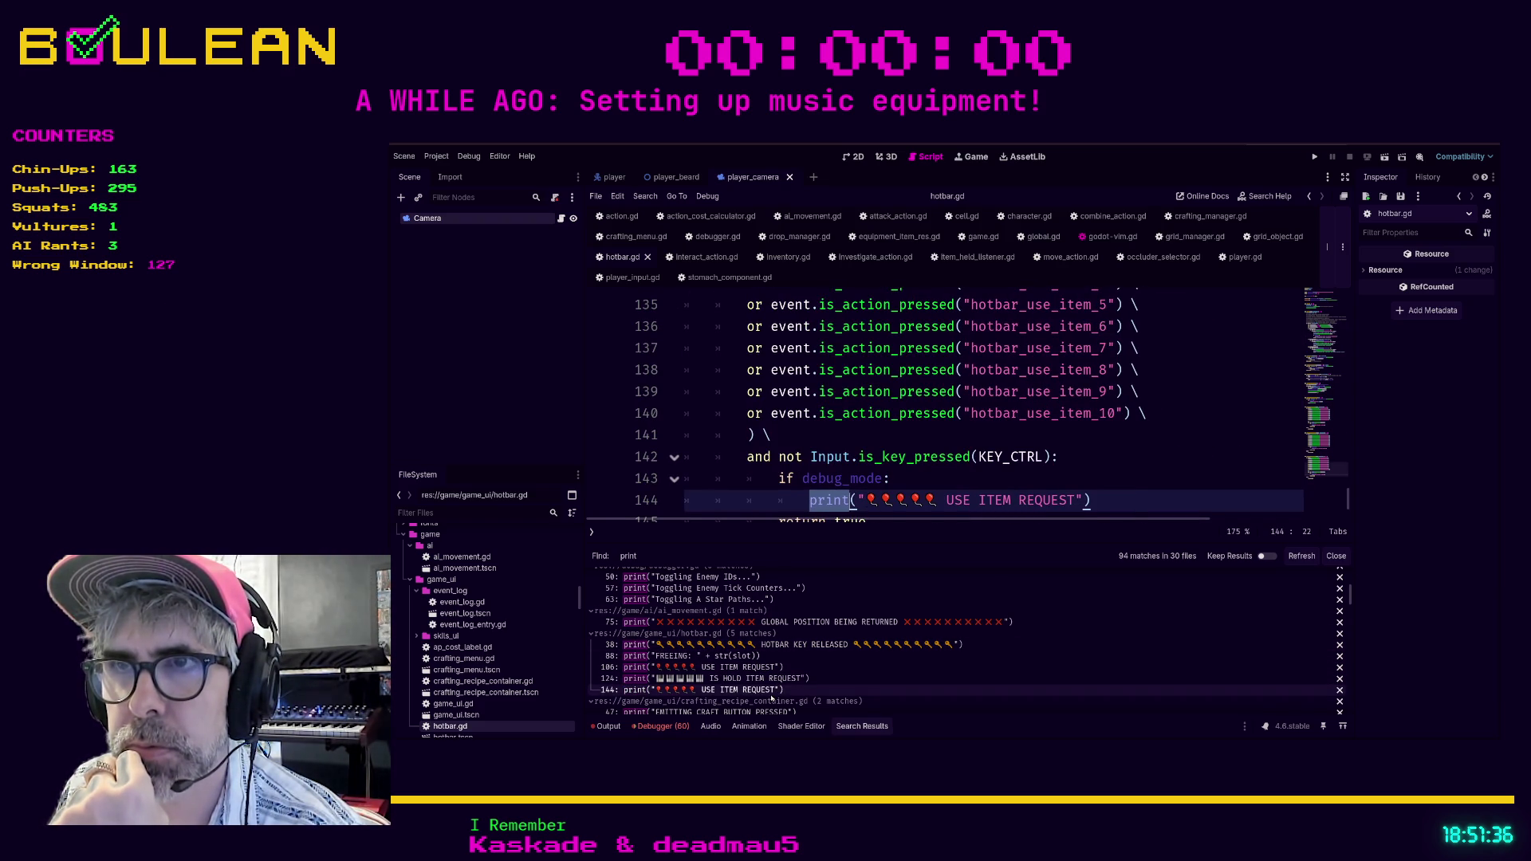
left_click(782, 712)
scroll(813, 477, "up", 2)
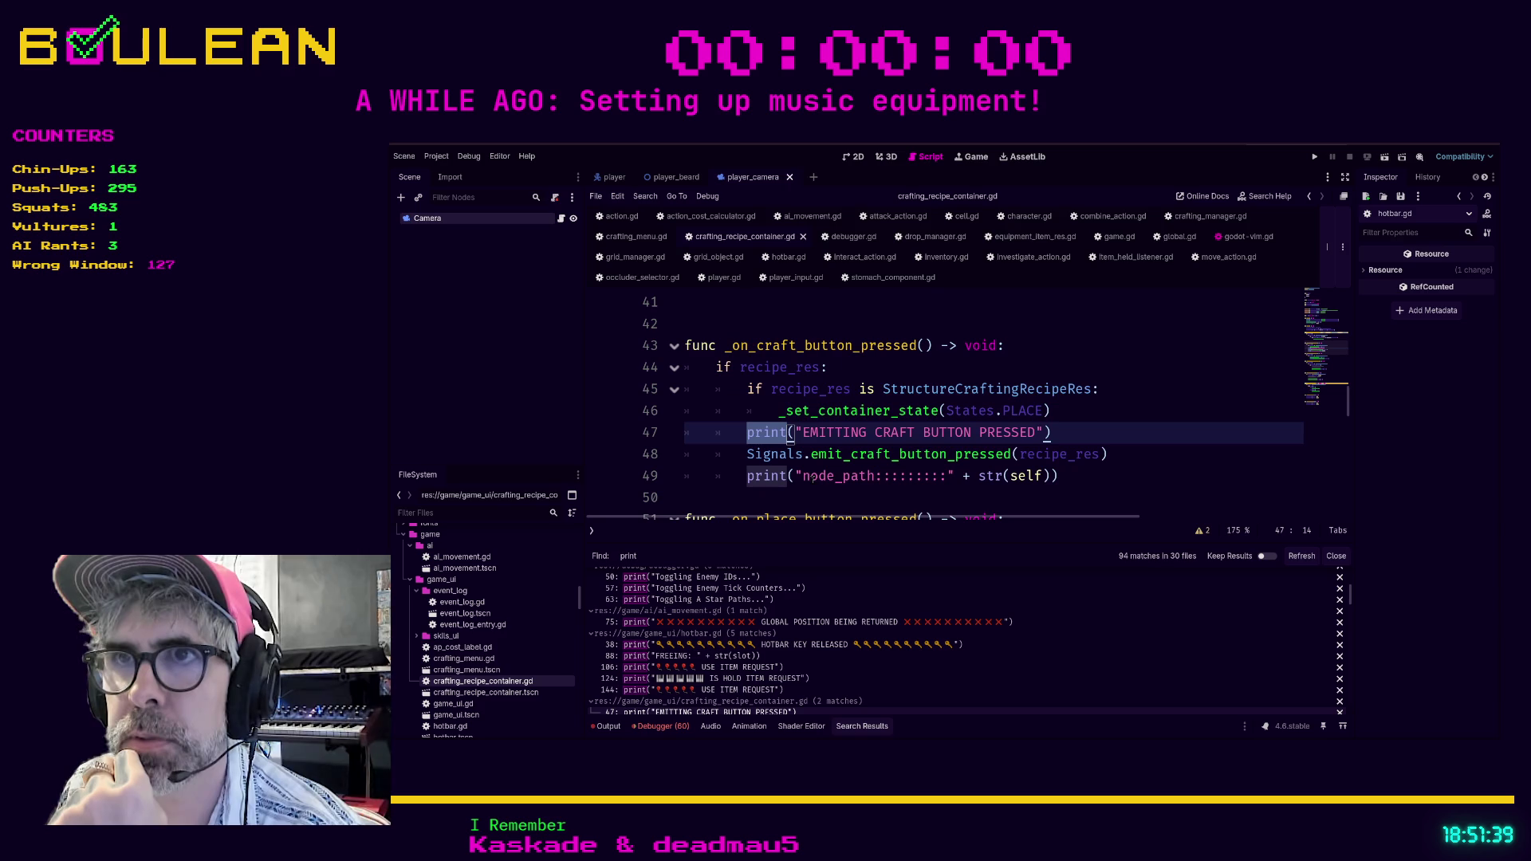
left_click(1060, 411)
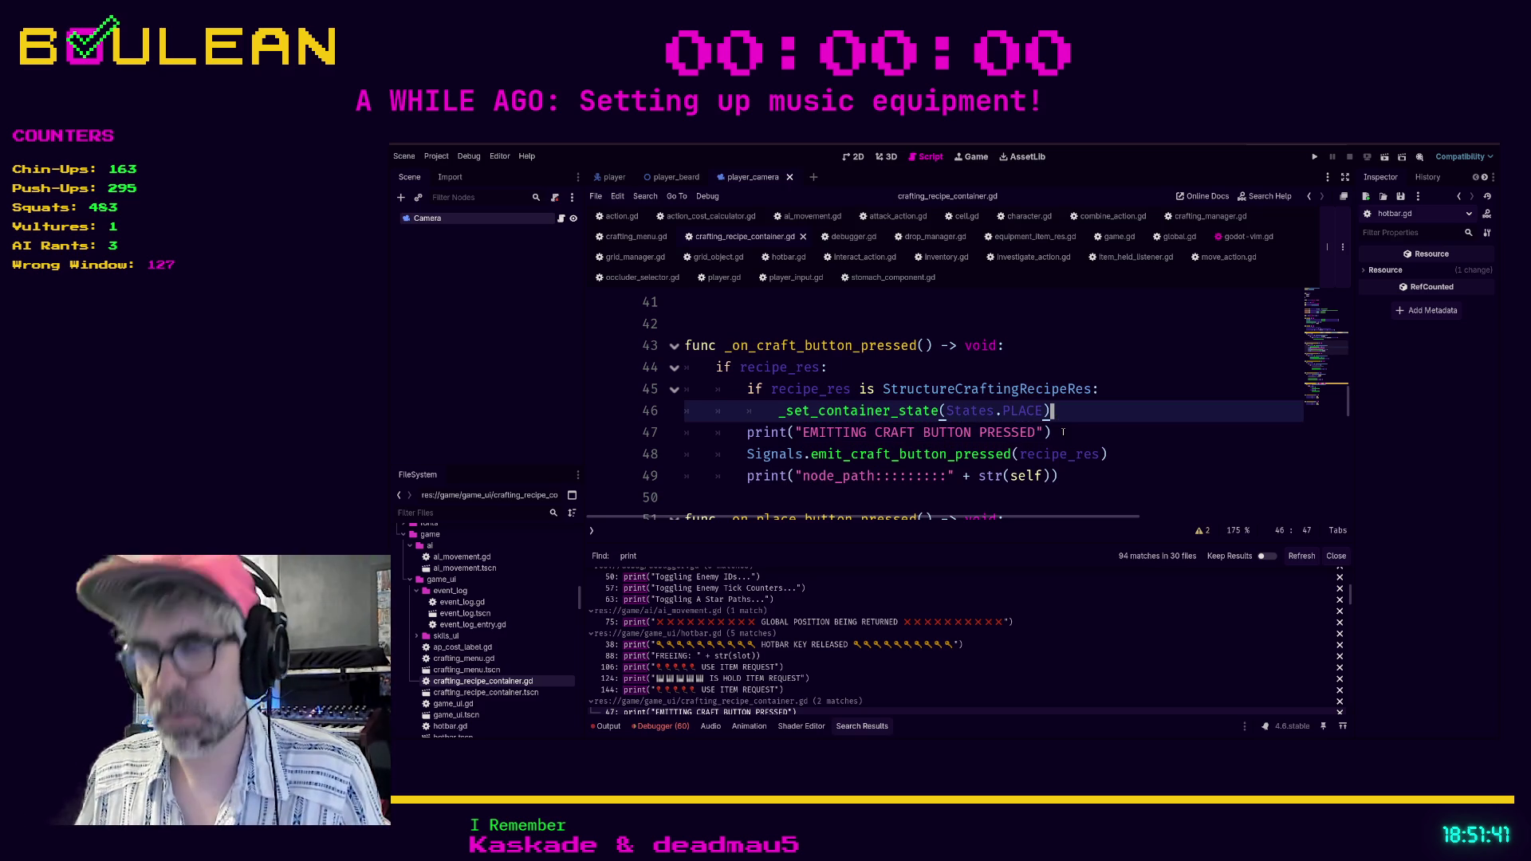
Wrap the craft button print and the node_path print each in an 'if debug_mode:' check.
key("Return")
type("if debug_mode")
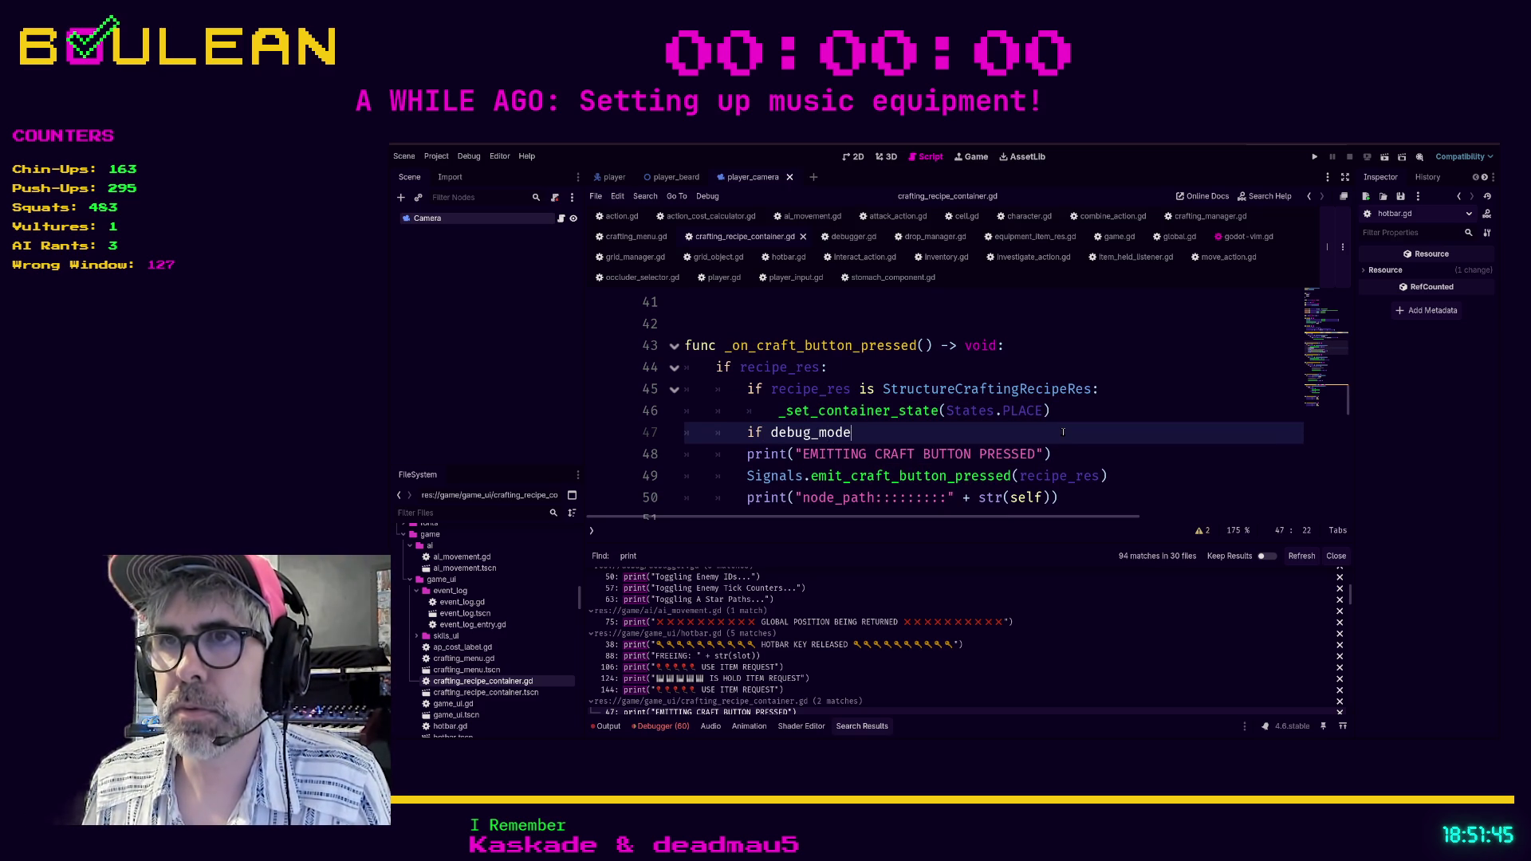
key("Down")
key("Home")
key("Tab")
key("Down")
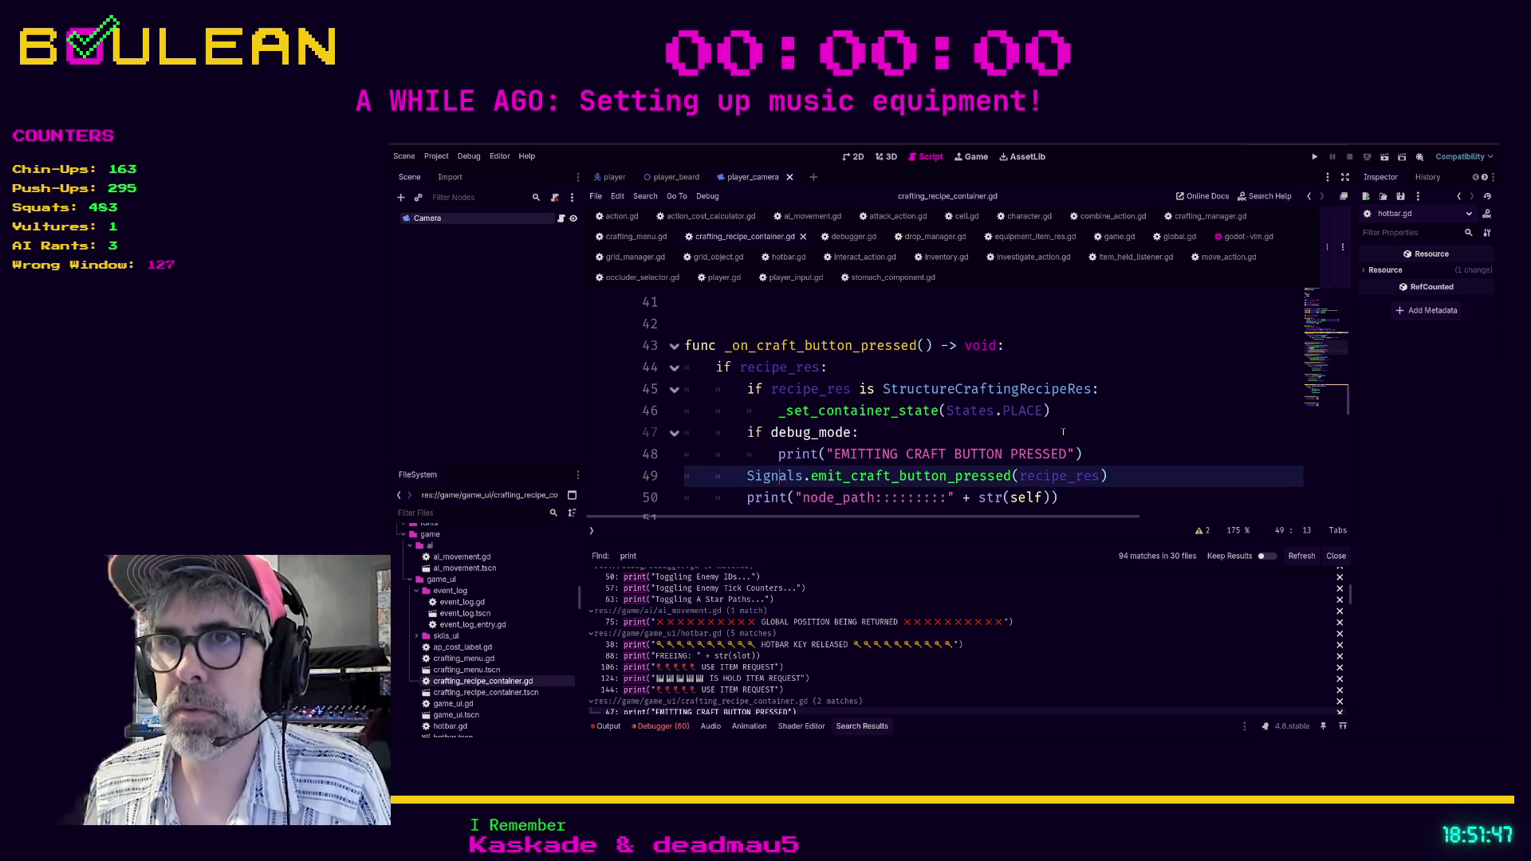
key("Down")
key("ctrl+shift+Return")
type("if")
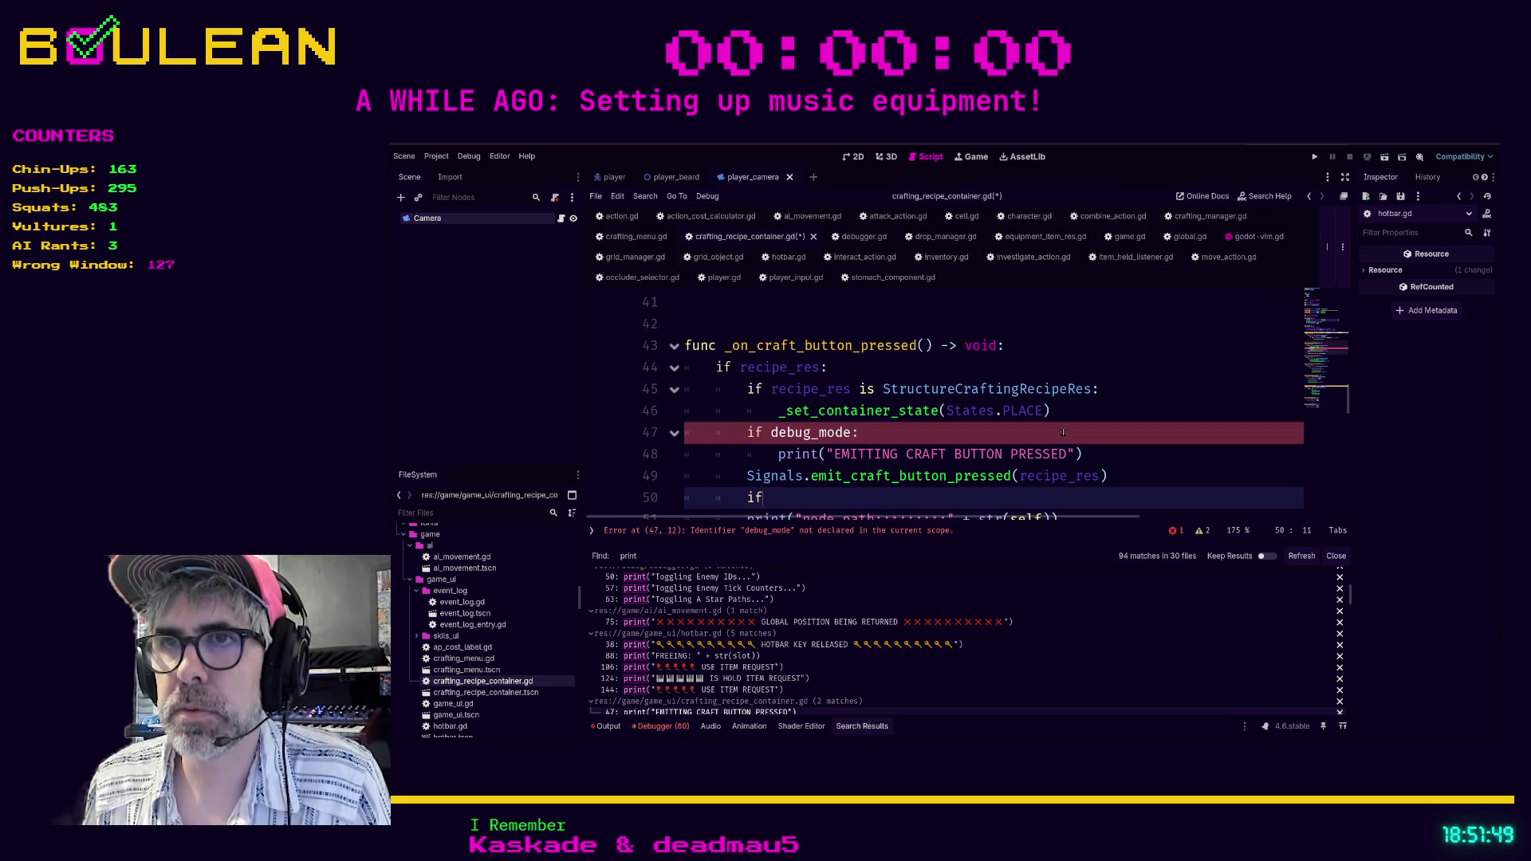
type(" debug_mode:")
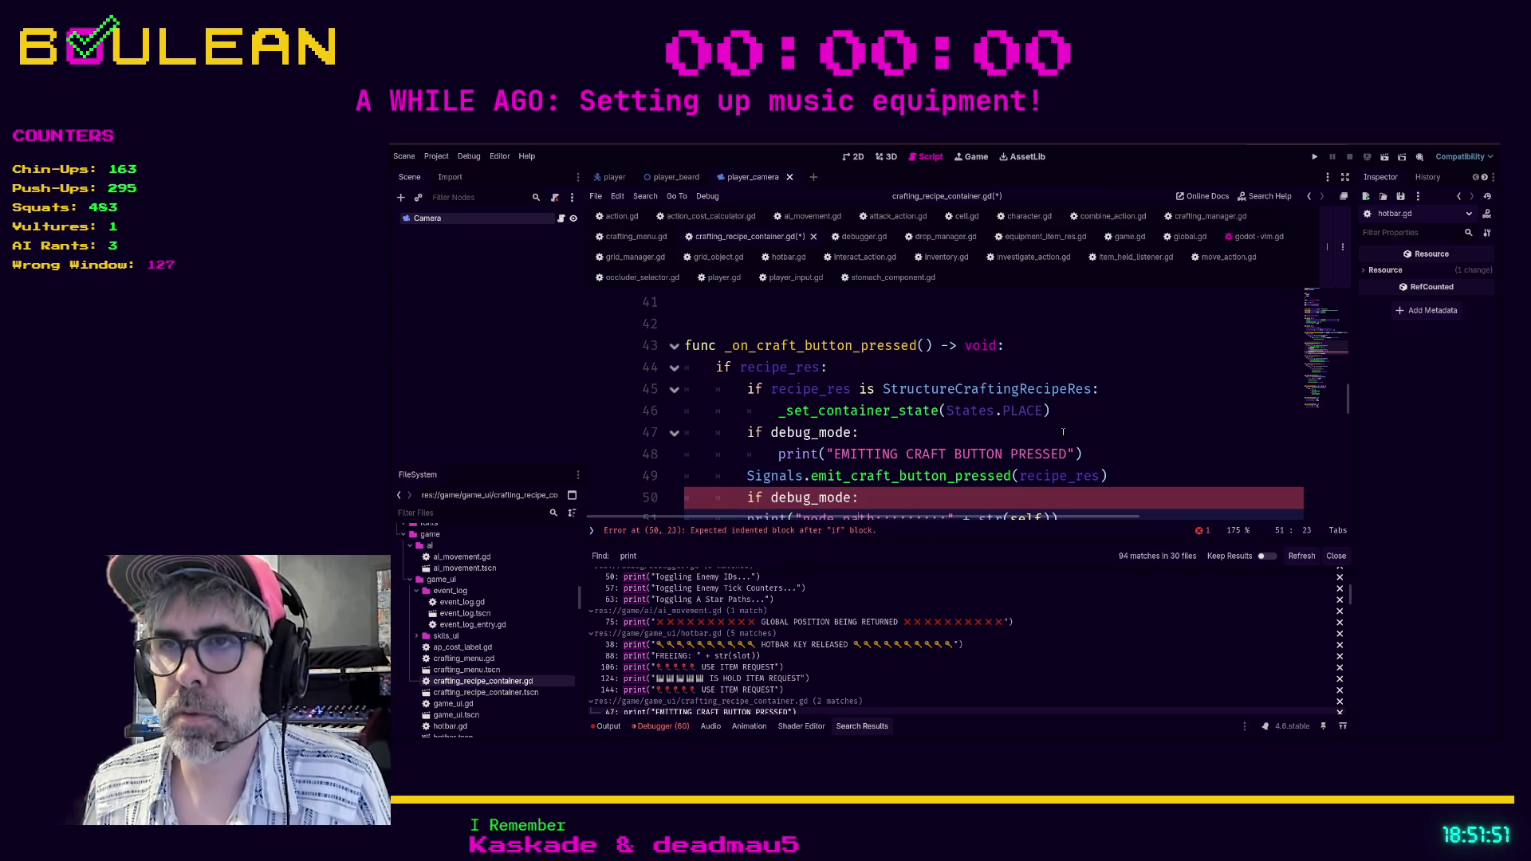
key("Down")
key("Home")
key("Tab")
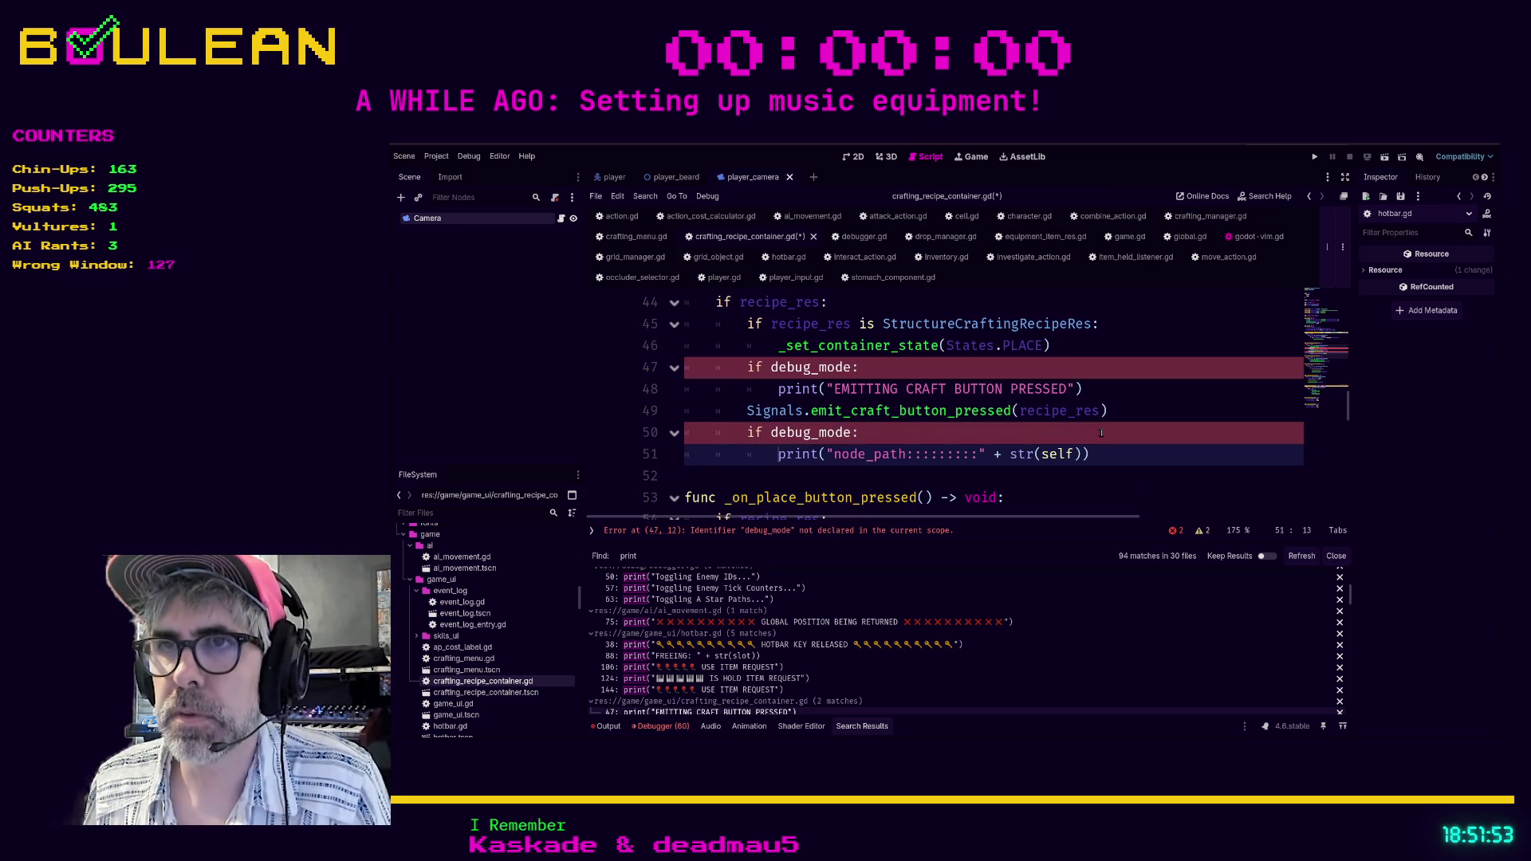
Declare 'var debug_mode: bool = false' below CRAFT_TEXT and save crafting_recipe_container.gd.
scroll(1062, 372, "up", 10)
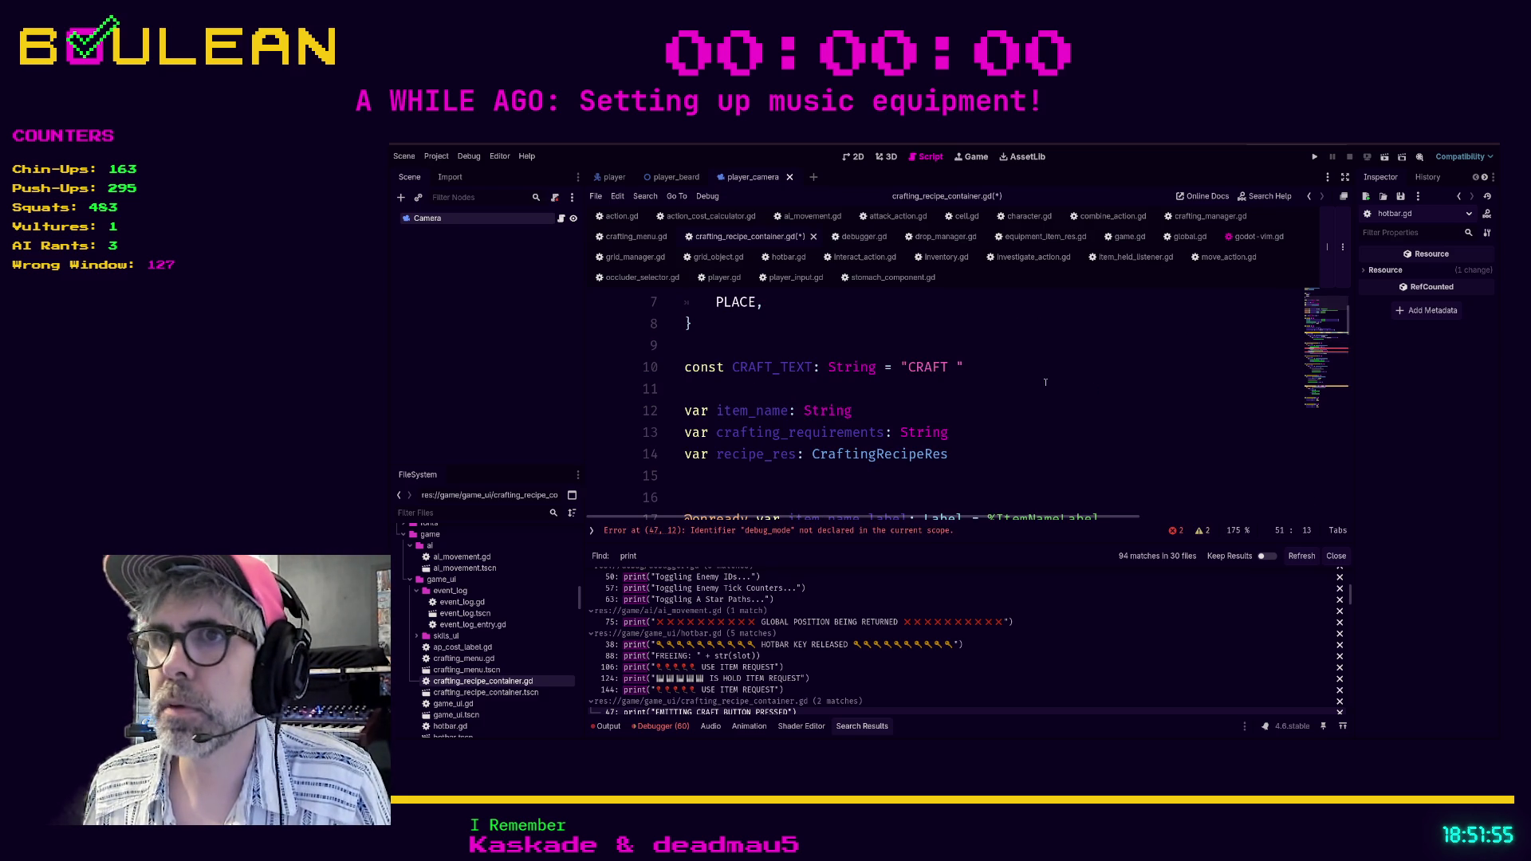
left_click(723, 391)
key("Return")
type("var debug_mode: bool ")
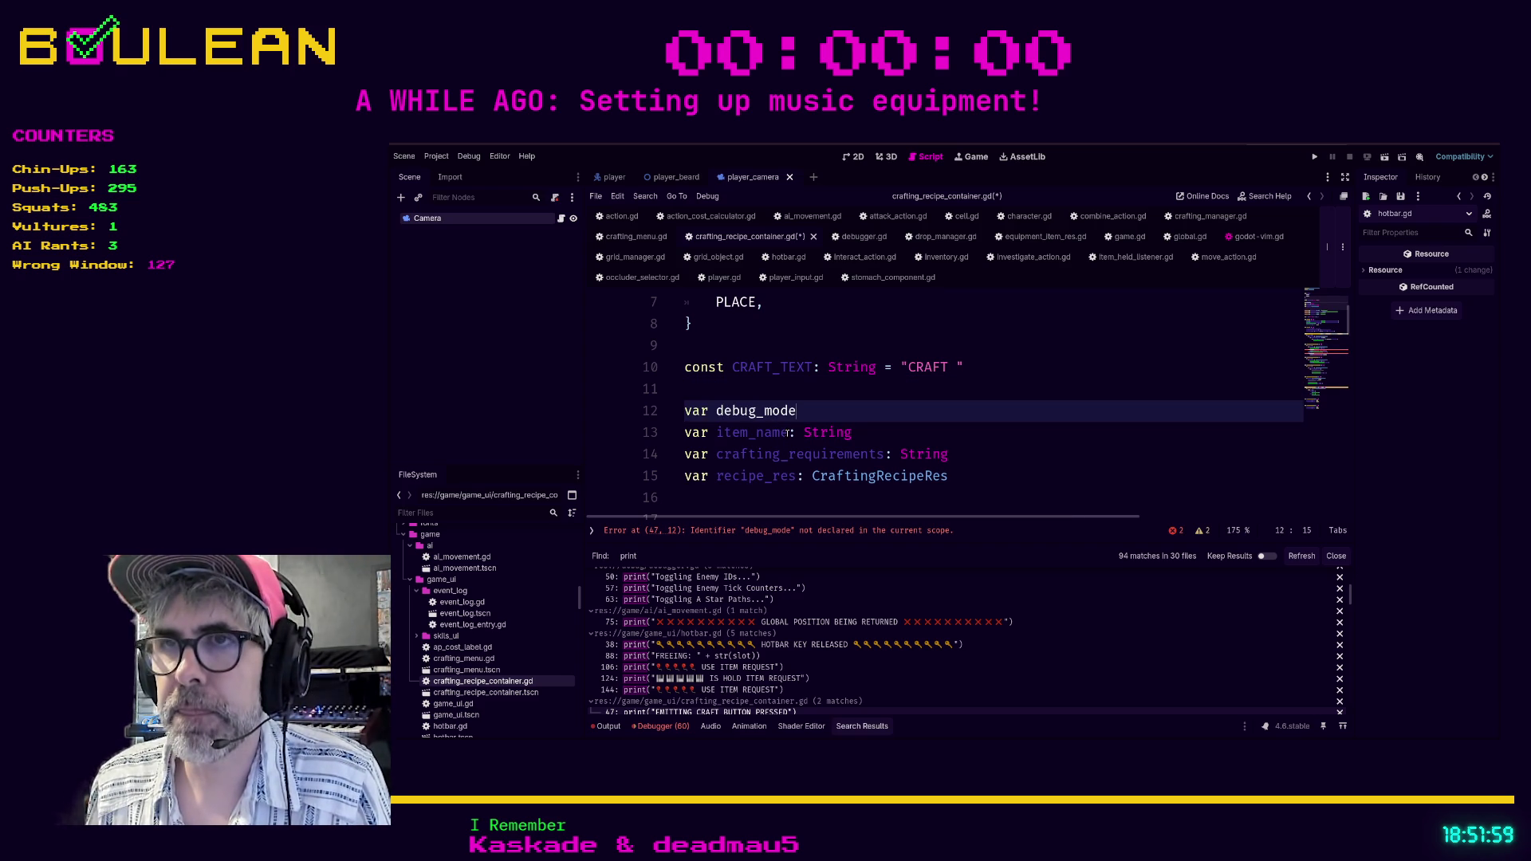
type("= false")
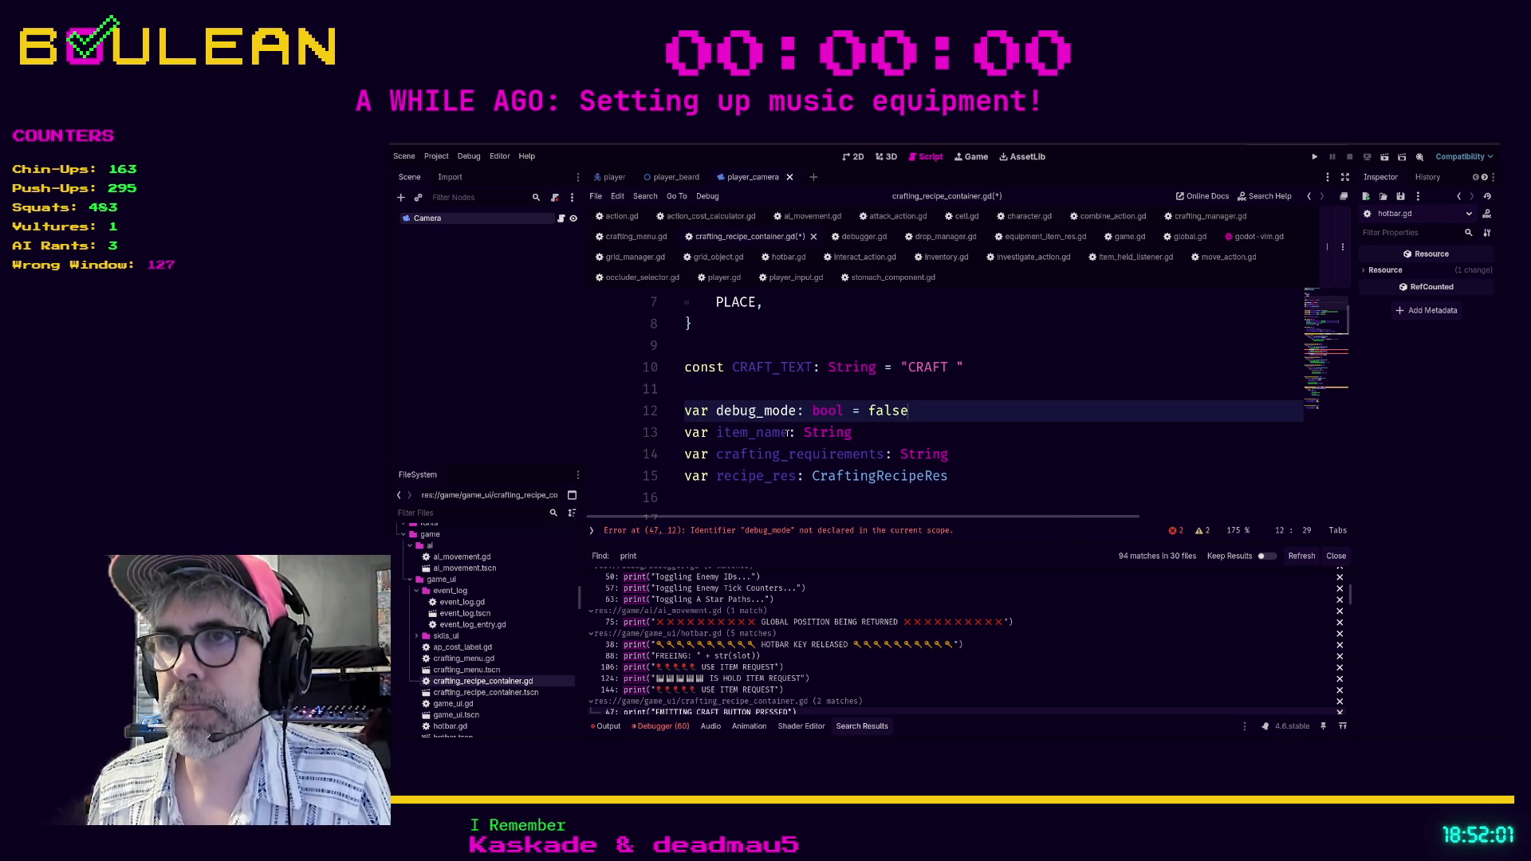
left_click(1001, 490)
key("ctrl+s")
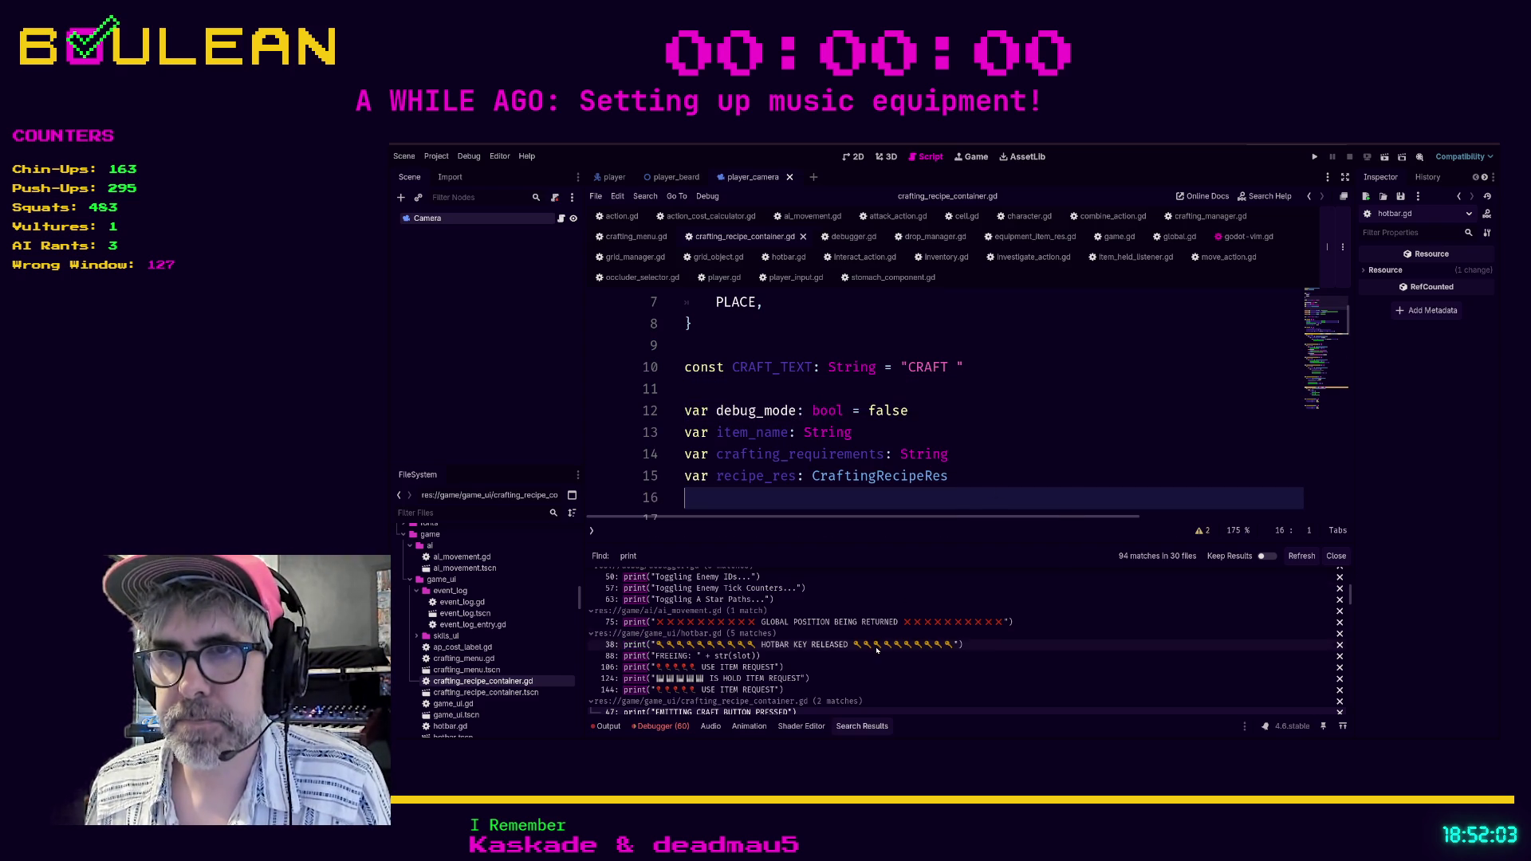
scroll(872, 652, "down", 2)
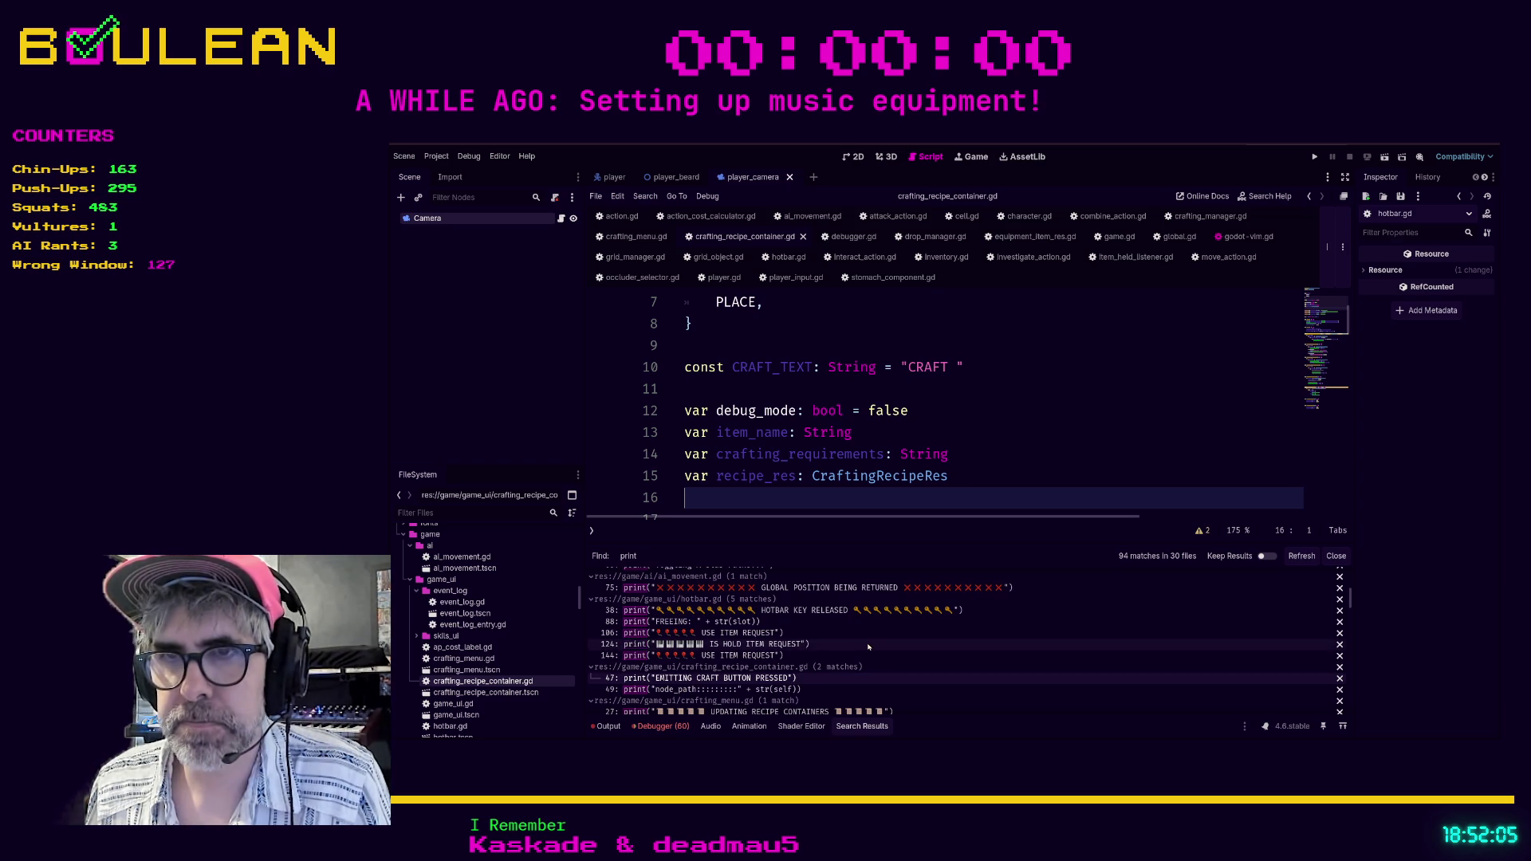
scroll(829, 670, "down", 2)
In crafting_menu.gd, nest the UPDATING RECIPE CONTAINERS print under 'if debug_mode:'.
left_click(792, 679)
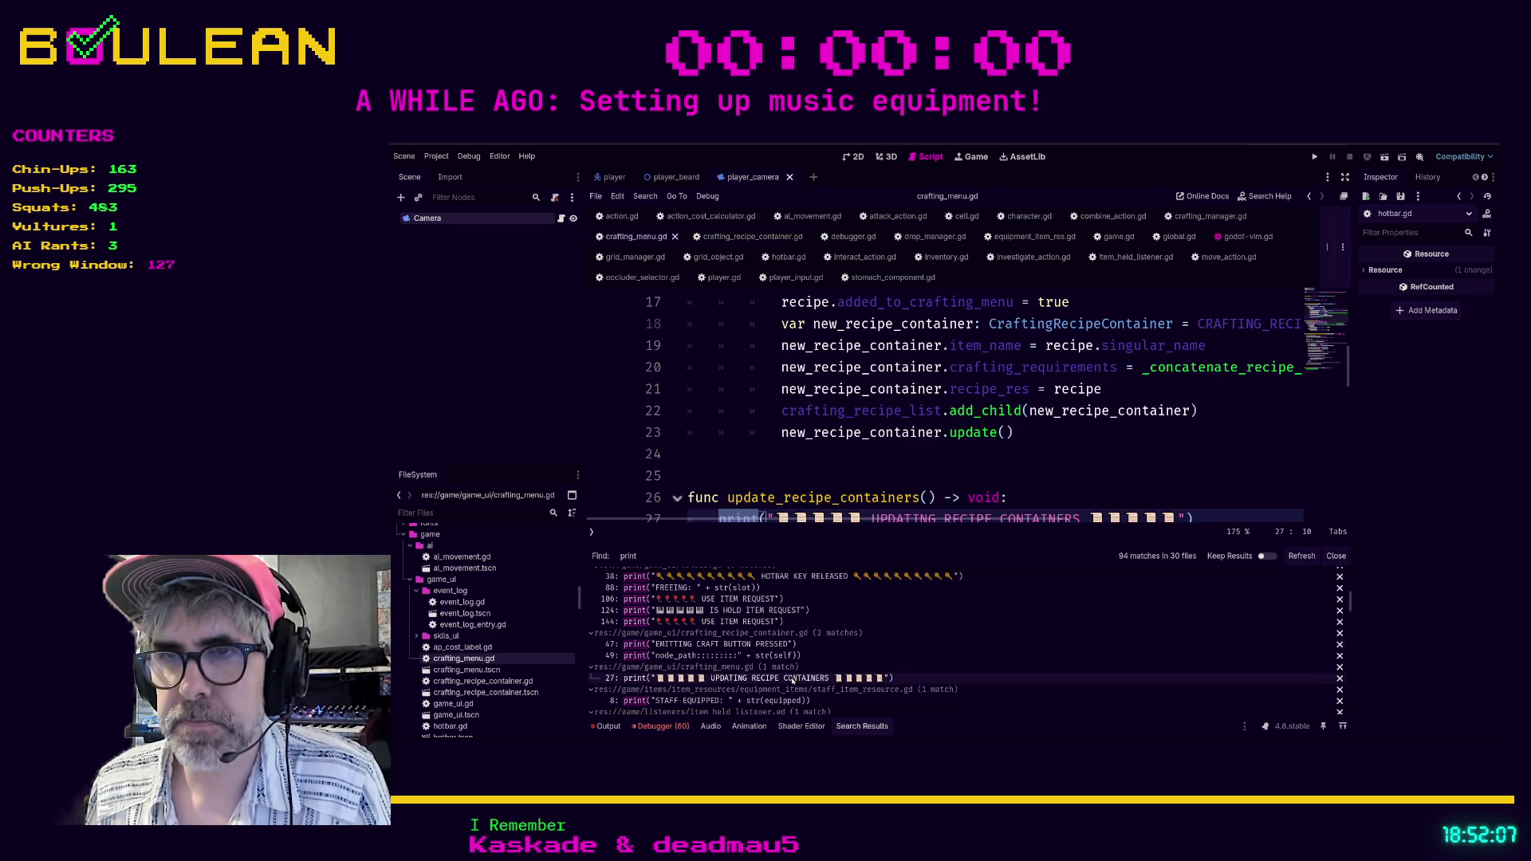
scroll(923, 461, "down", 2)
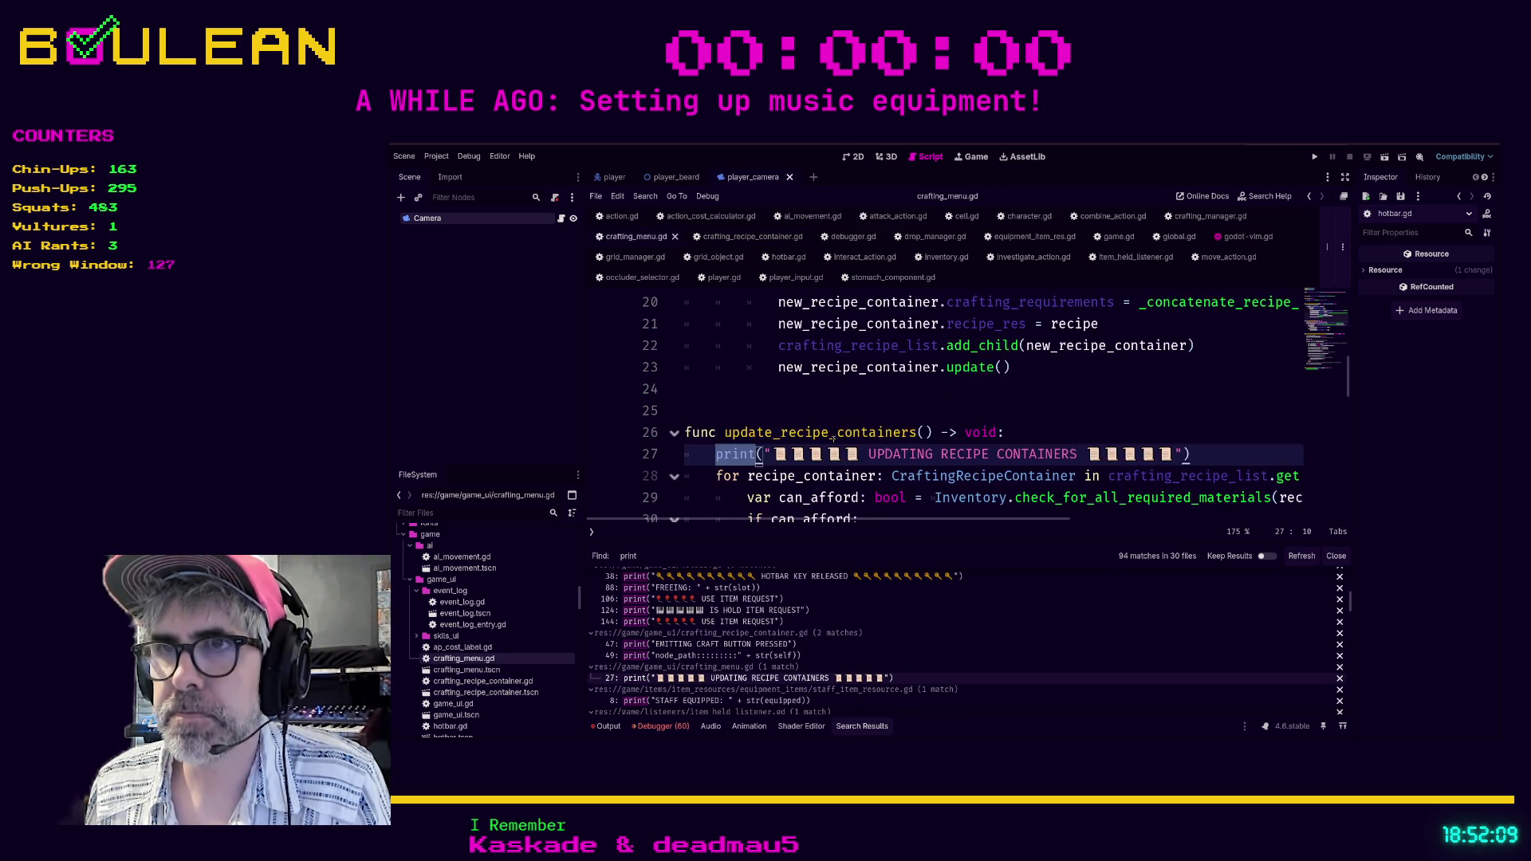
scroll(923, 460, "up", 2)
scroll(923, 460, "down", 2)
left_click(1061, 368)
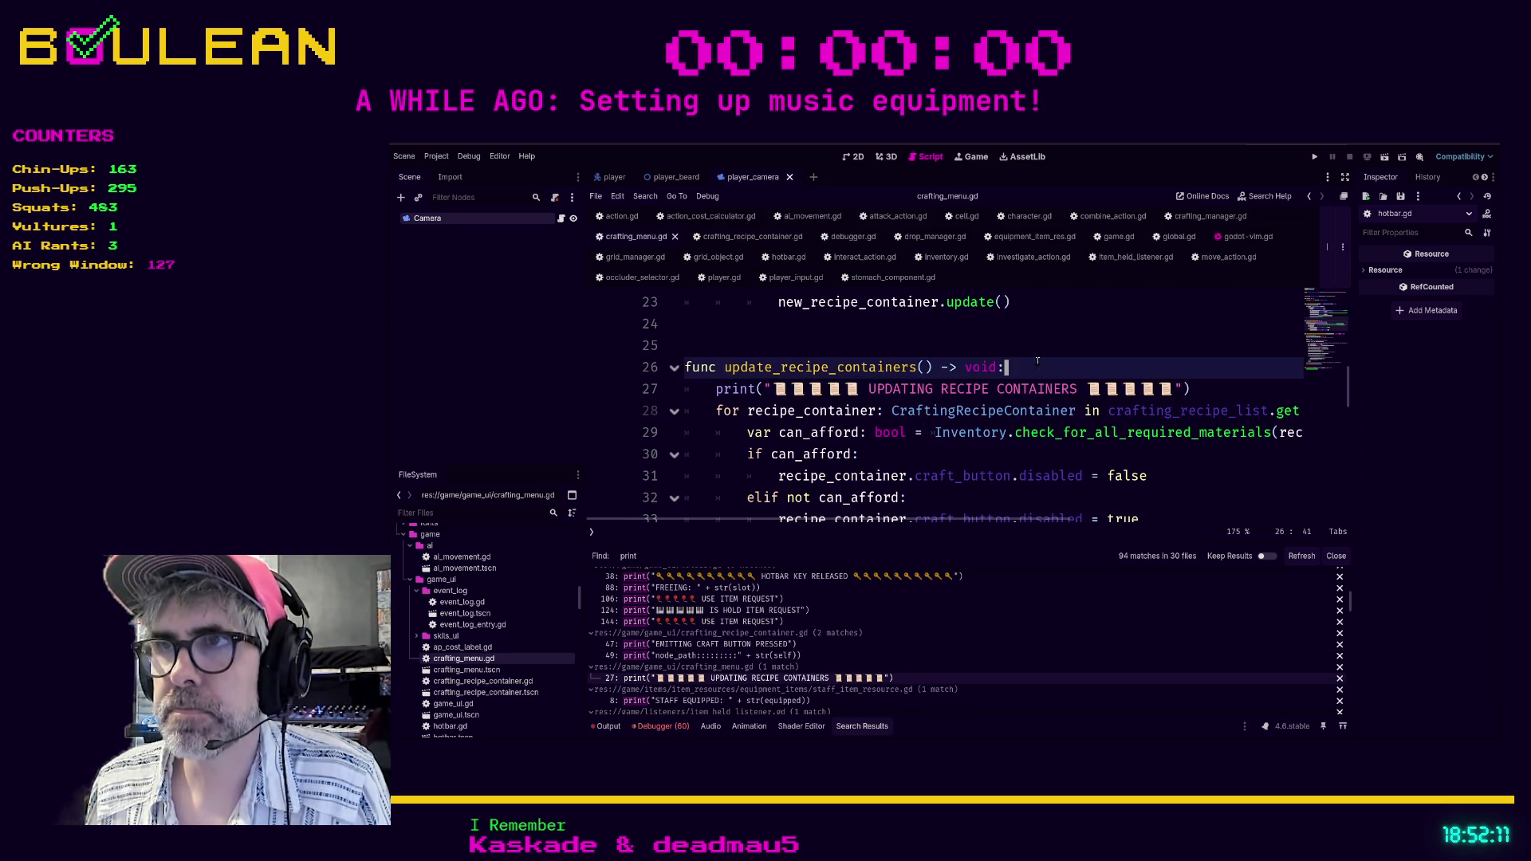
key("Return")
type("if ")
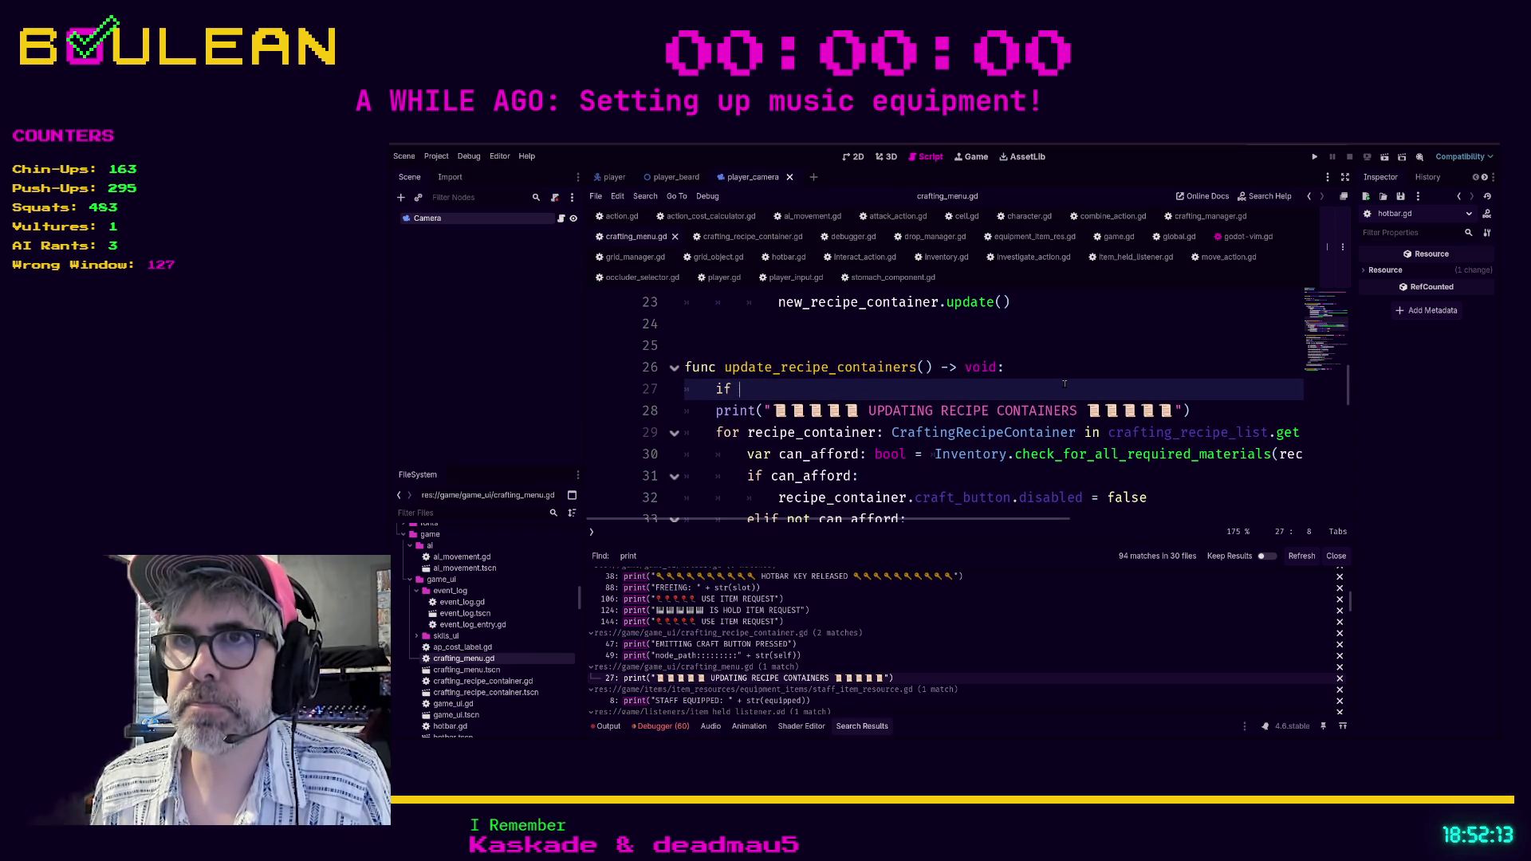
type("debug_mode:")
key("Down")
key("Home")
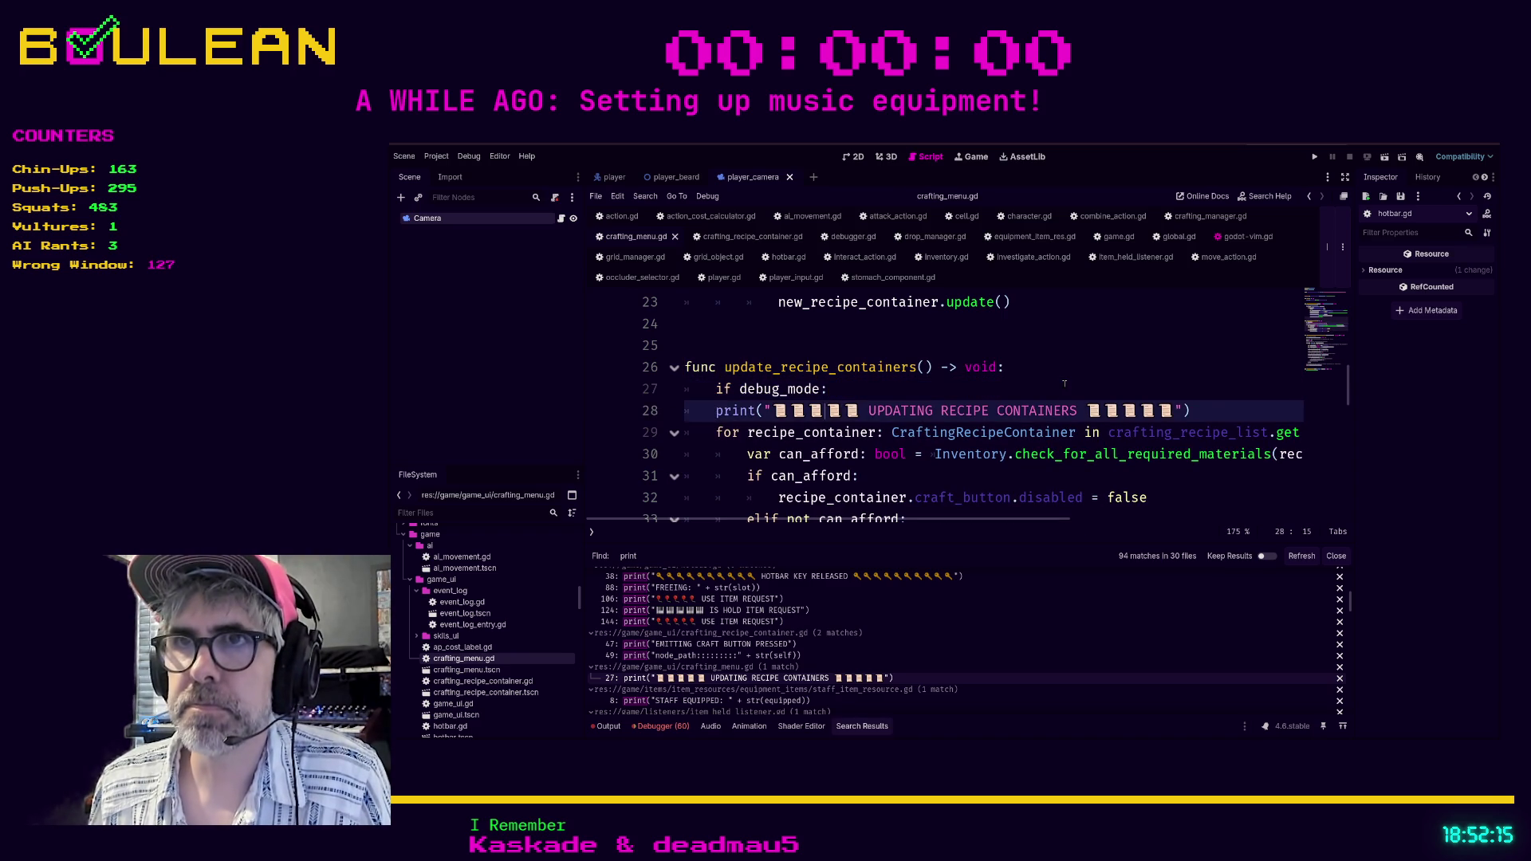
key("Tab")
Declare debug_mode as false below the preload constant, save, and open staff_item_resource.gd.
scroll(1069, 381, "up", 7)
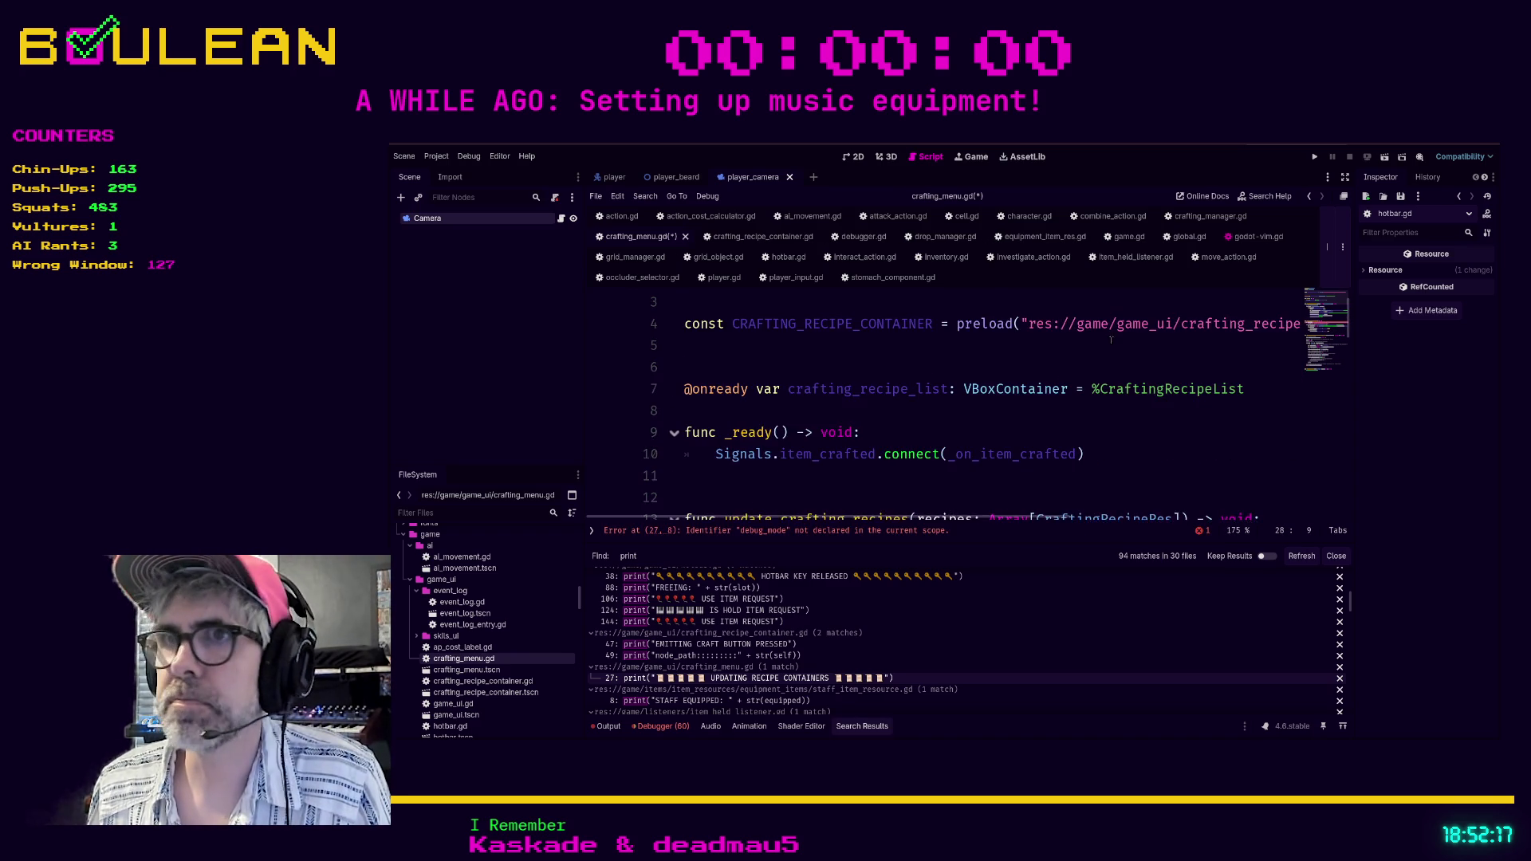
scroll(1045, 387, "down", 2)
scroll(1031, 390, "up", 2)
left_click(790, 359)
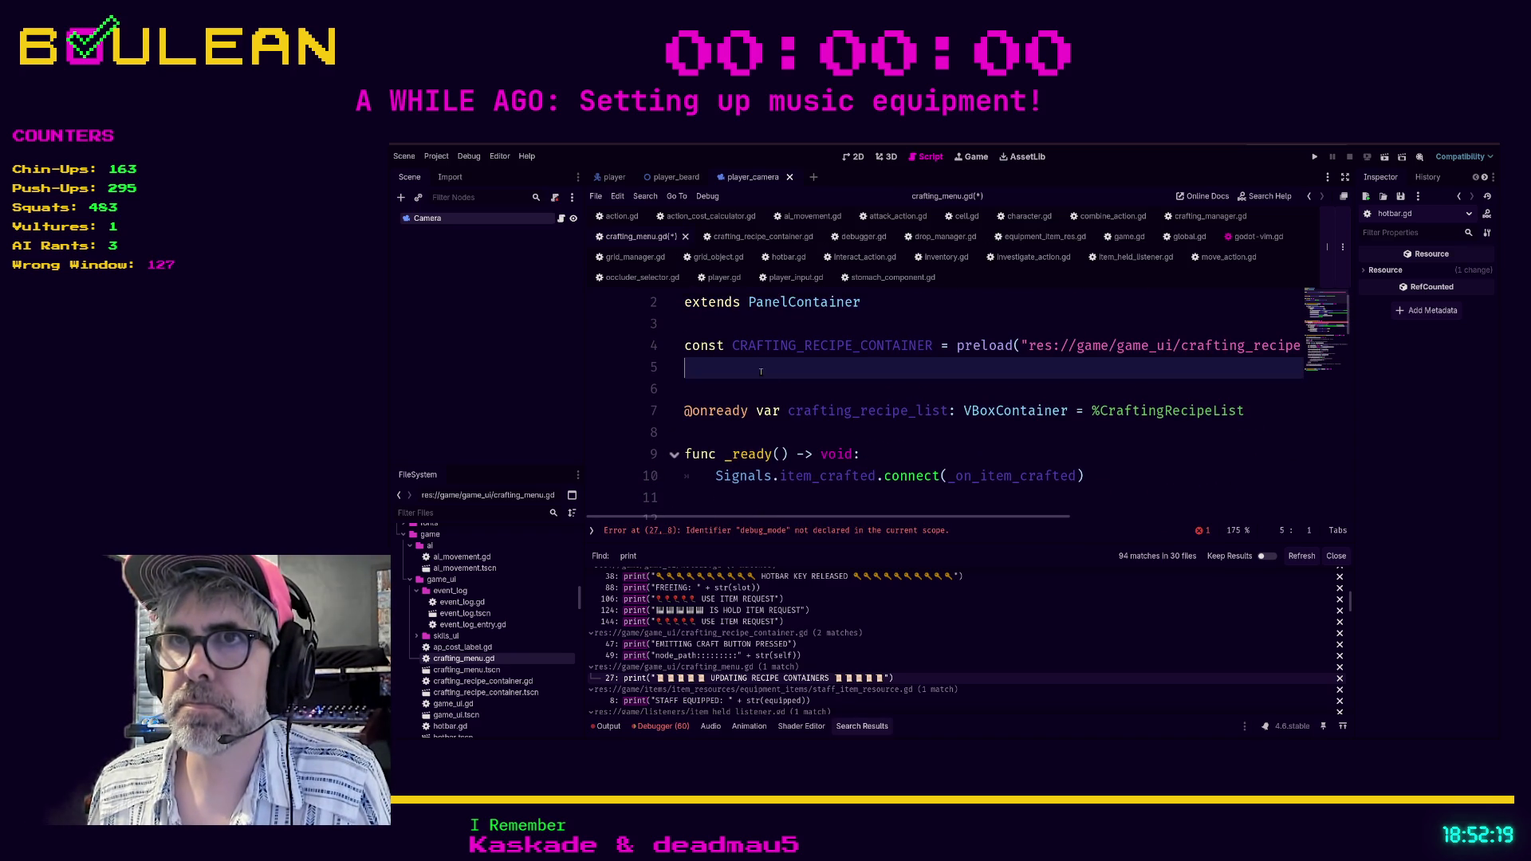
key("Return")
type("var debug_mode: ")
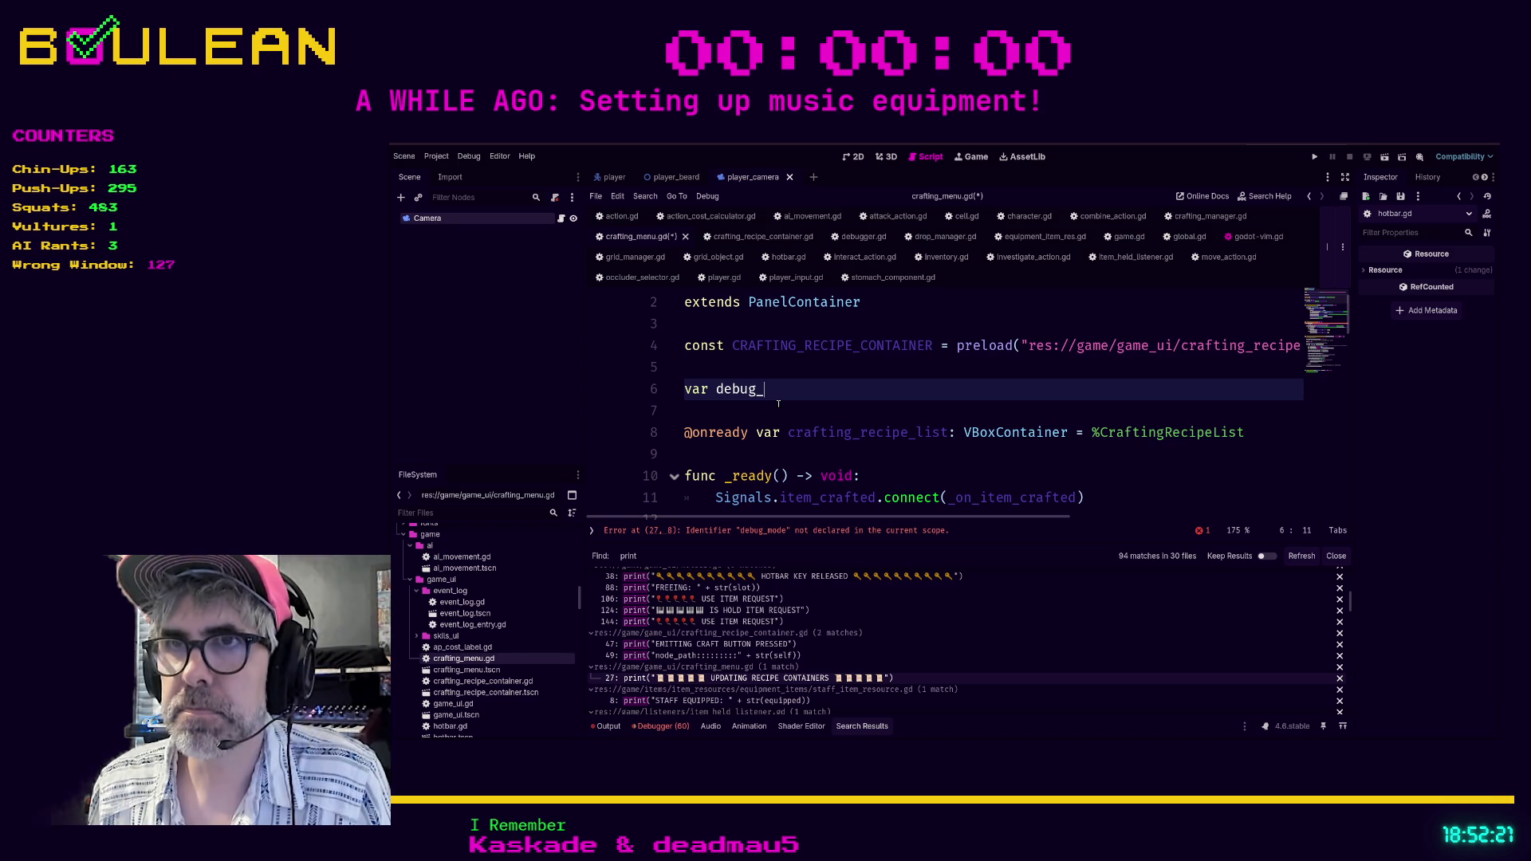
type(" -=")
type("= false")
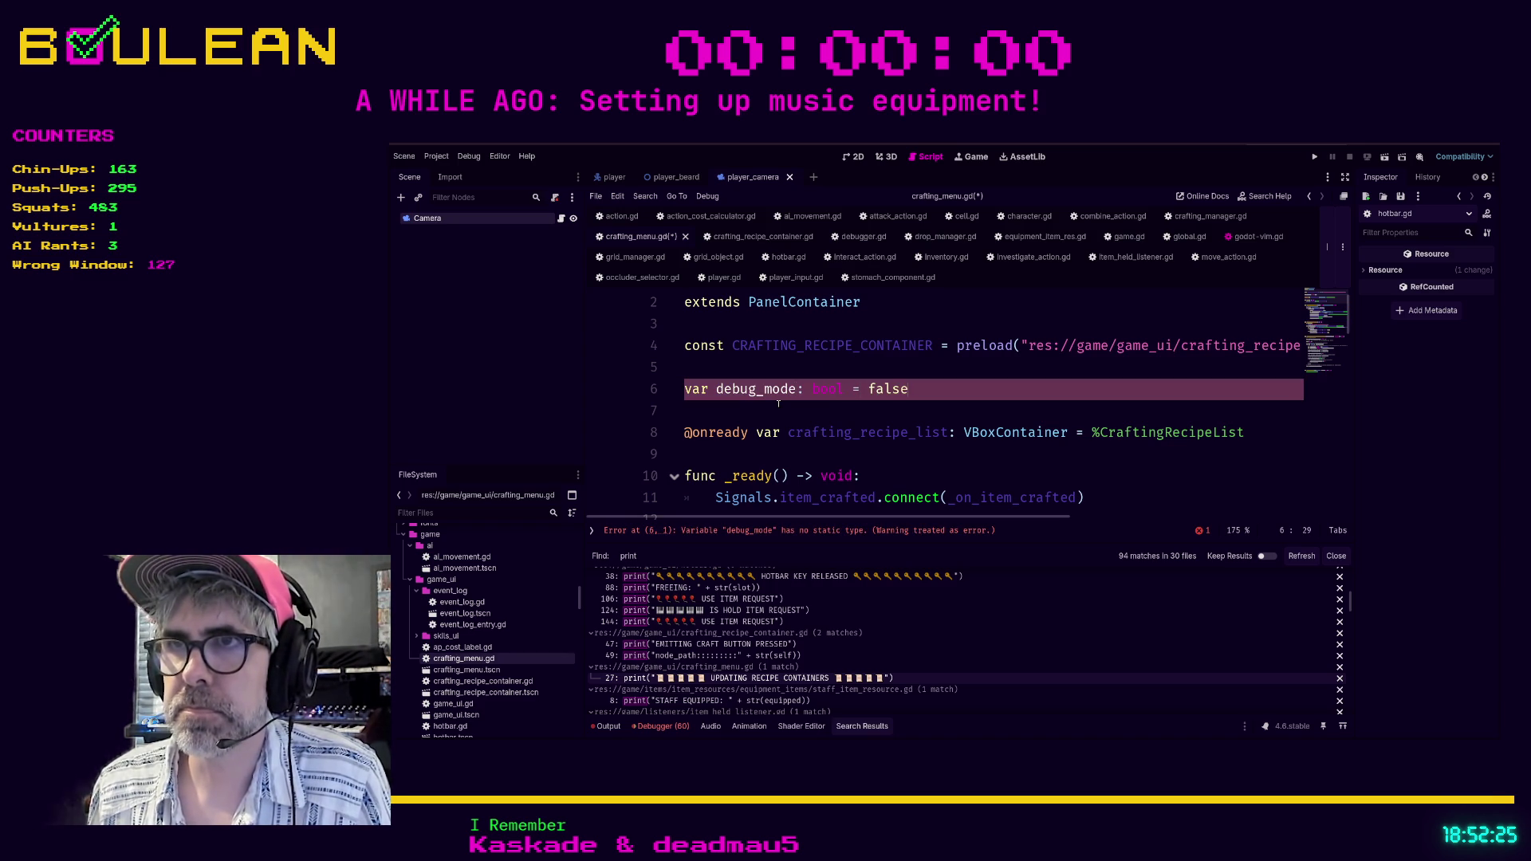
key("ctrl+s")
left_click(716, 700)
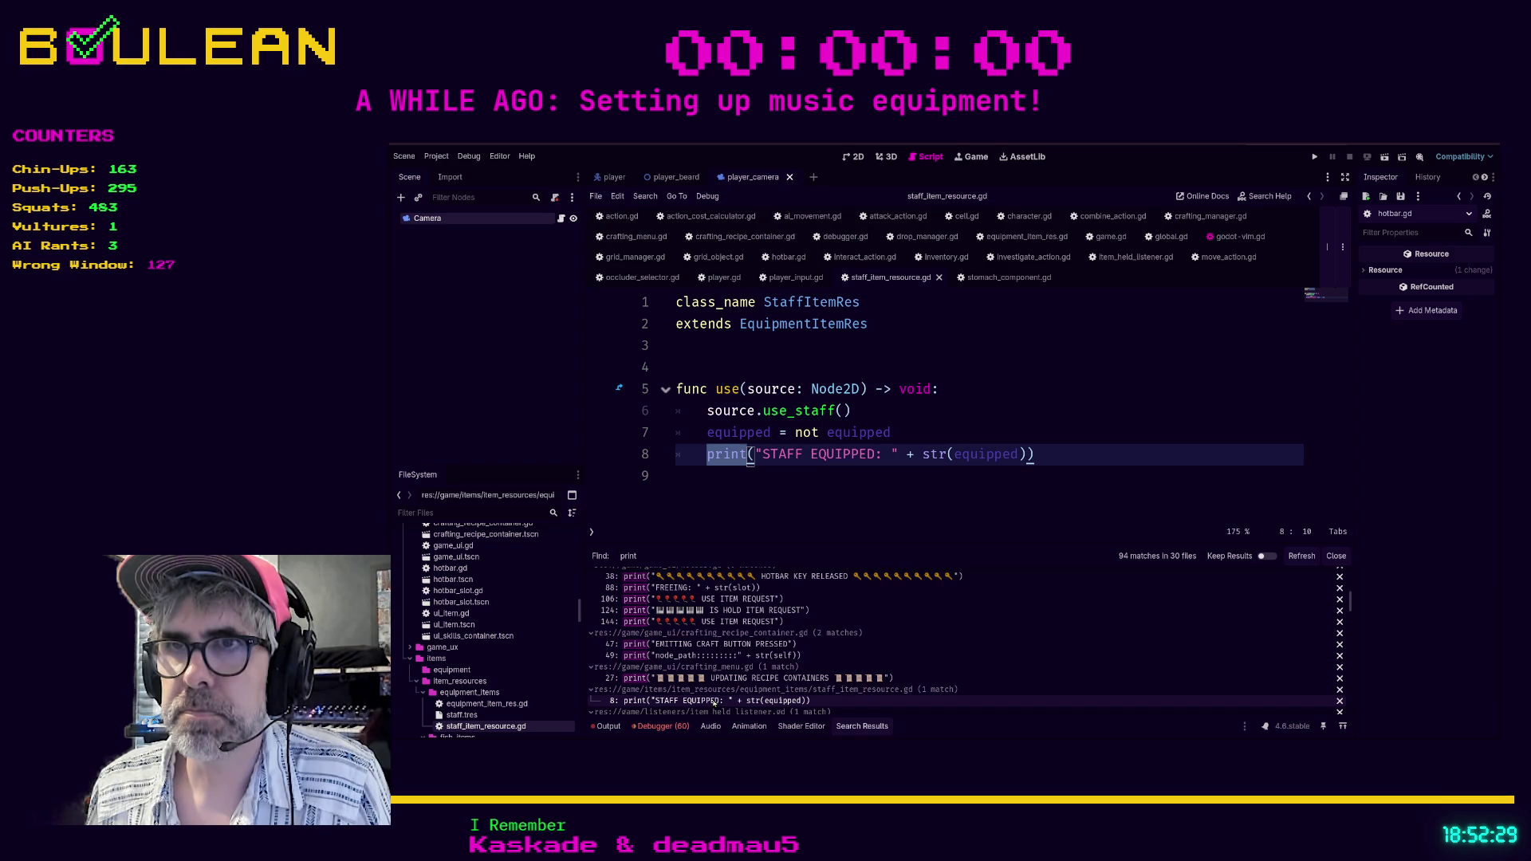
Nest the STAFF EQUIPPED print under a new 'if debug_mode:' line.
left_click(931, 440)
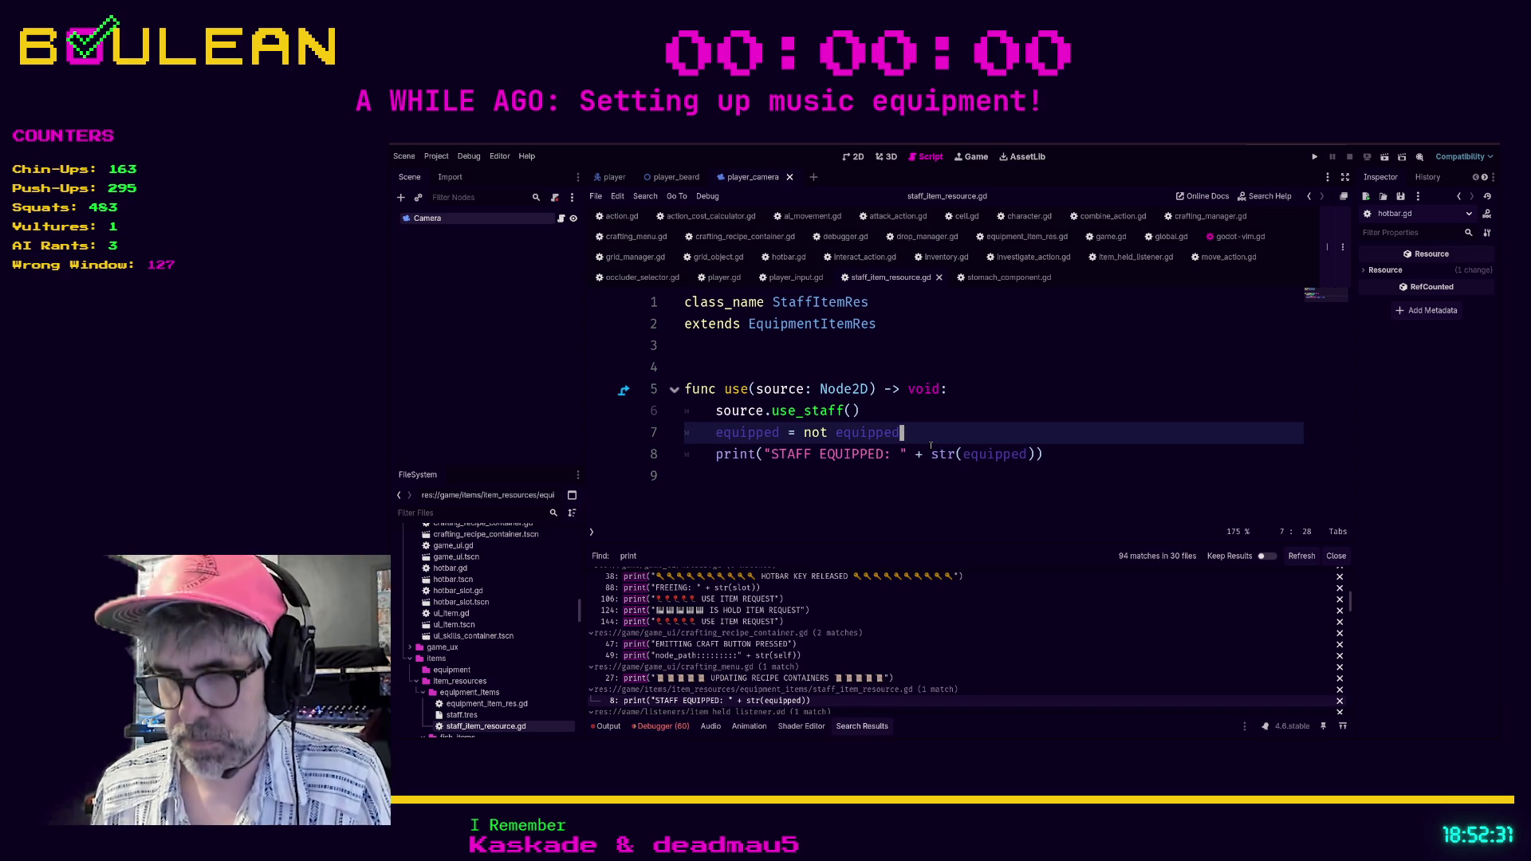
key("Return")
type("if debug_mode:")
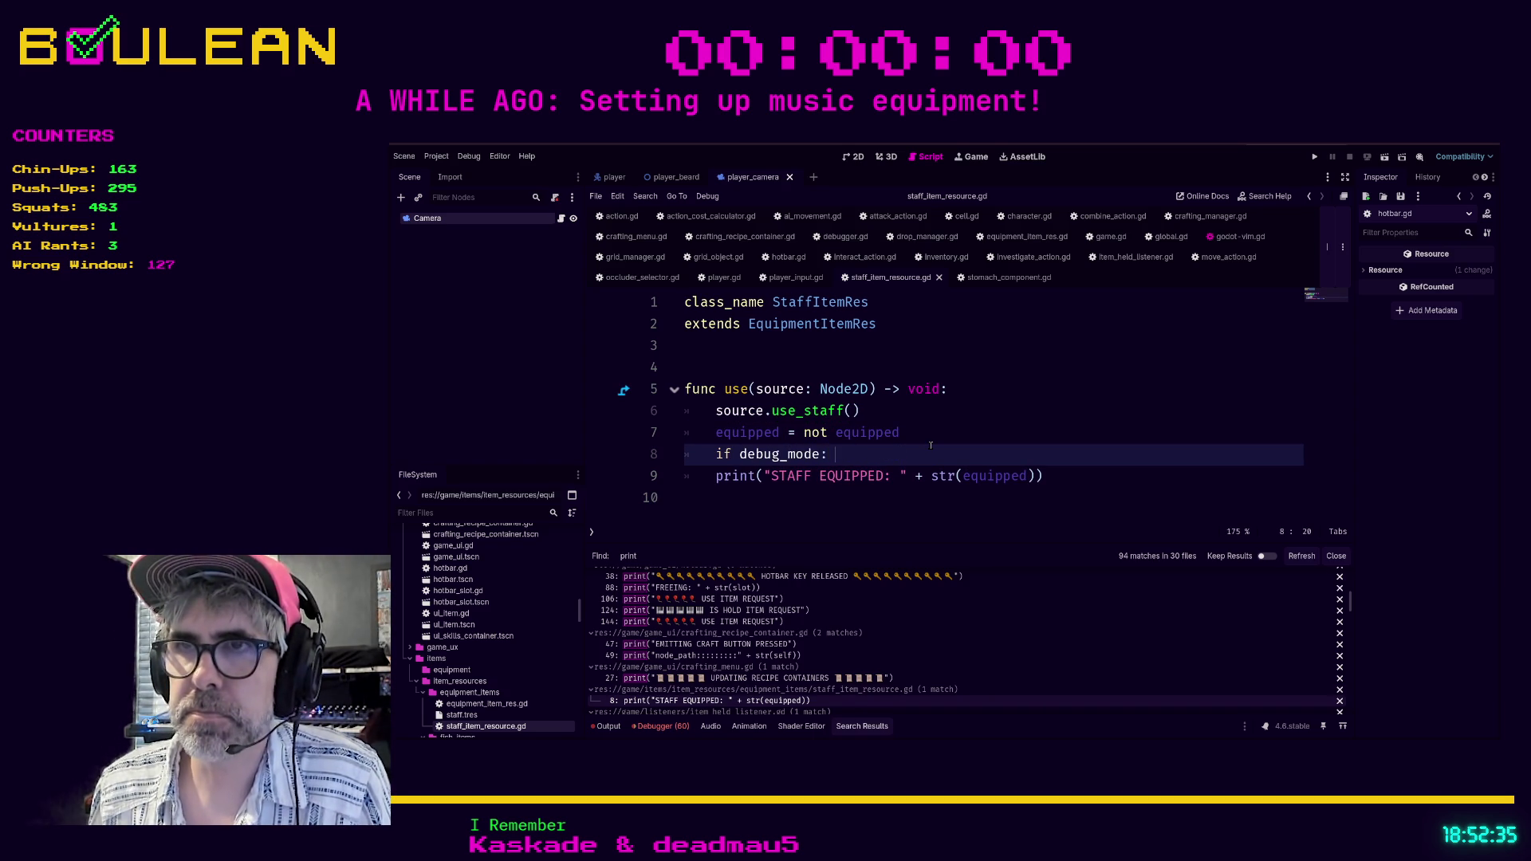
key("Down")
key("Home")
key("Tab")
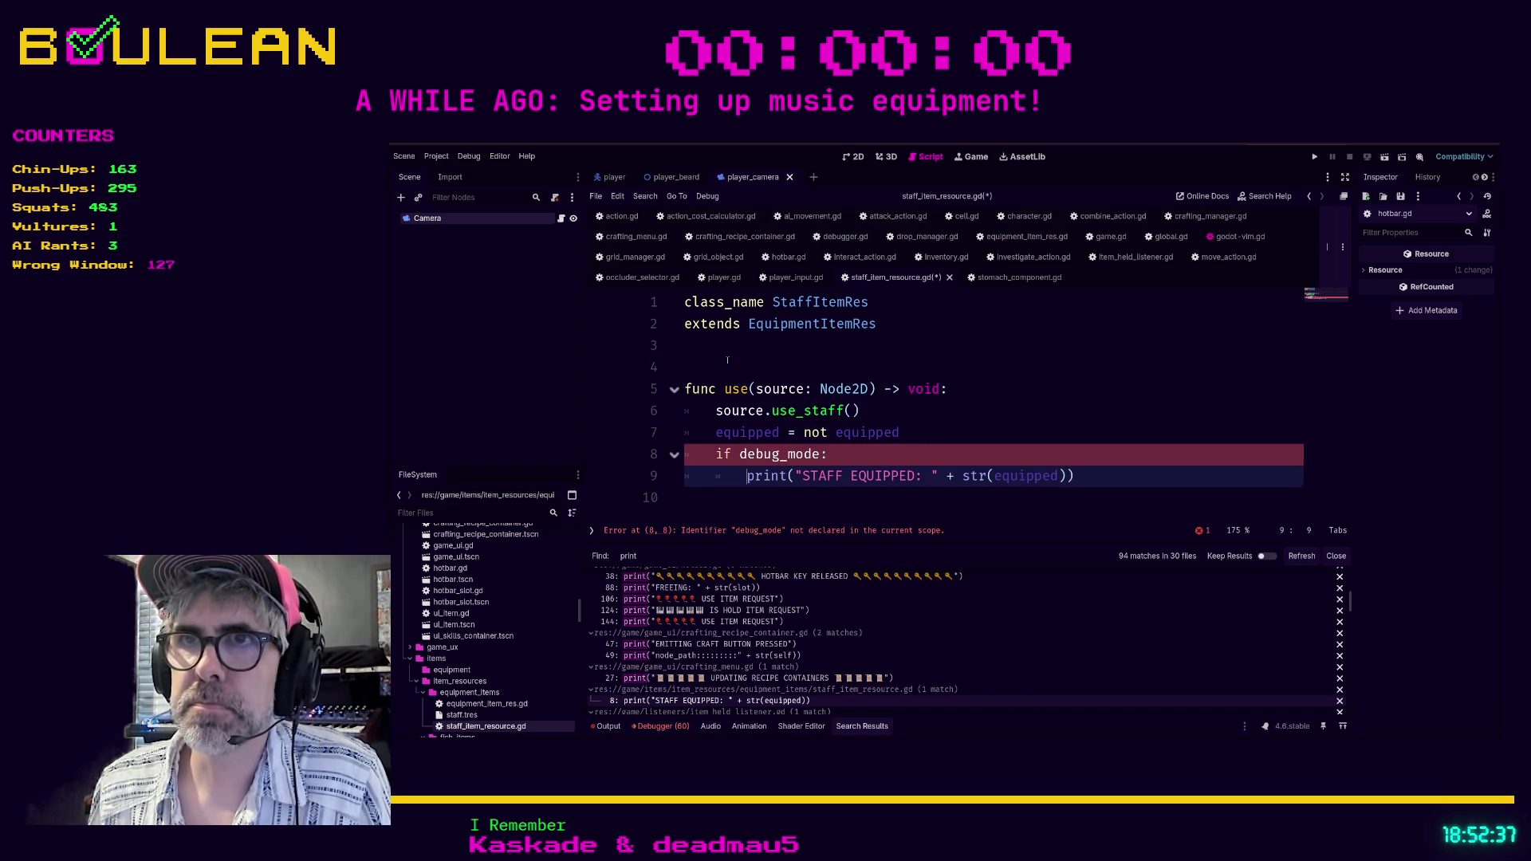
Declare 'var debug_mode: bool = false' above the use function, removing the stray trailing colon.
left_click(728, 360)
type("var debug_mode")
key("BackSpace")
type(": bo")
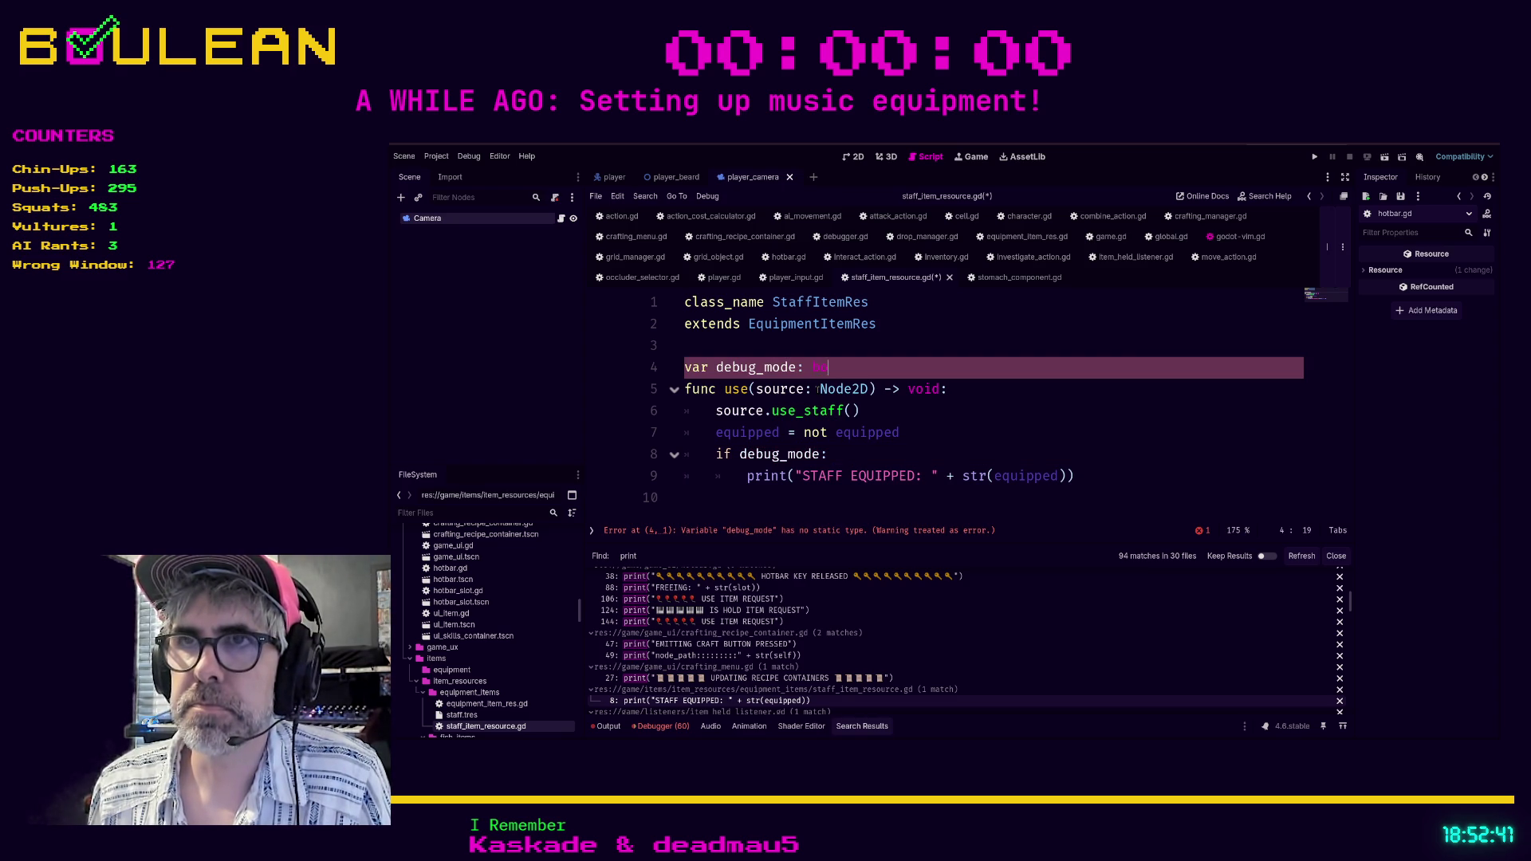
type("ol = false:")
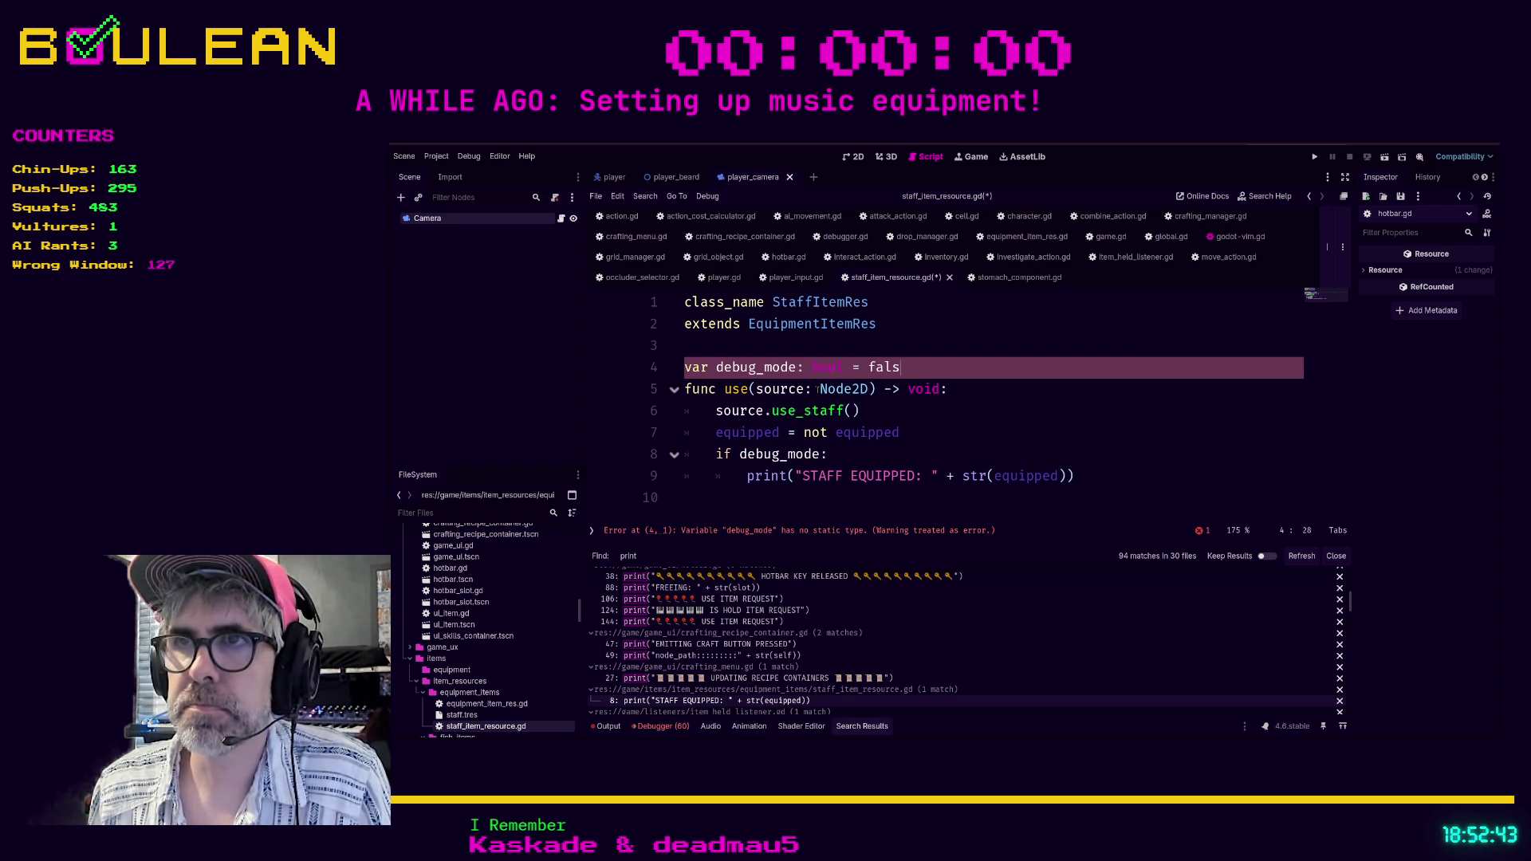
key("Return")
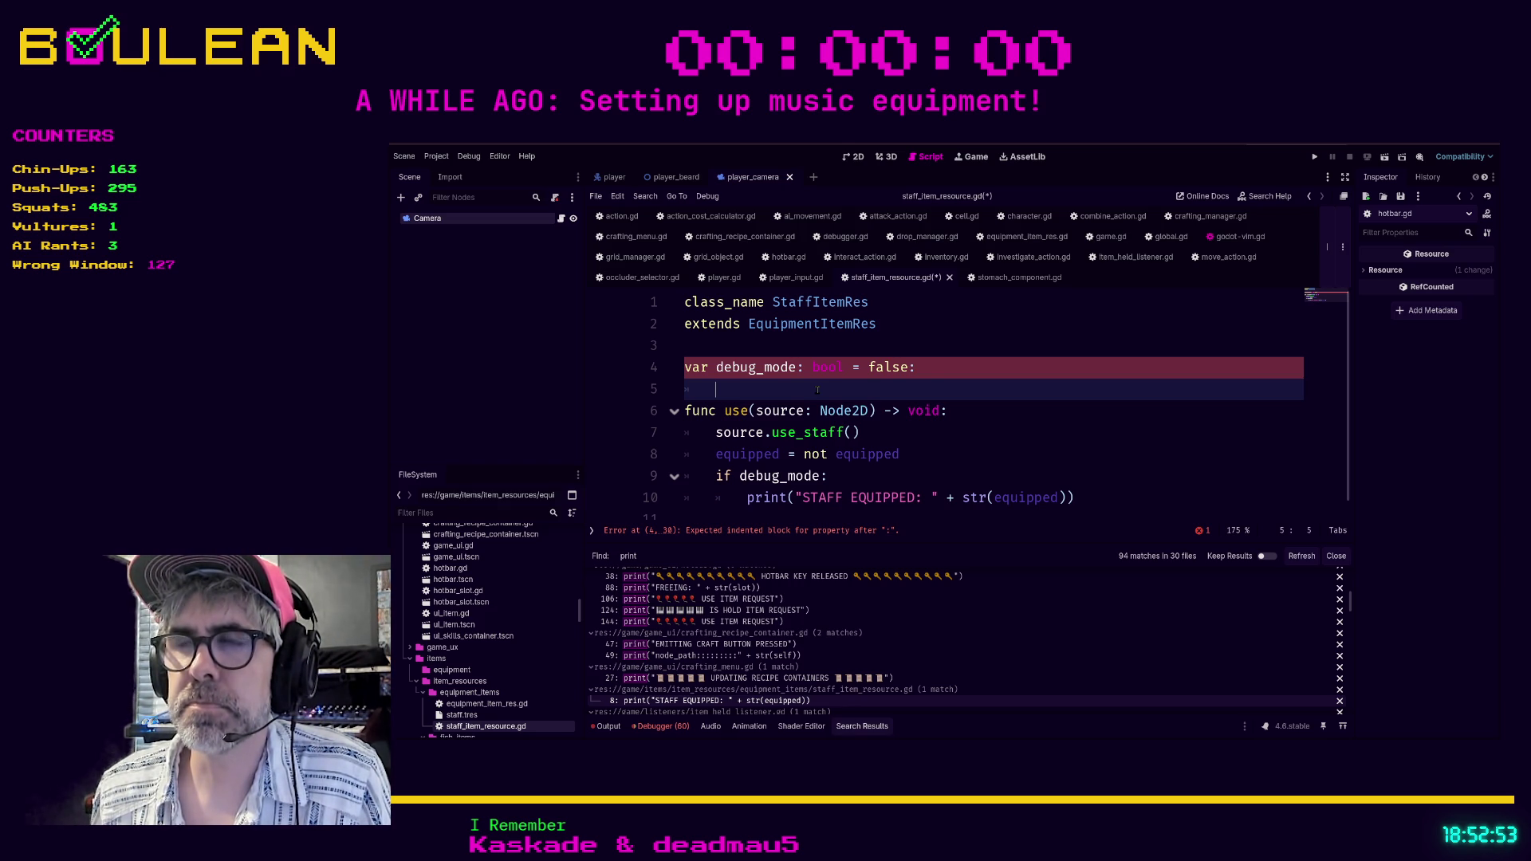
key("Up")
key("End")
key("BackSpace")
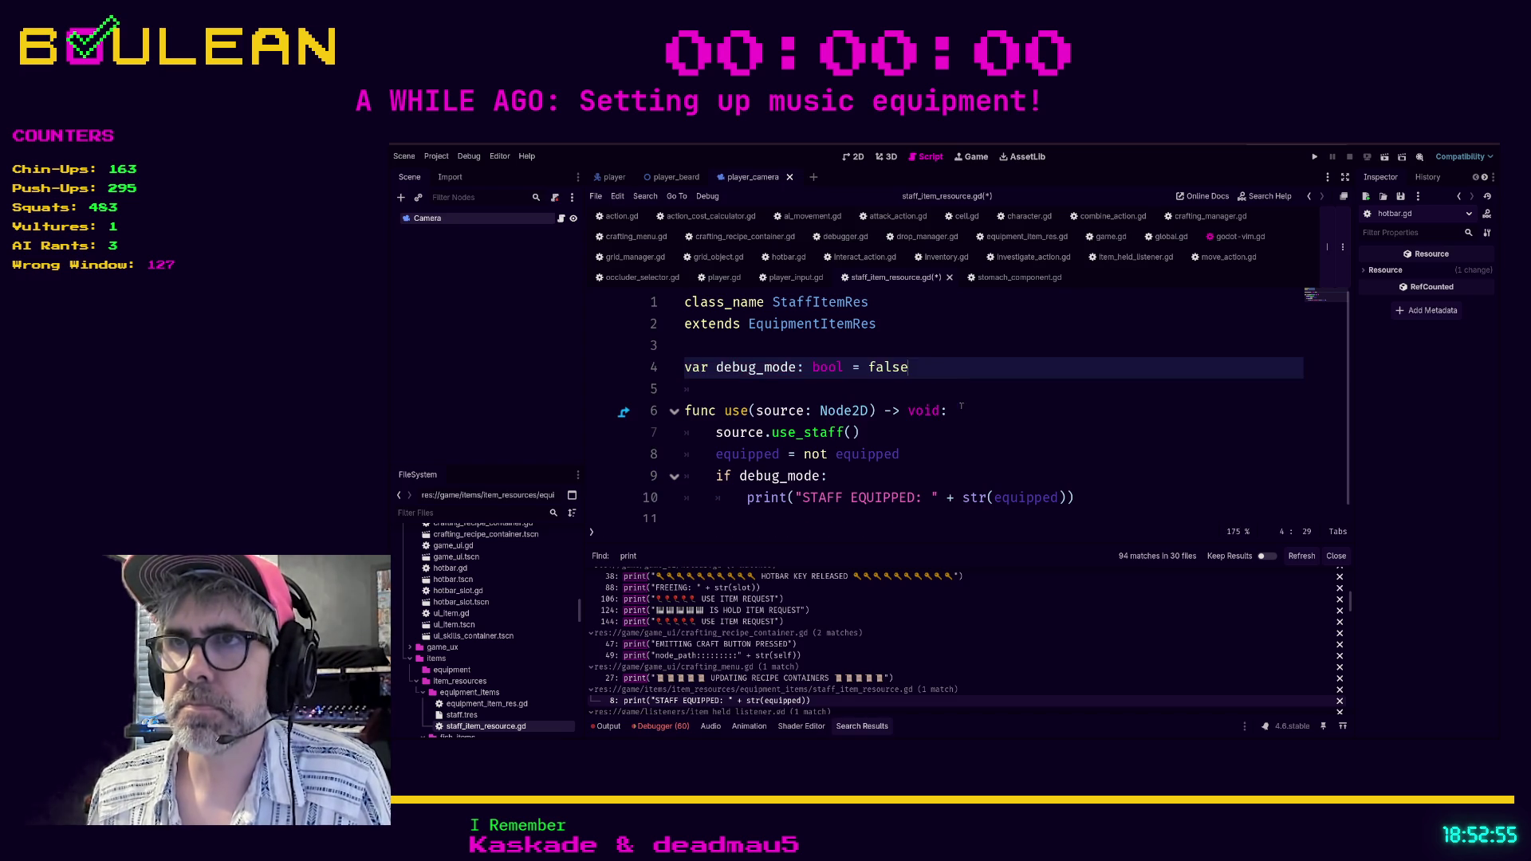
Save staff_item_resource.gd and scroll down to review the gated print.
key("Down")
key("Down")
key("Down")
key("ctrl+s")
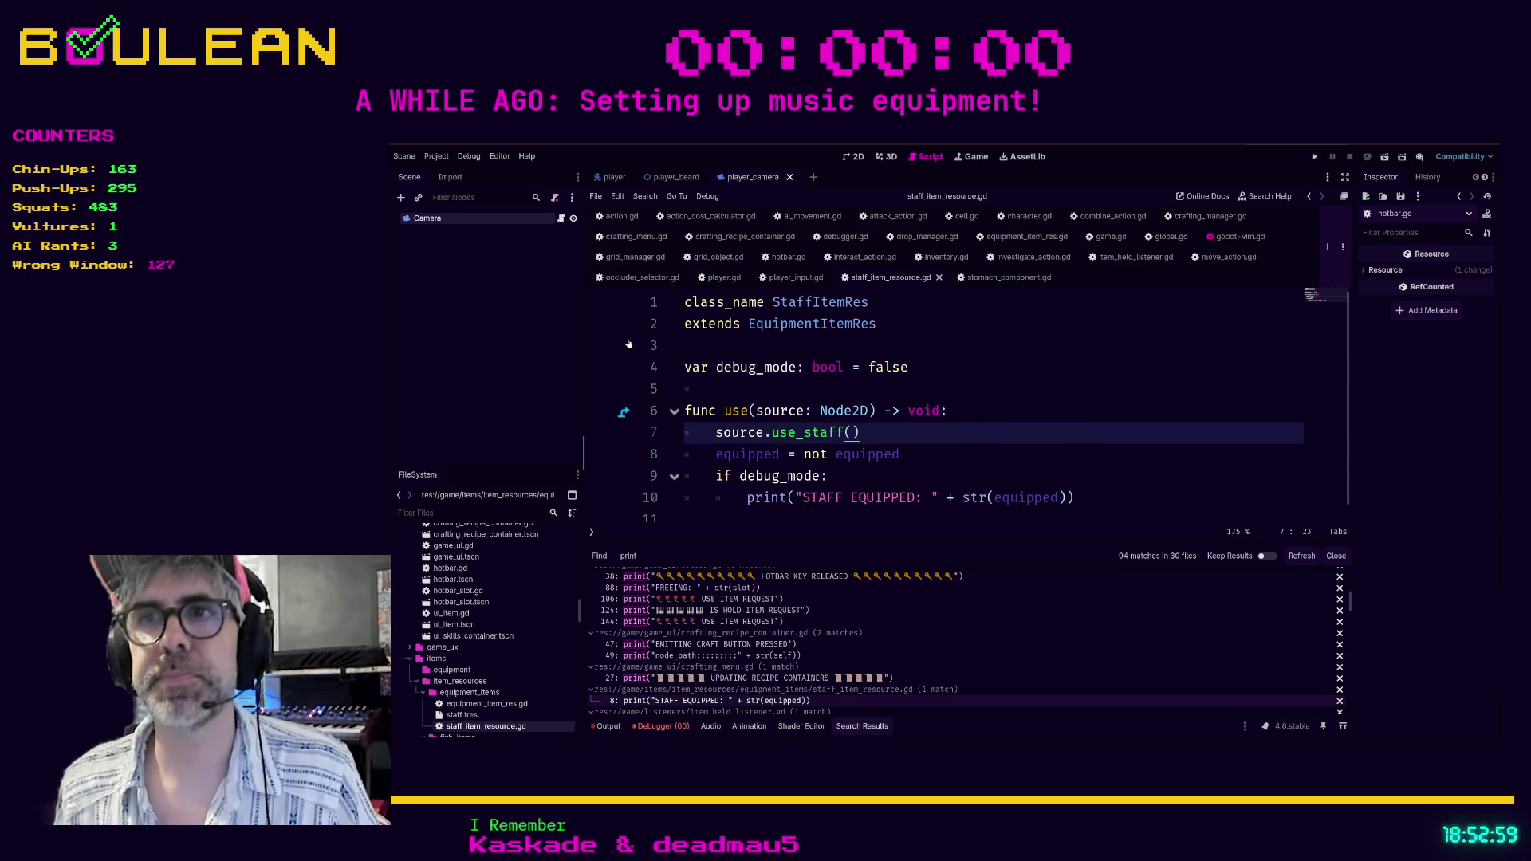
key("Down")
key("Down")
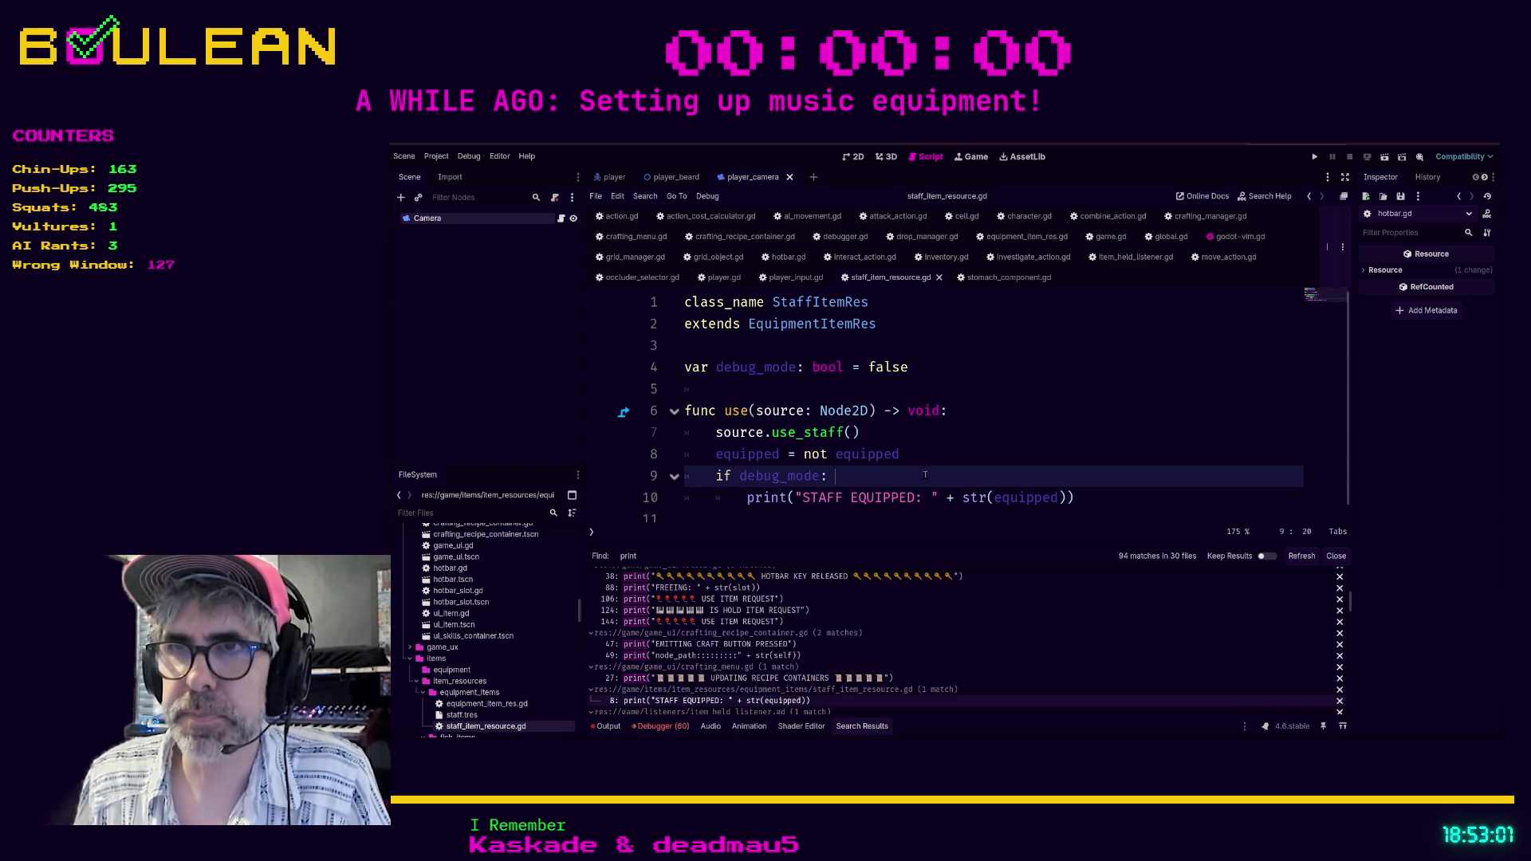
scroll(524, 601, "down", 1)
scroll(525, 600, "down", 1)
scroll(917, 652, "down", 1)
scroll(917, 653, "down", 3)
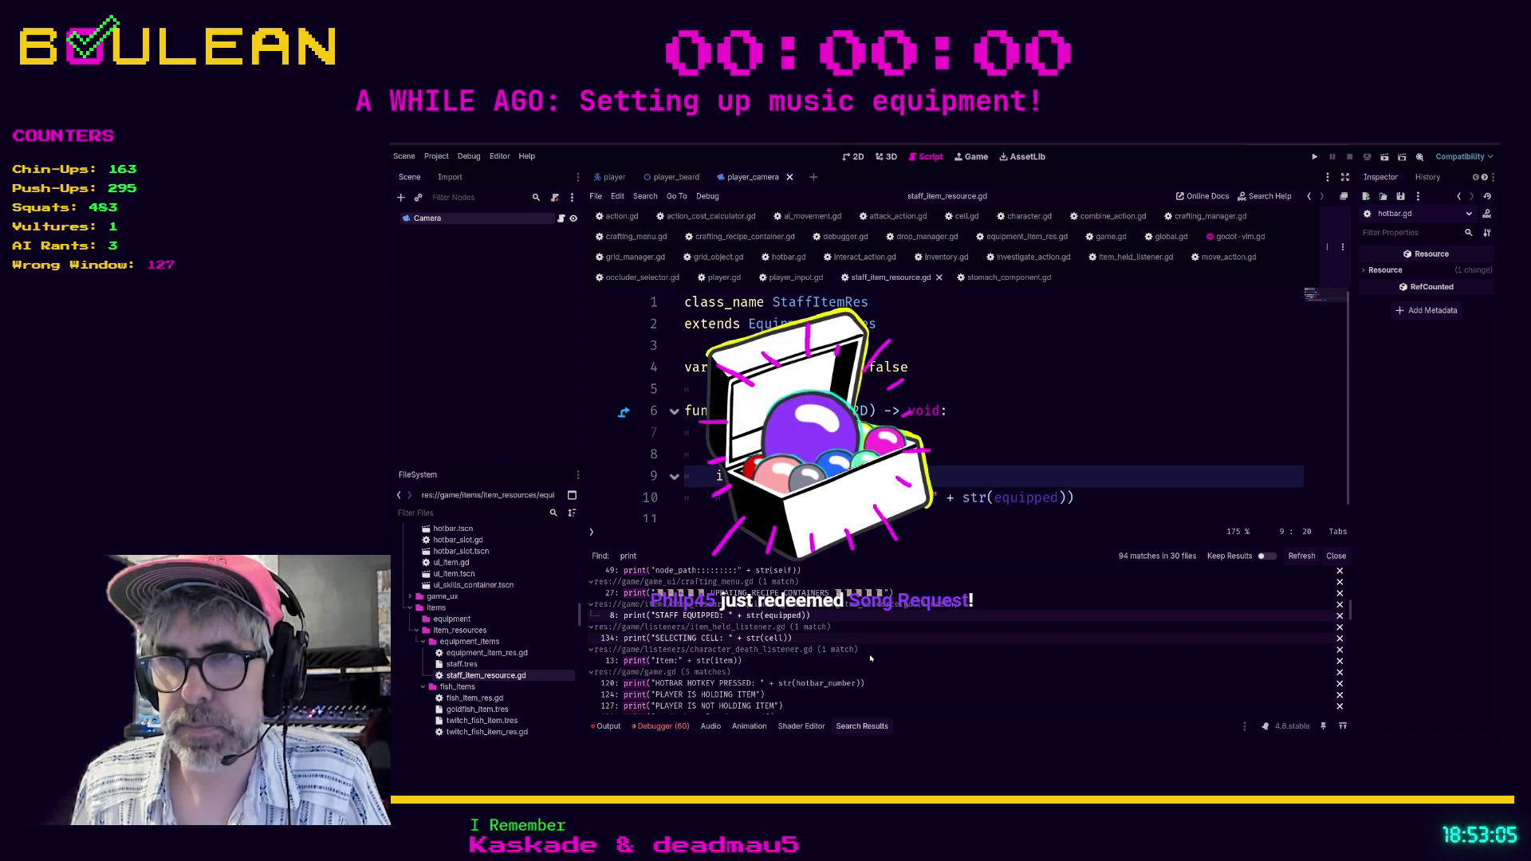
In item_held_listener.gd, nest the SELECTING CELL print under an 'if debug_mode' check.
left_click(832, 643)
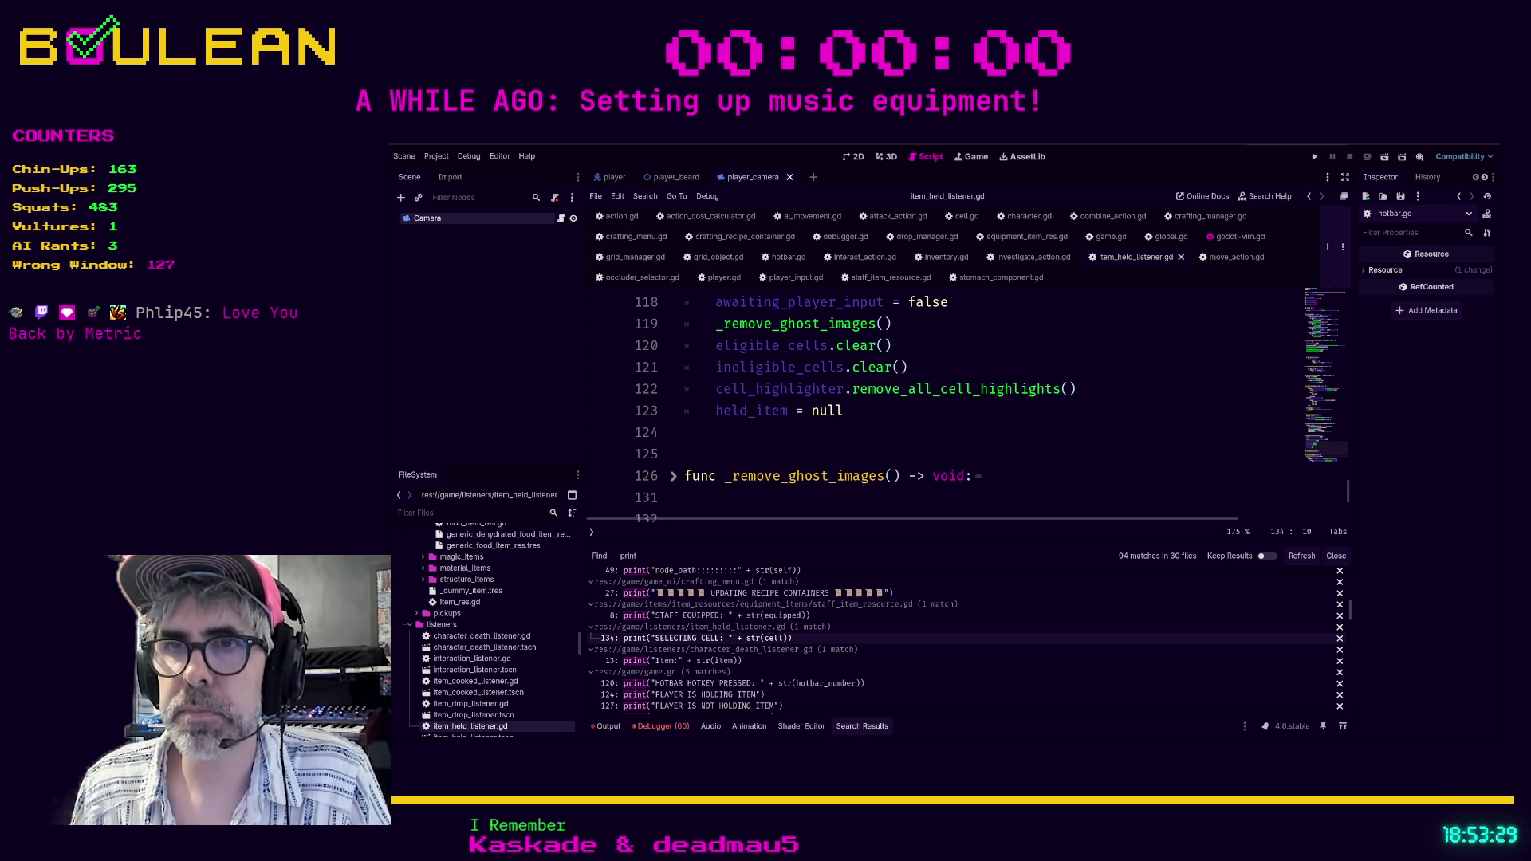
left_click(711, 640)
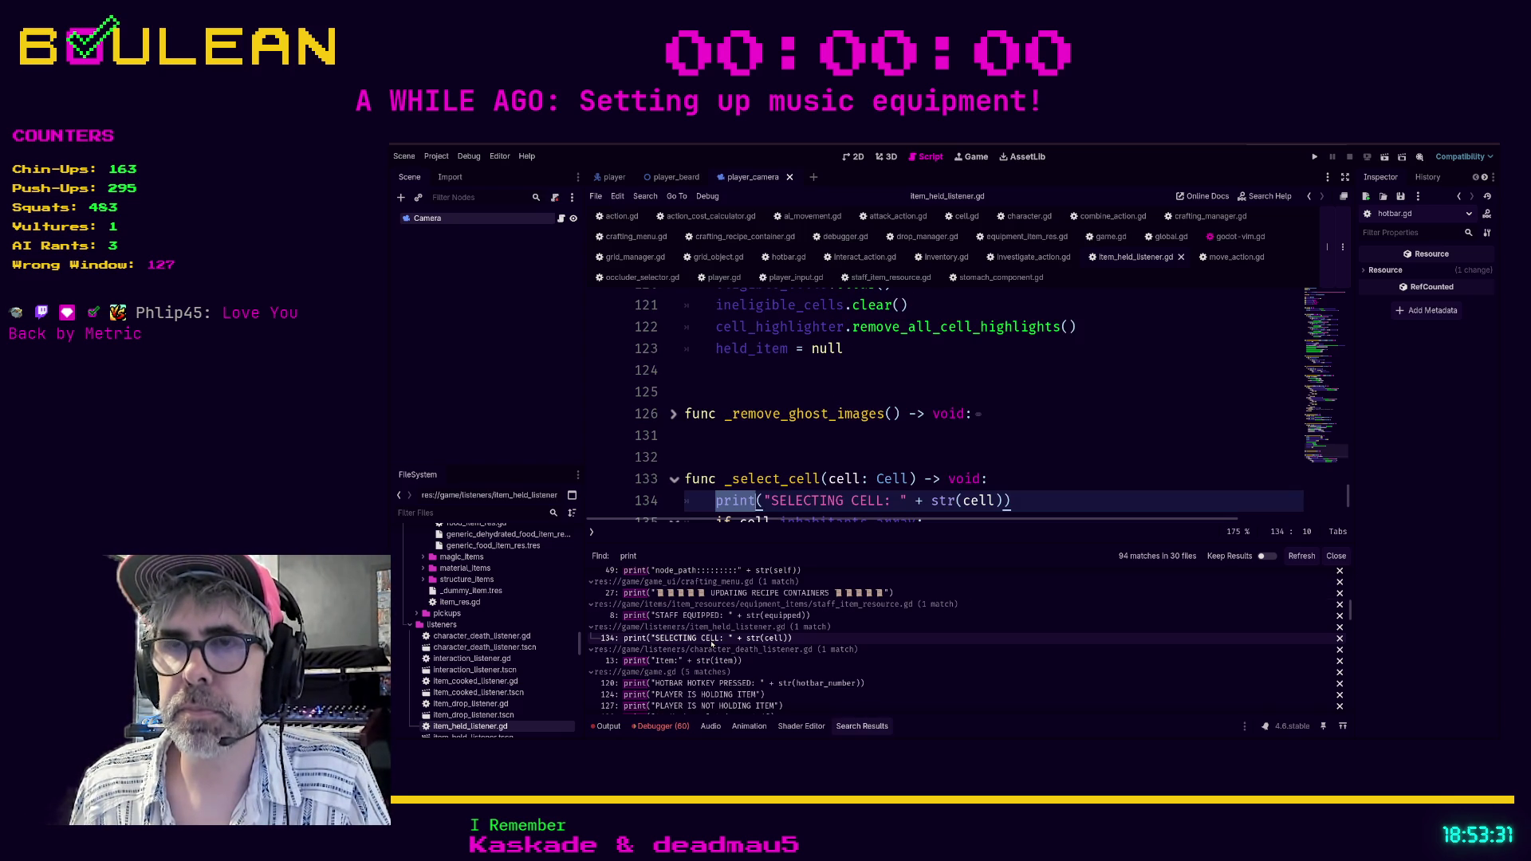
key("Left")
scroll(919, 414, "down", 2)
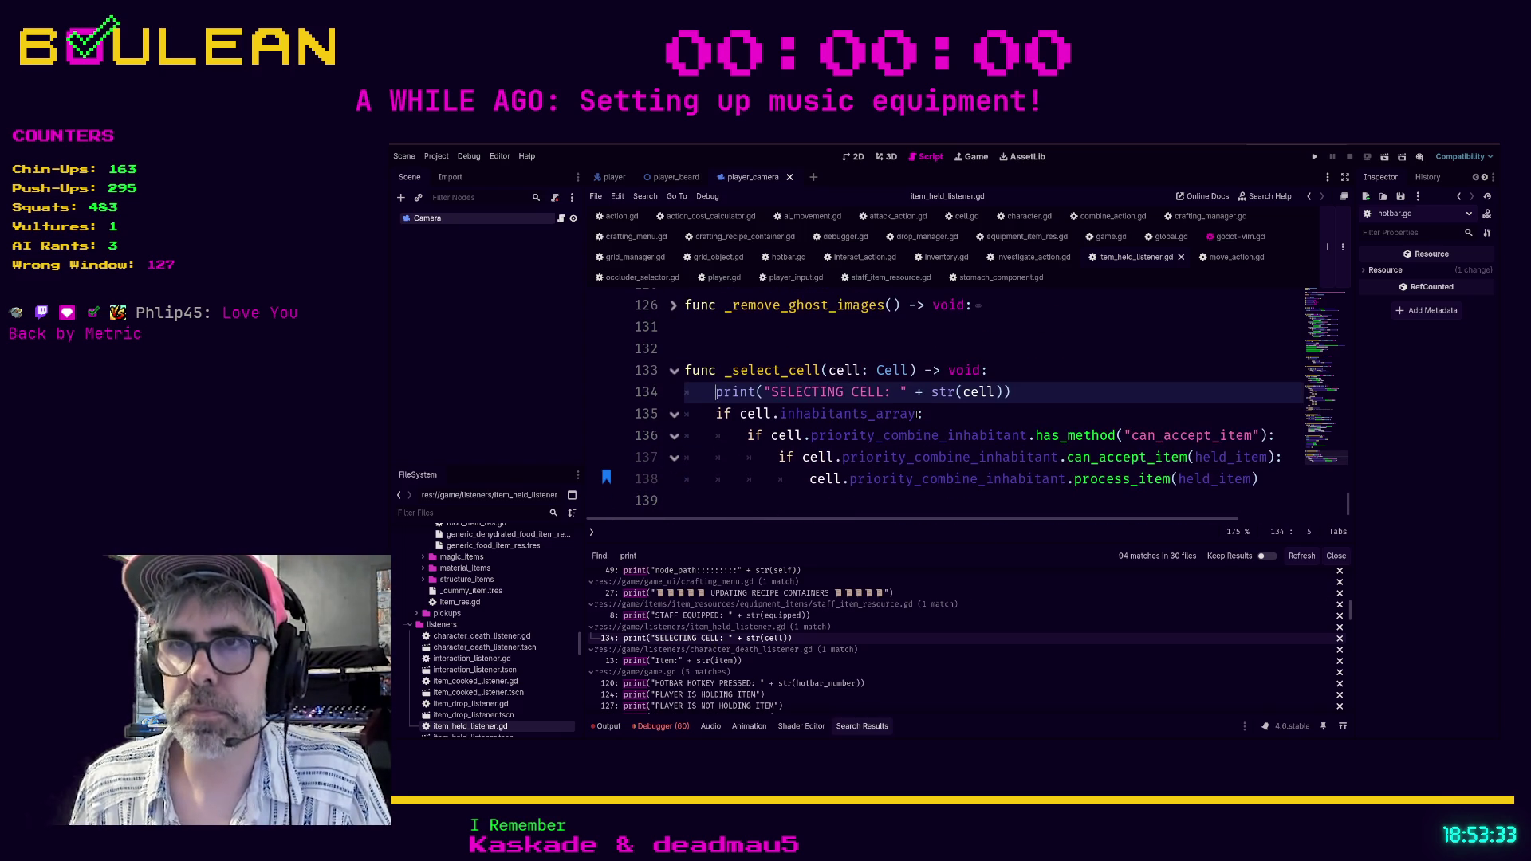
key("Return")
key("Up")
type("if debug_mode")
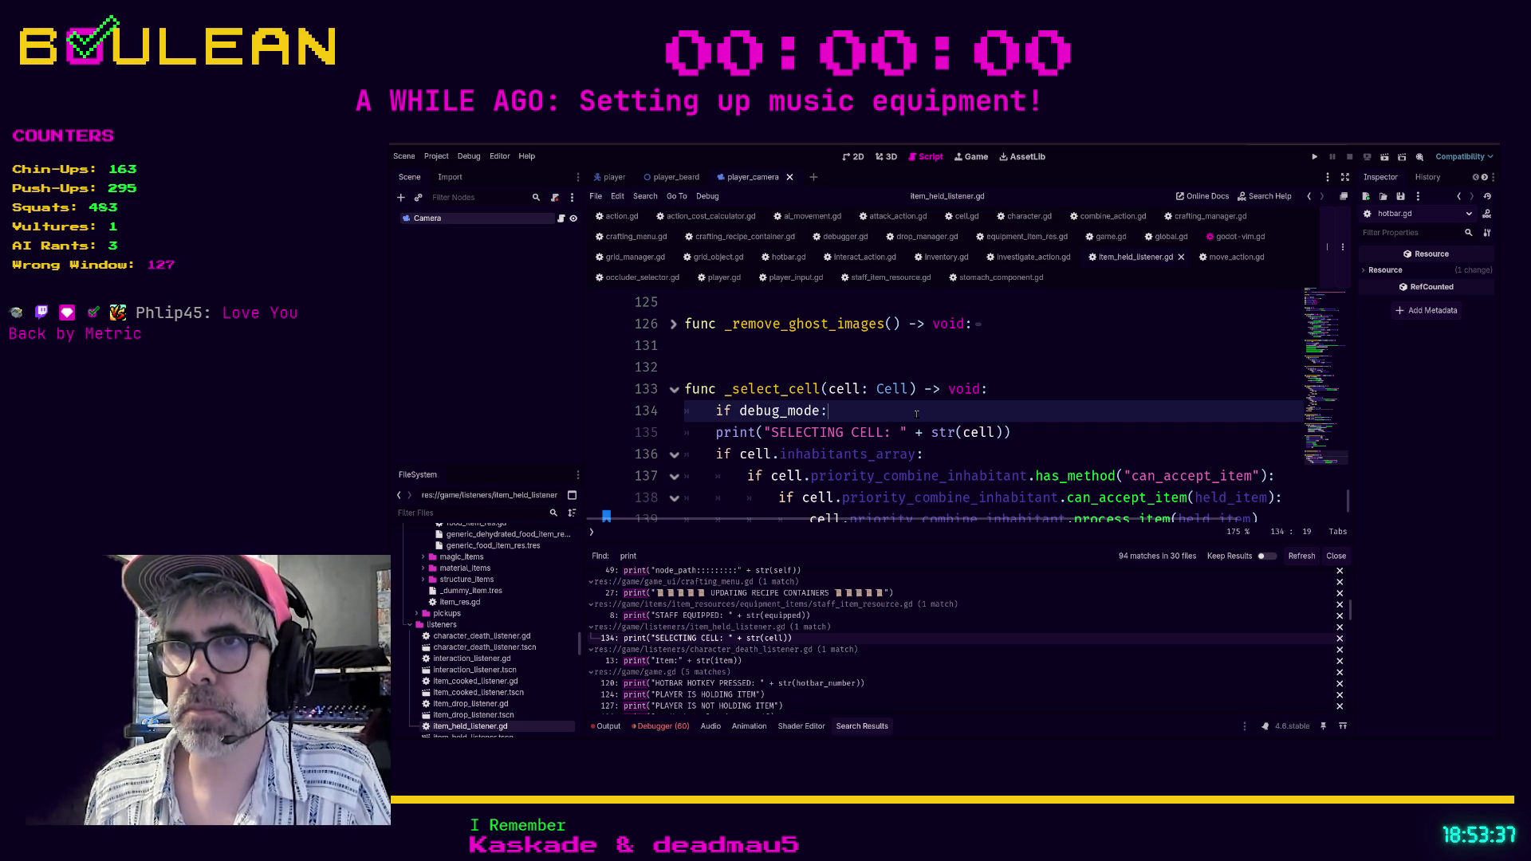
key("Down")
key("Home")
key("Tab")
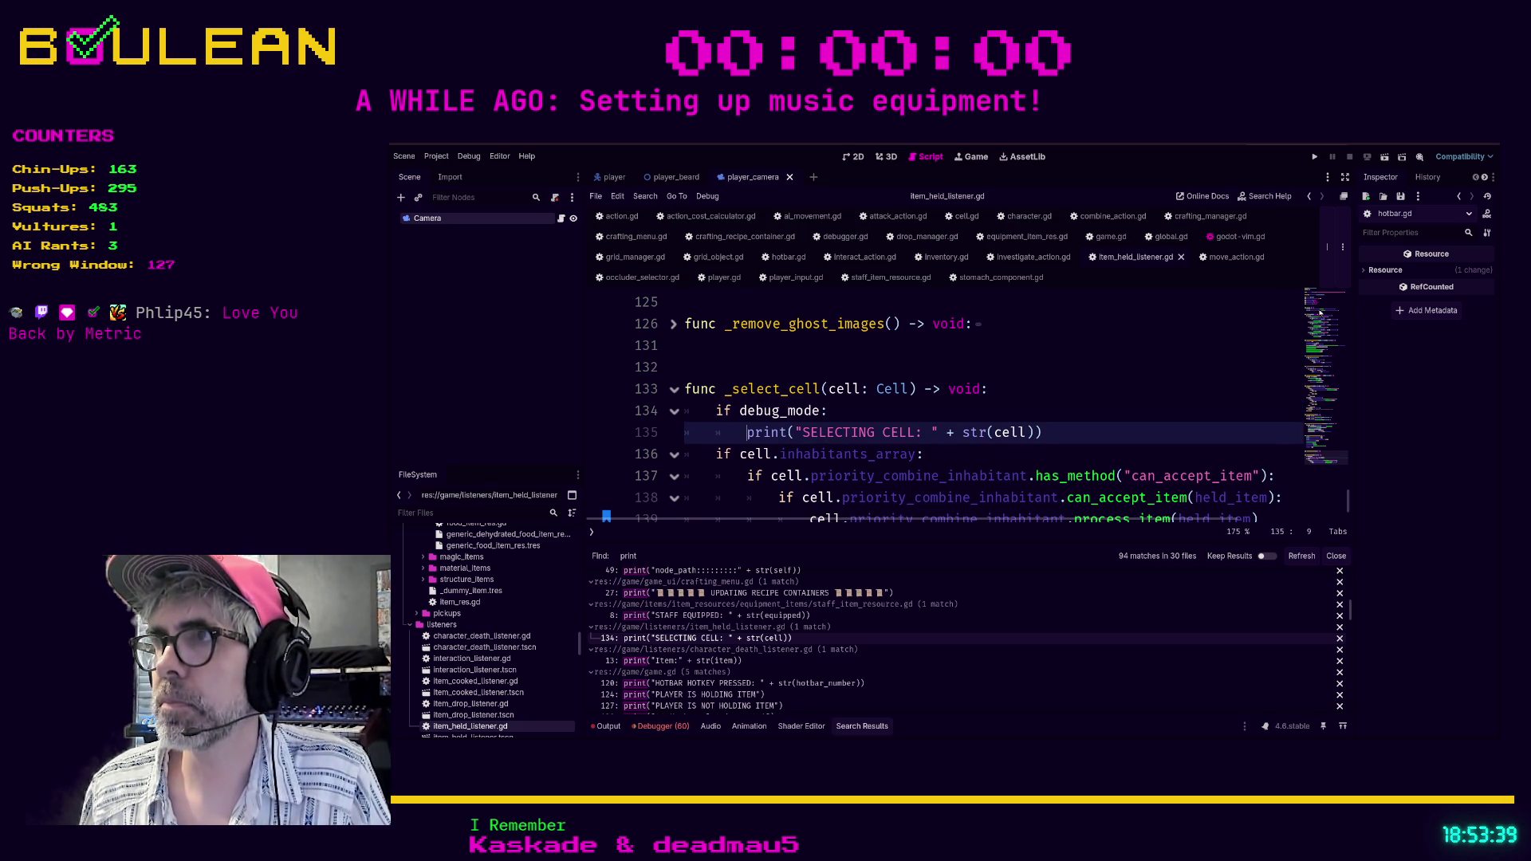
Declare 'var debug_mode: bool = false' below the cell_highlighter export, save, and open character_death_listener.gd.
scroll(1320, 313, "up", 15)
left_click(839, 439)
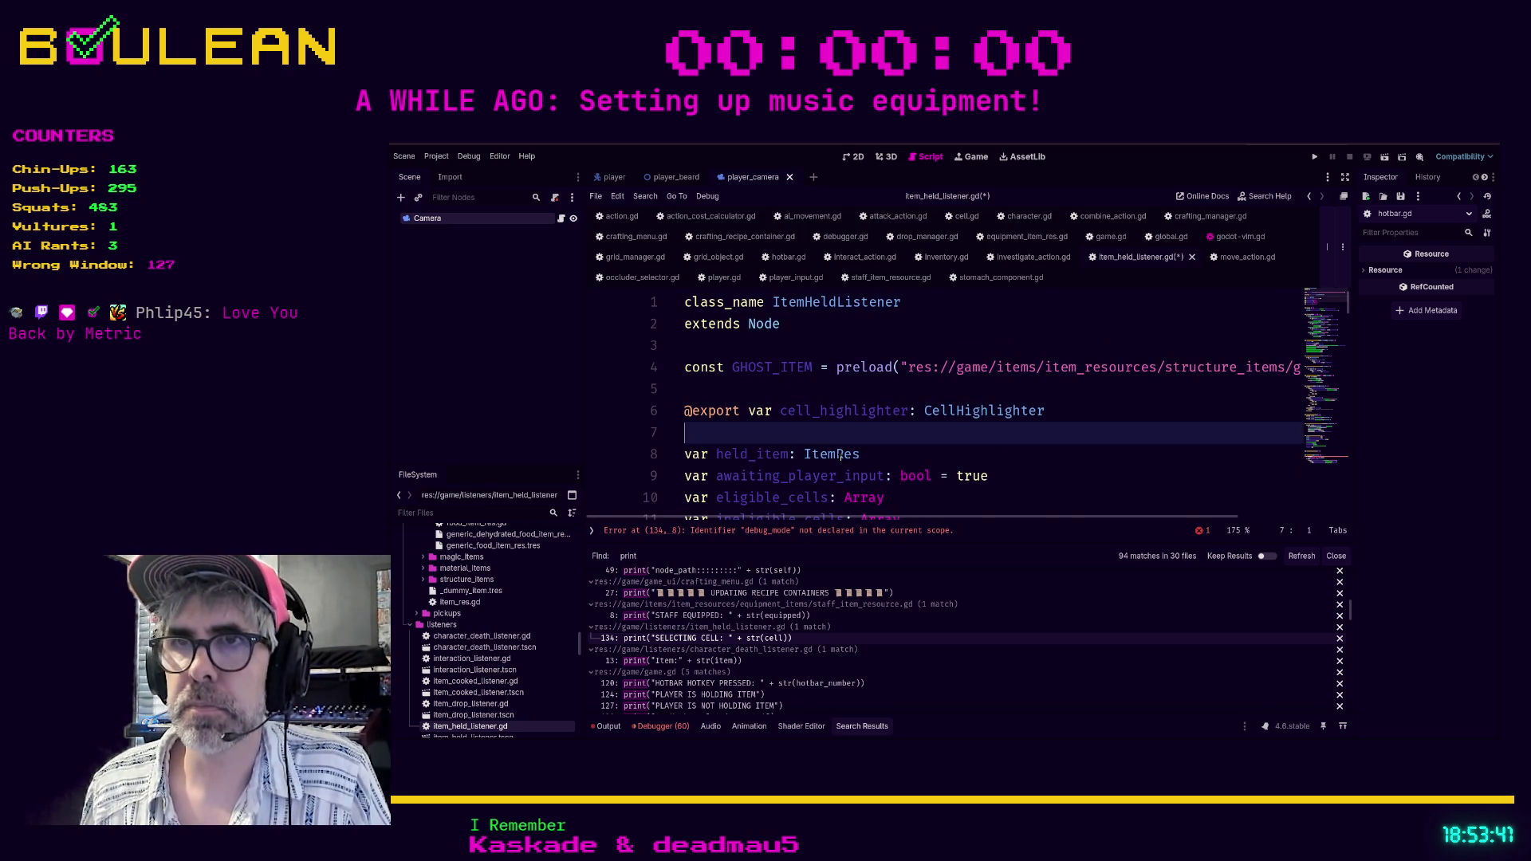
key("Return")
type("var debug_mode: bool = false")
key("ctrl+s")
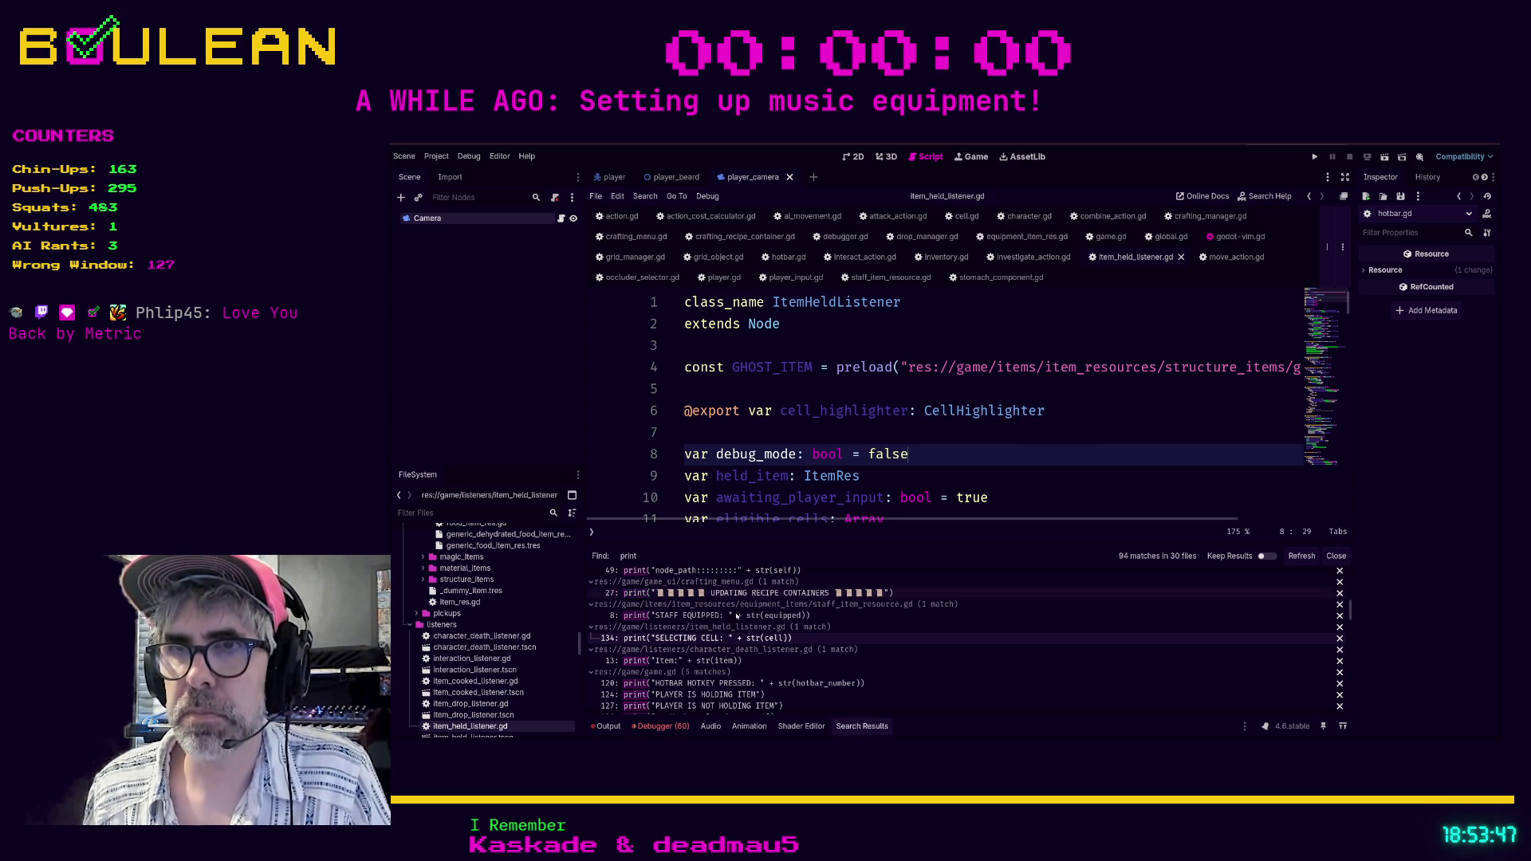
left_click(718, 661)
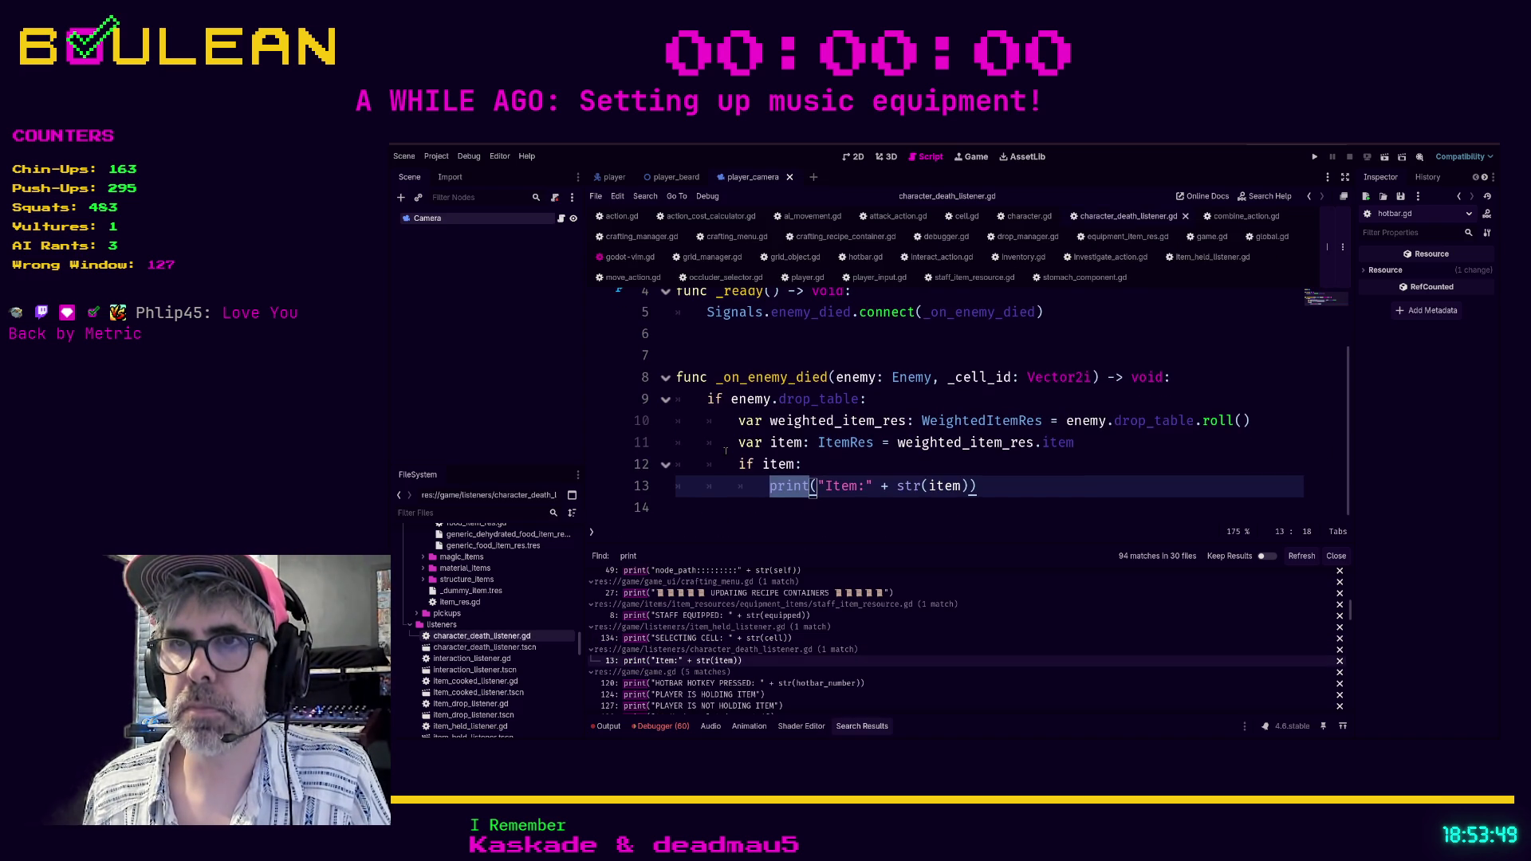
Insert 'if debug_mode:' below the 'if item:' line and indent the Item: print beneath it.
left_click(839, 461)
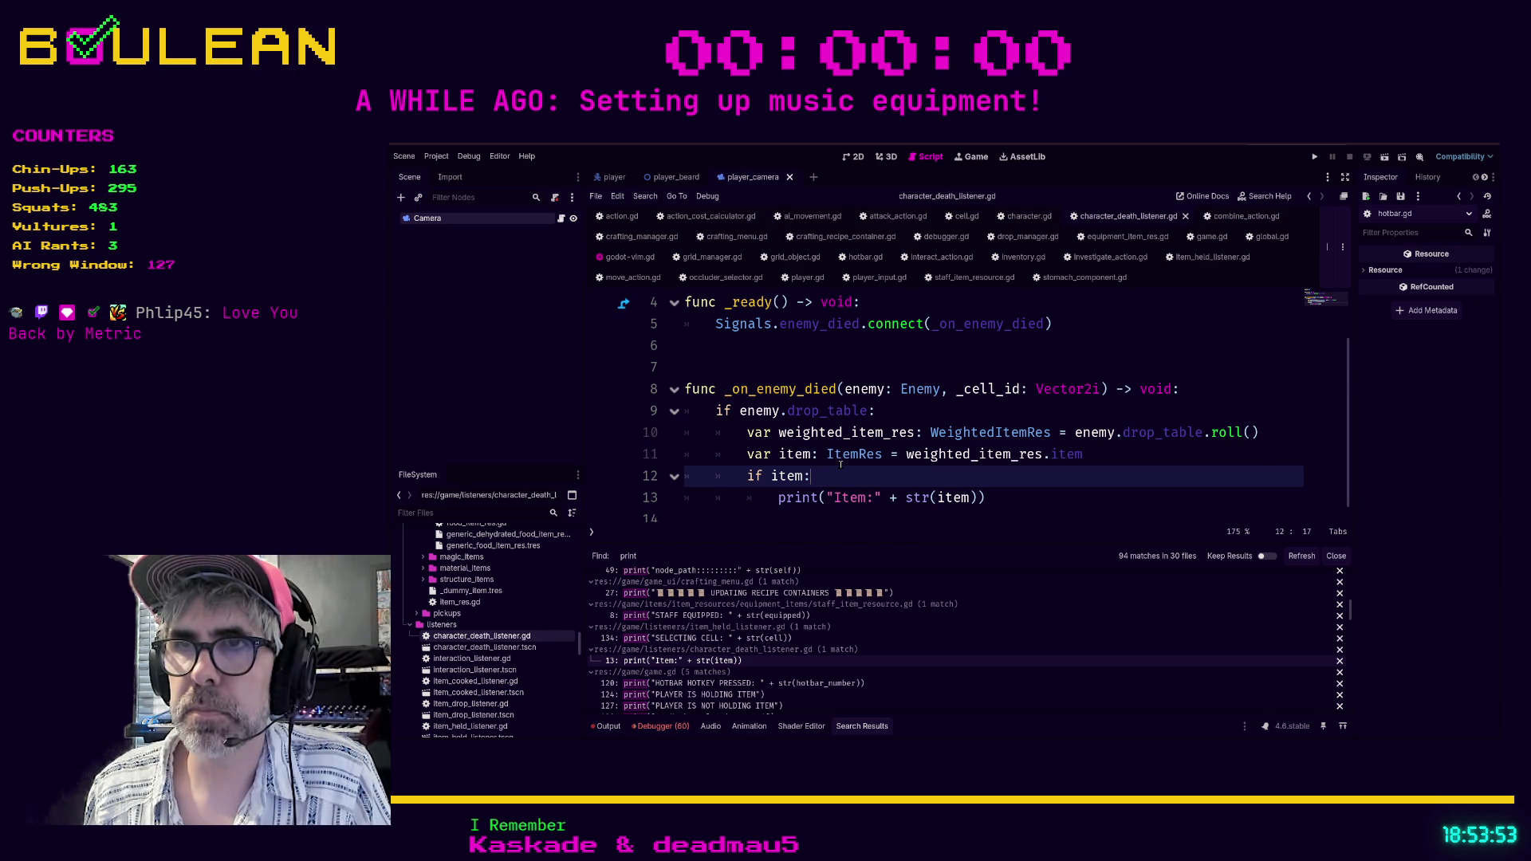
key("Return")
type("if debug_mode:")
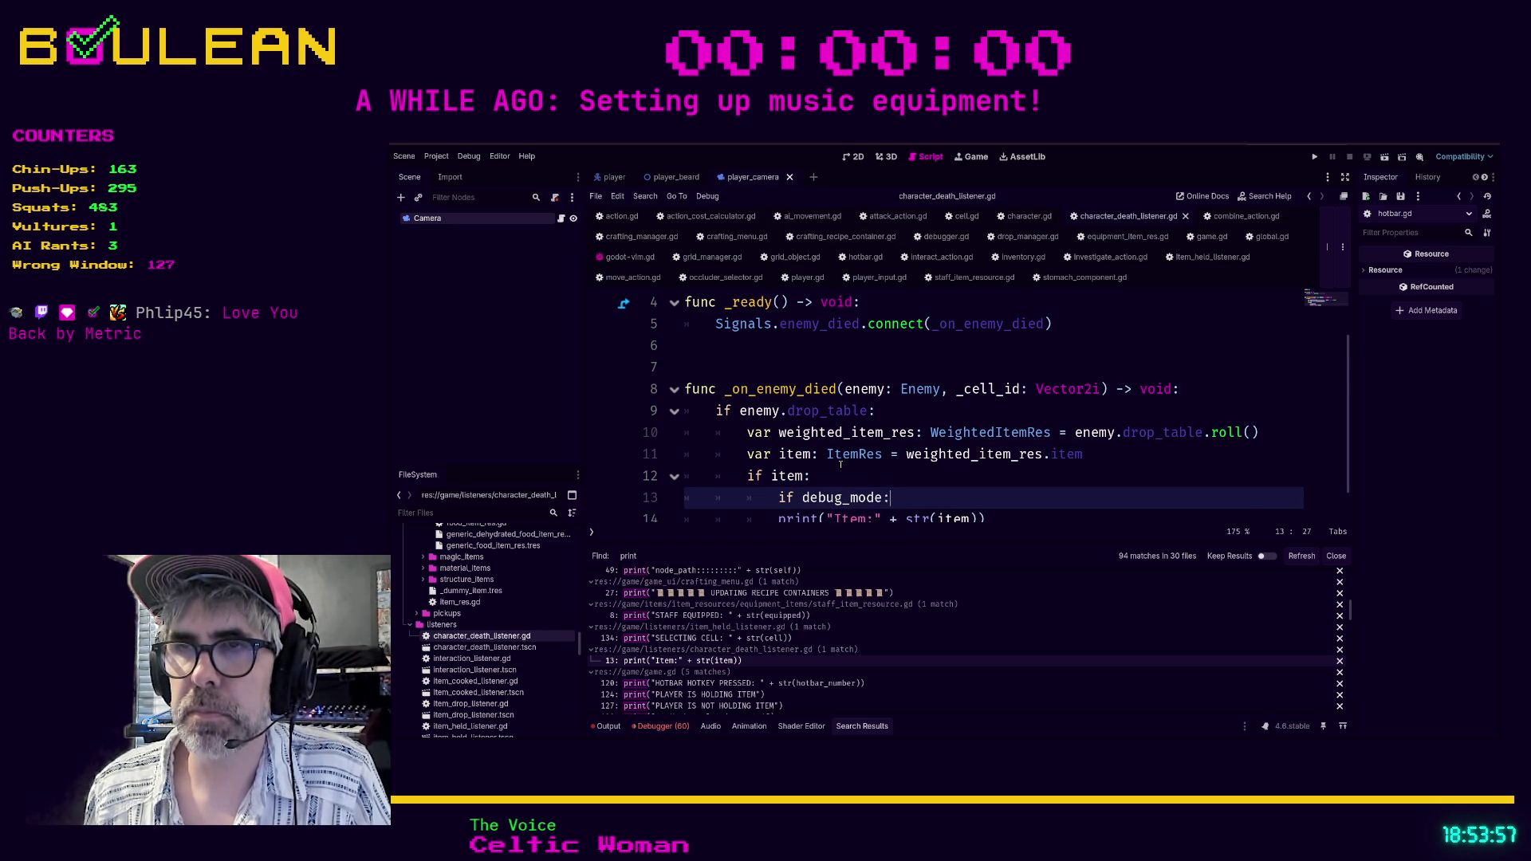
key("Down")
key("Tab")
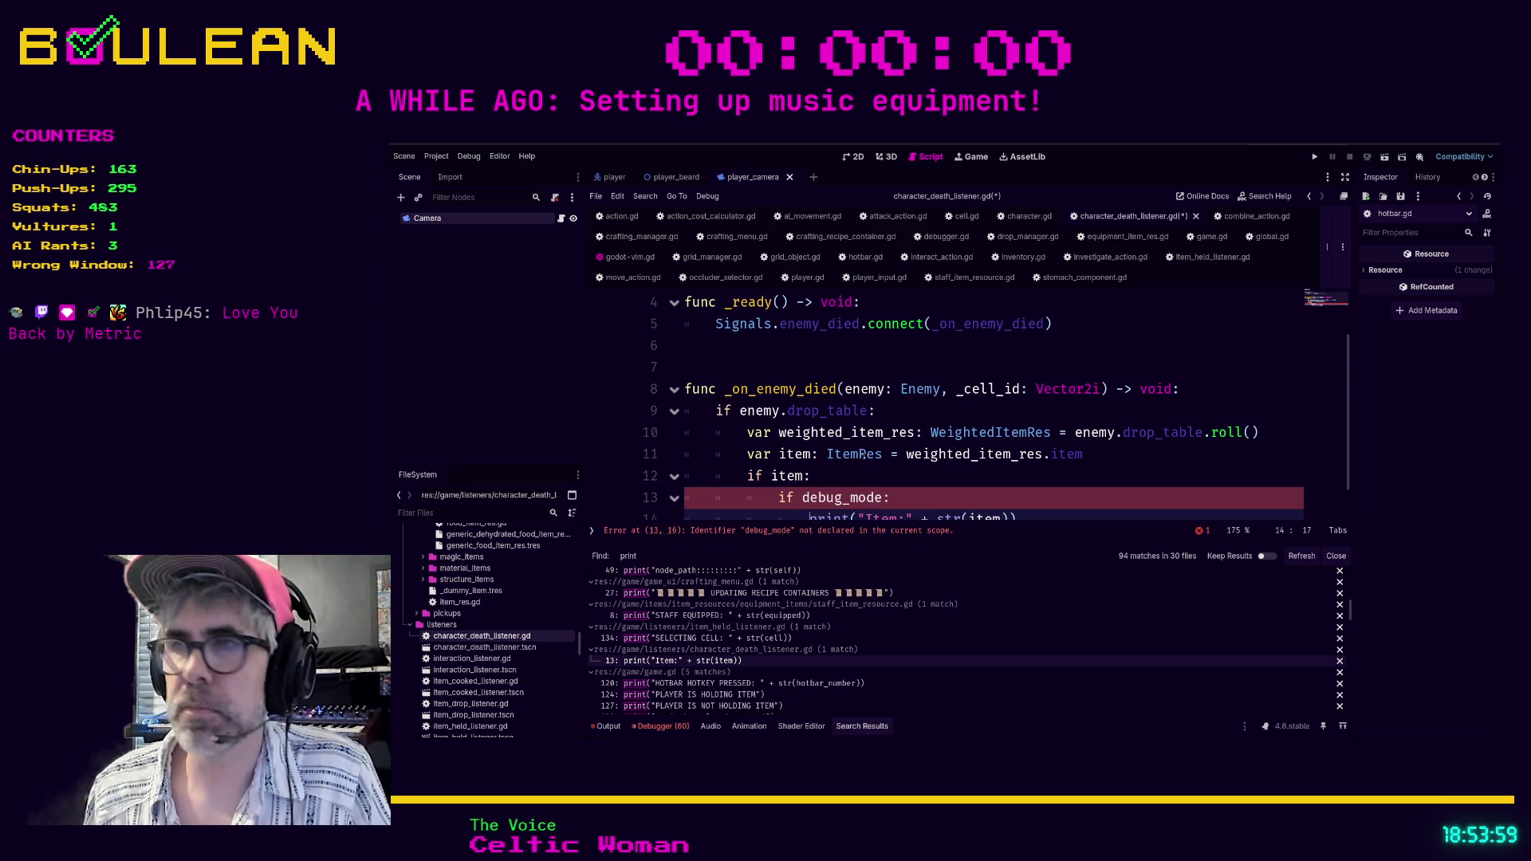
scroll(830, 338, "up", 2)
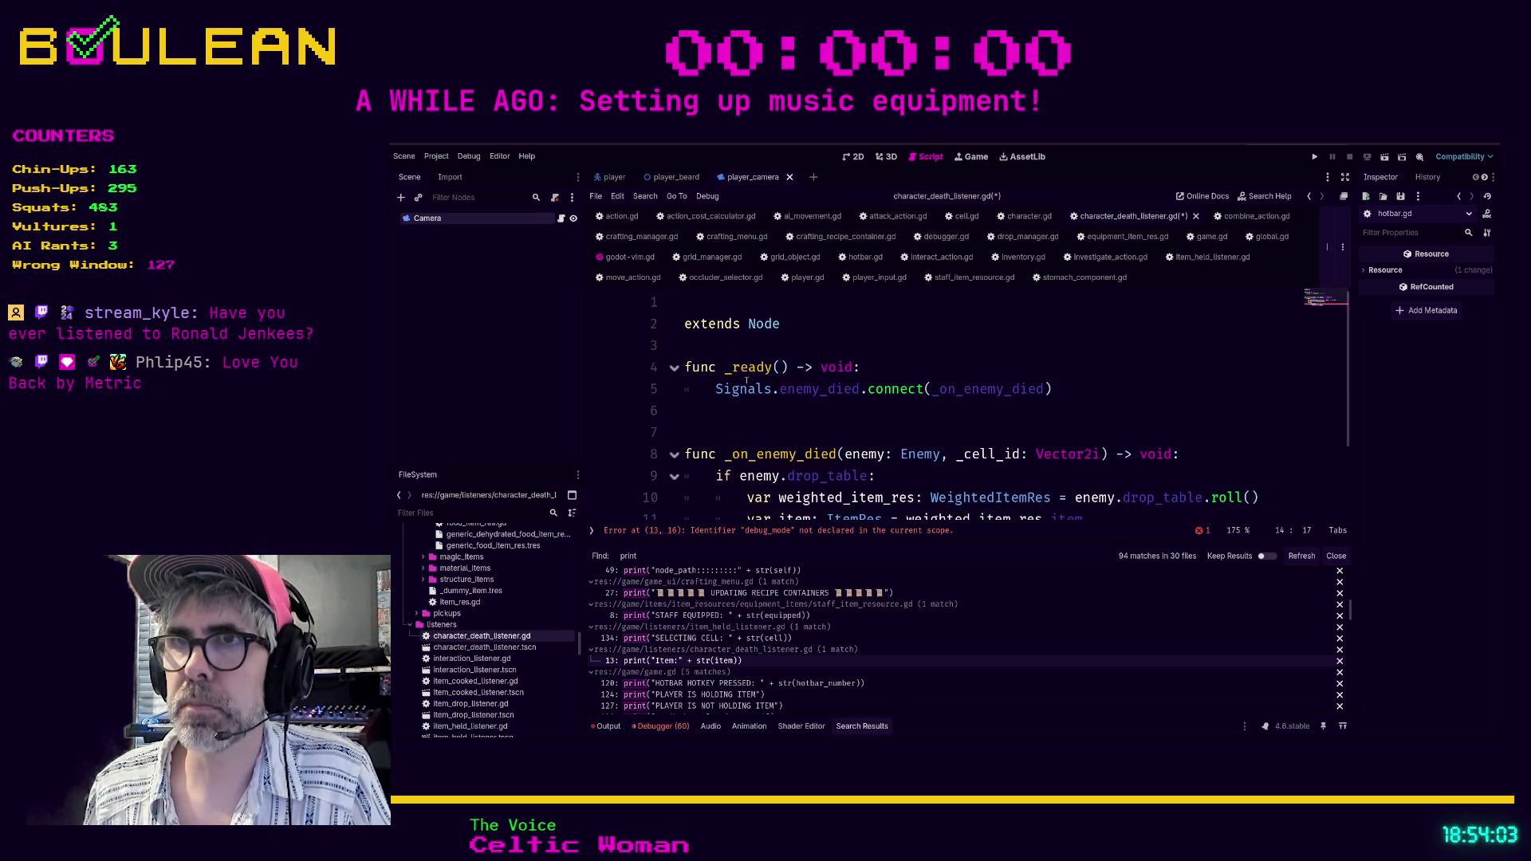
left_click(742, 351)
Add 'var debug_mode: bool = false' right below extends Node and save character_death_listener.gd.
key("Up")
key("Up")
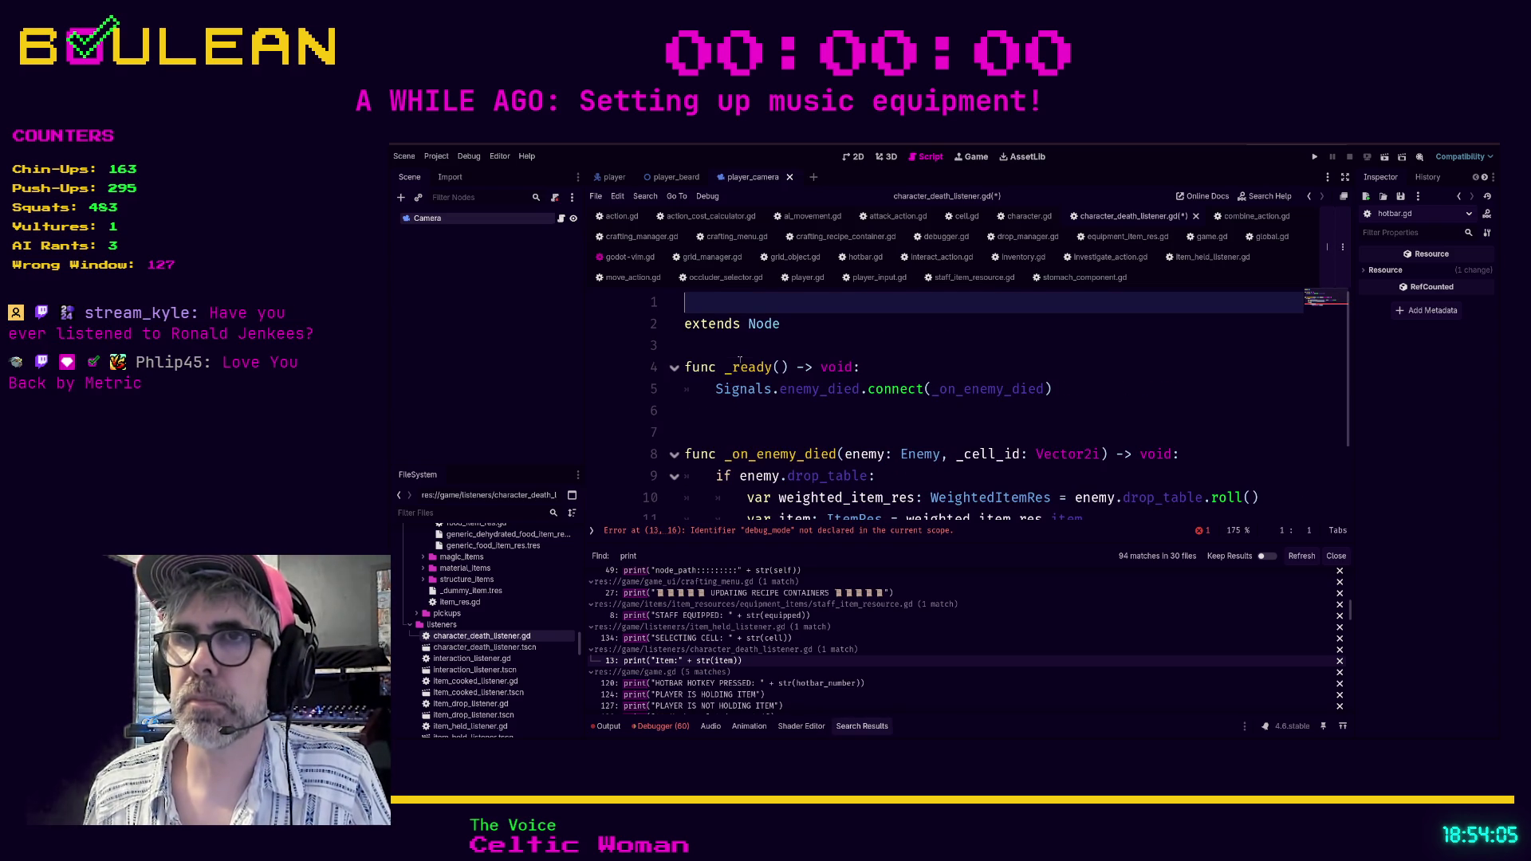
key("Delete")
key("End")
key("Return")
key("Return")
type("var debug_mode:")
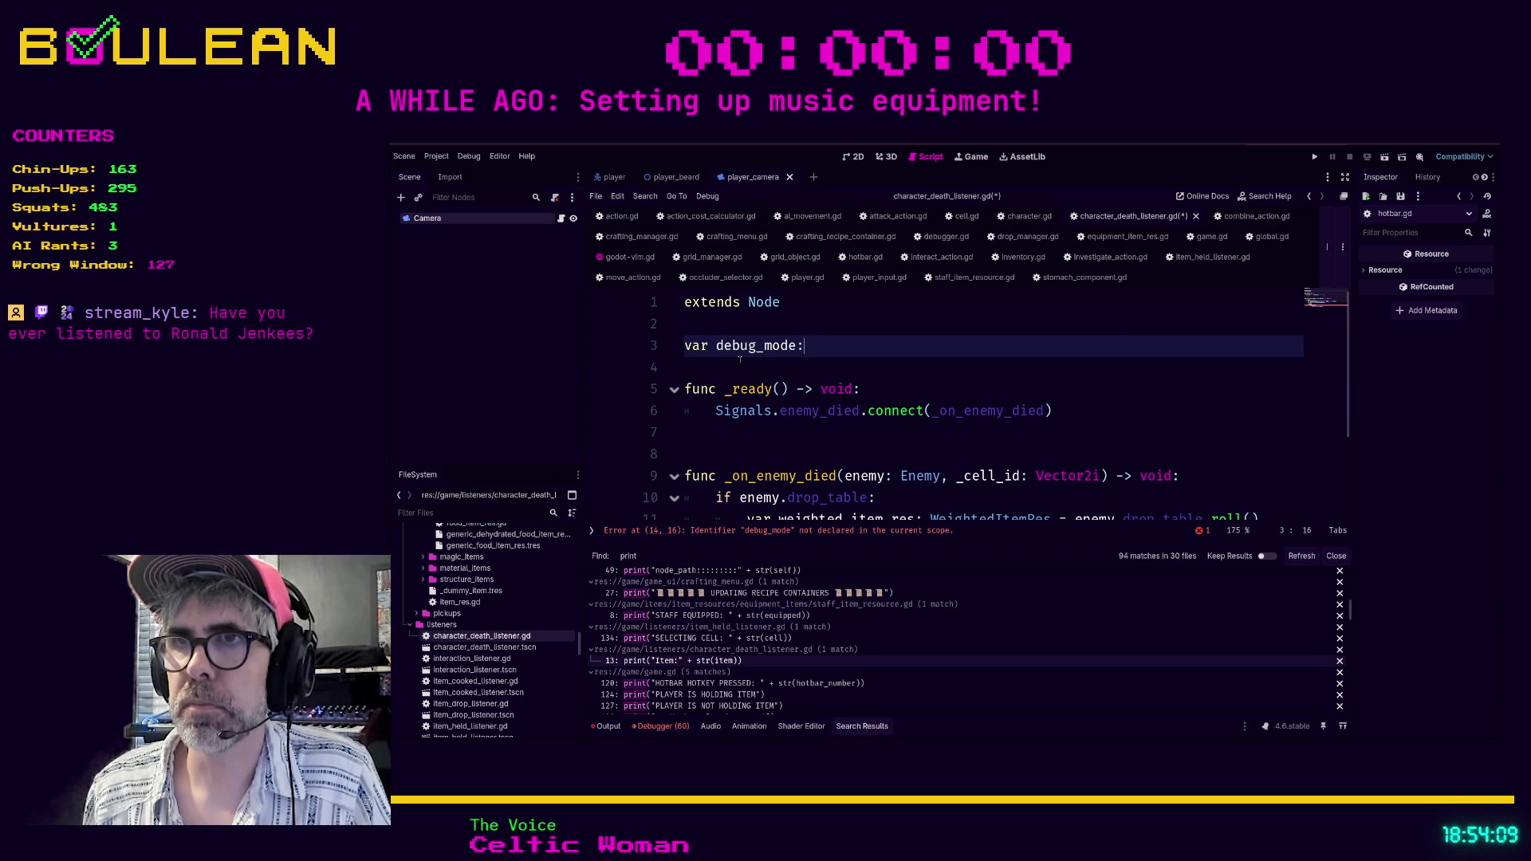
type(" bool = fal")
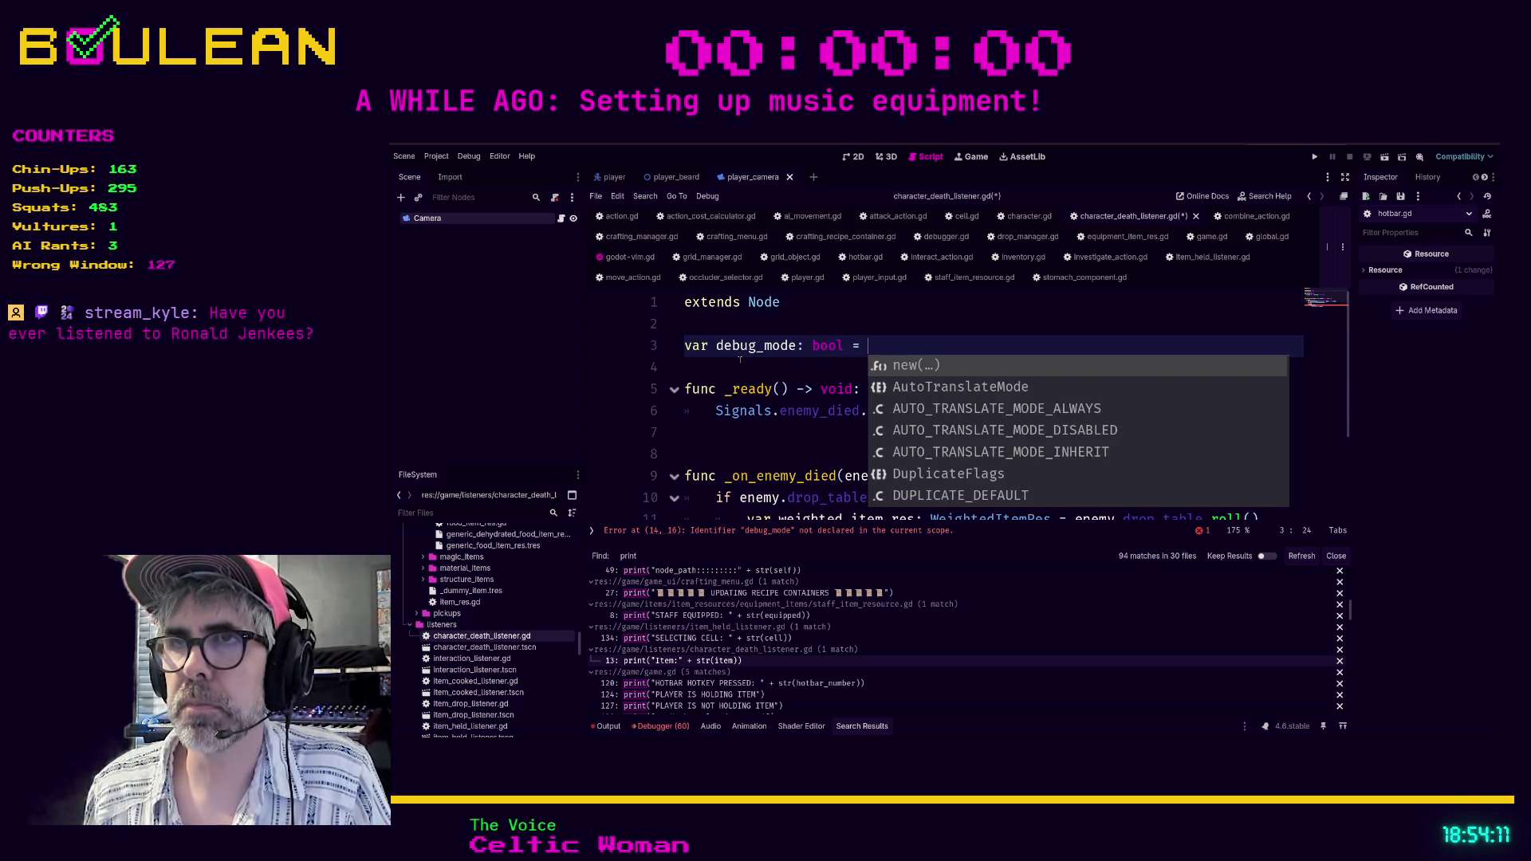
key("Return")
key("Down")
key("ctrl+s")
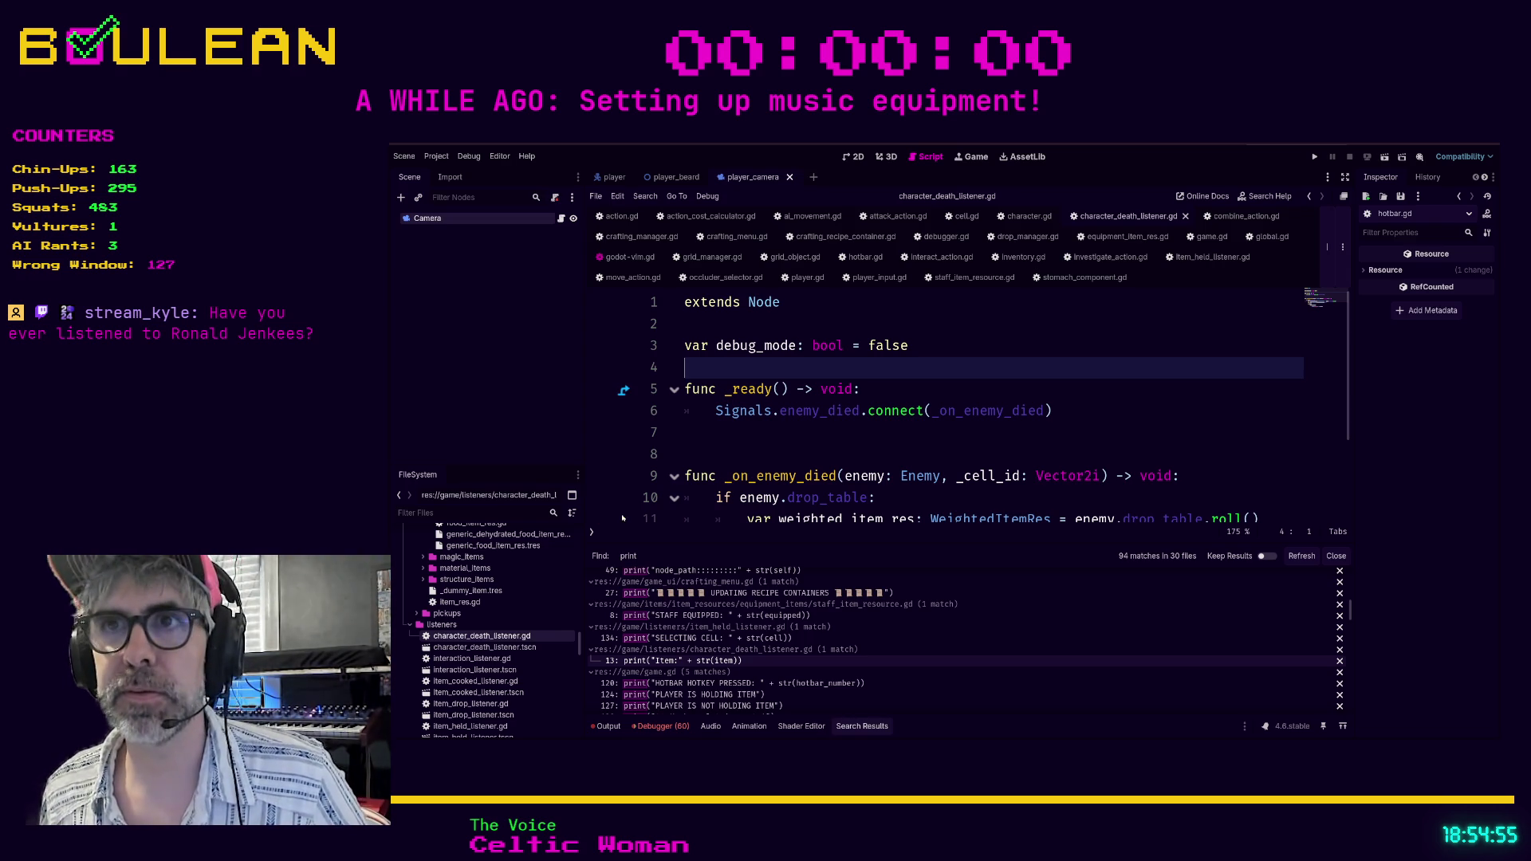
Check the empty lines near the top of character_death_listener.gd.
left_click(736, 451)
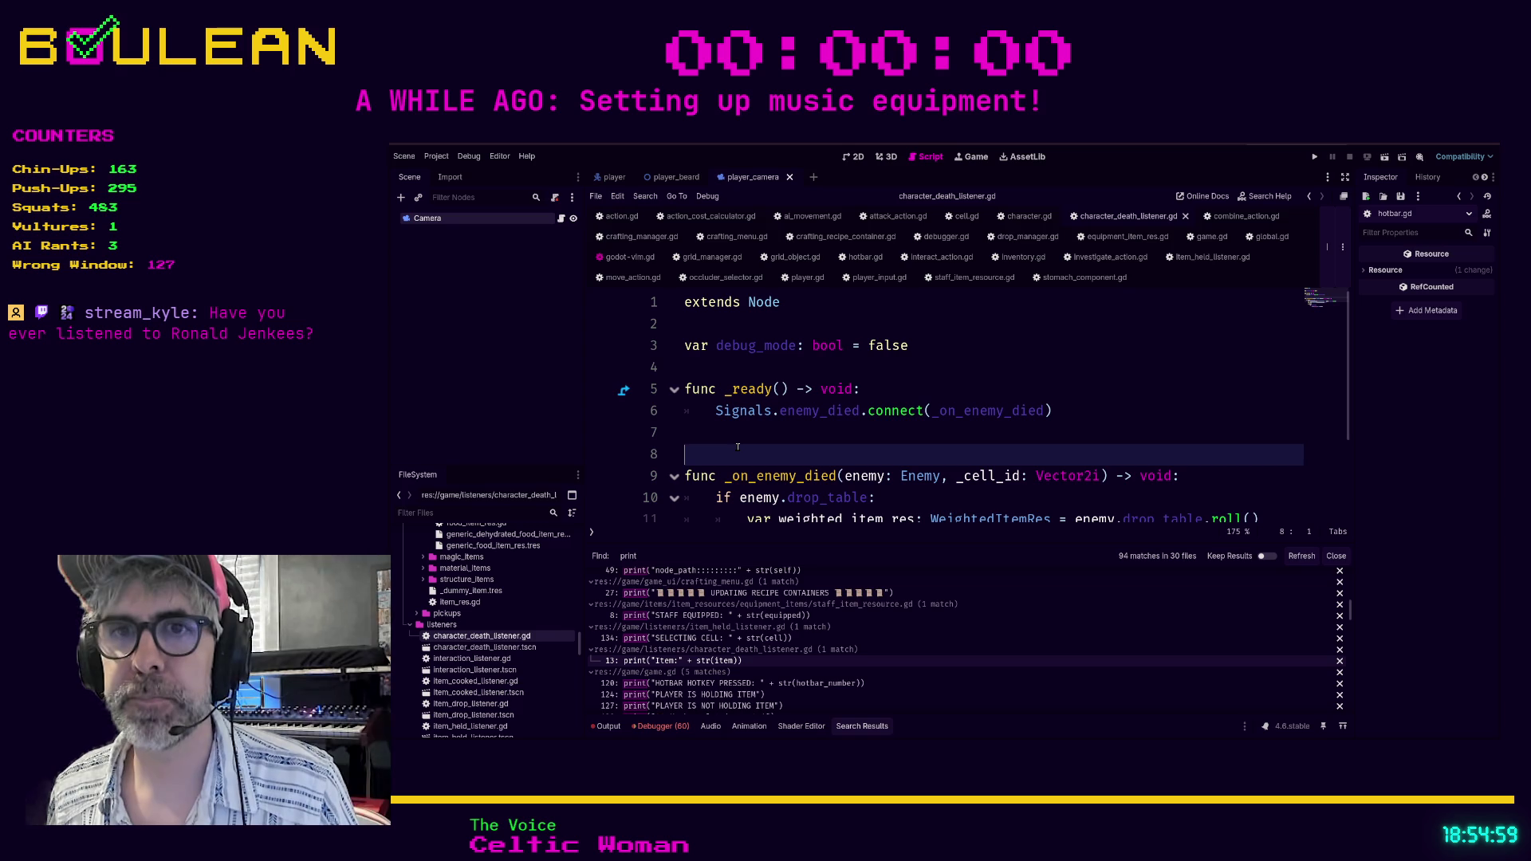
left_click(726, 436)
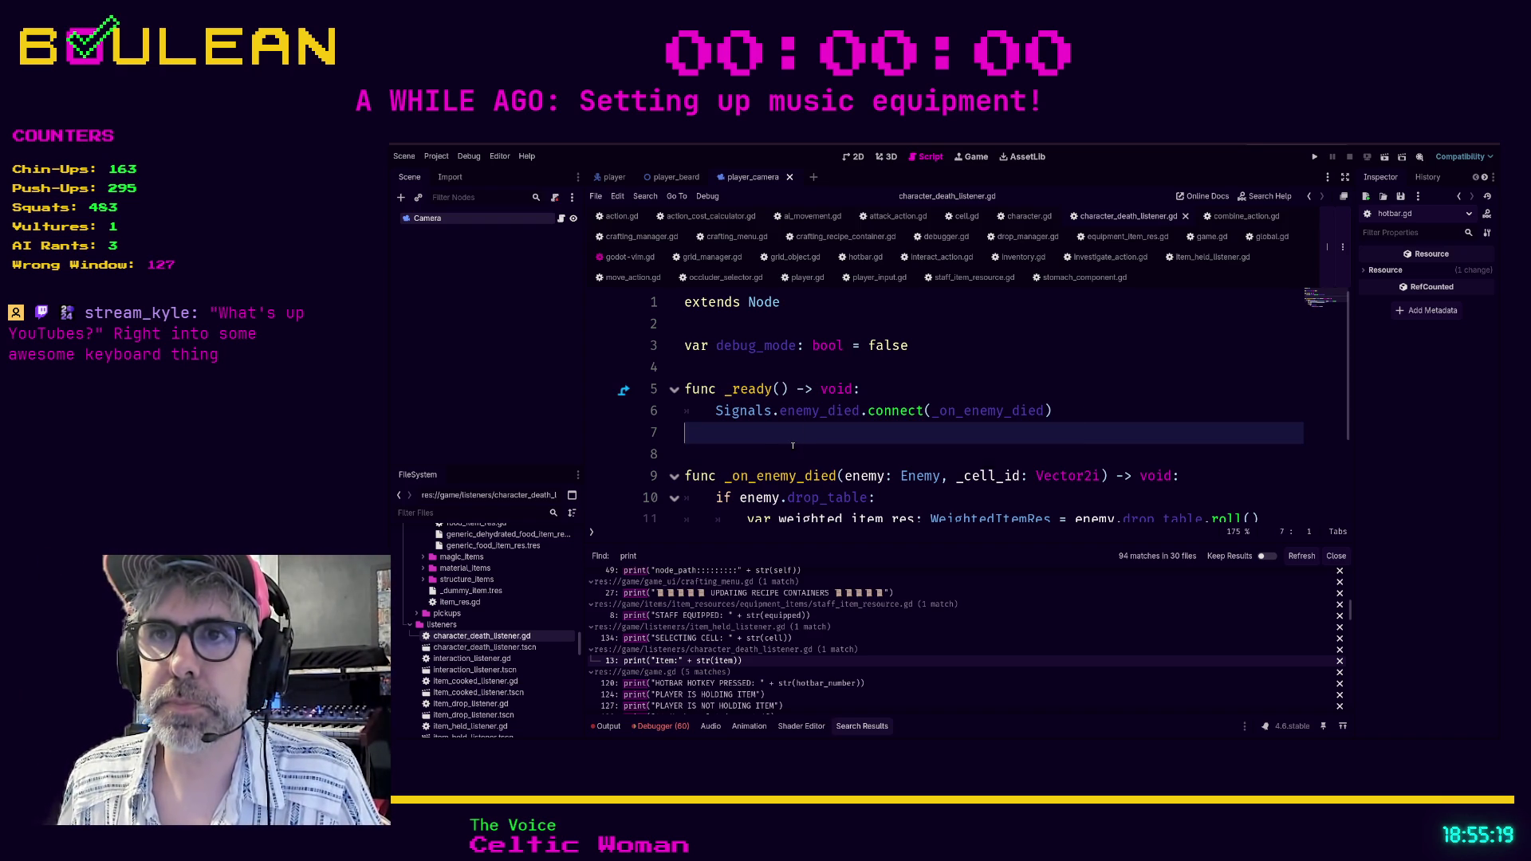
key("Up")
key("Up")
key("Up")
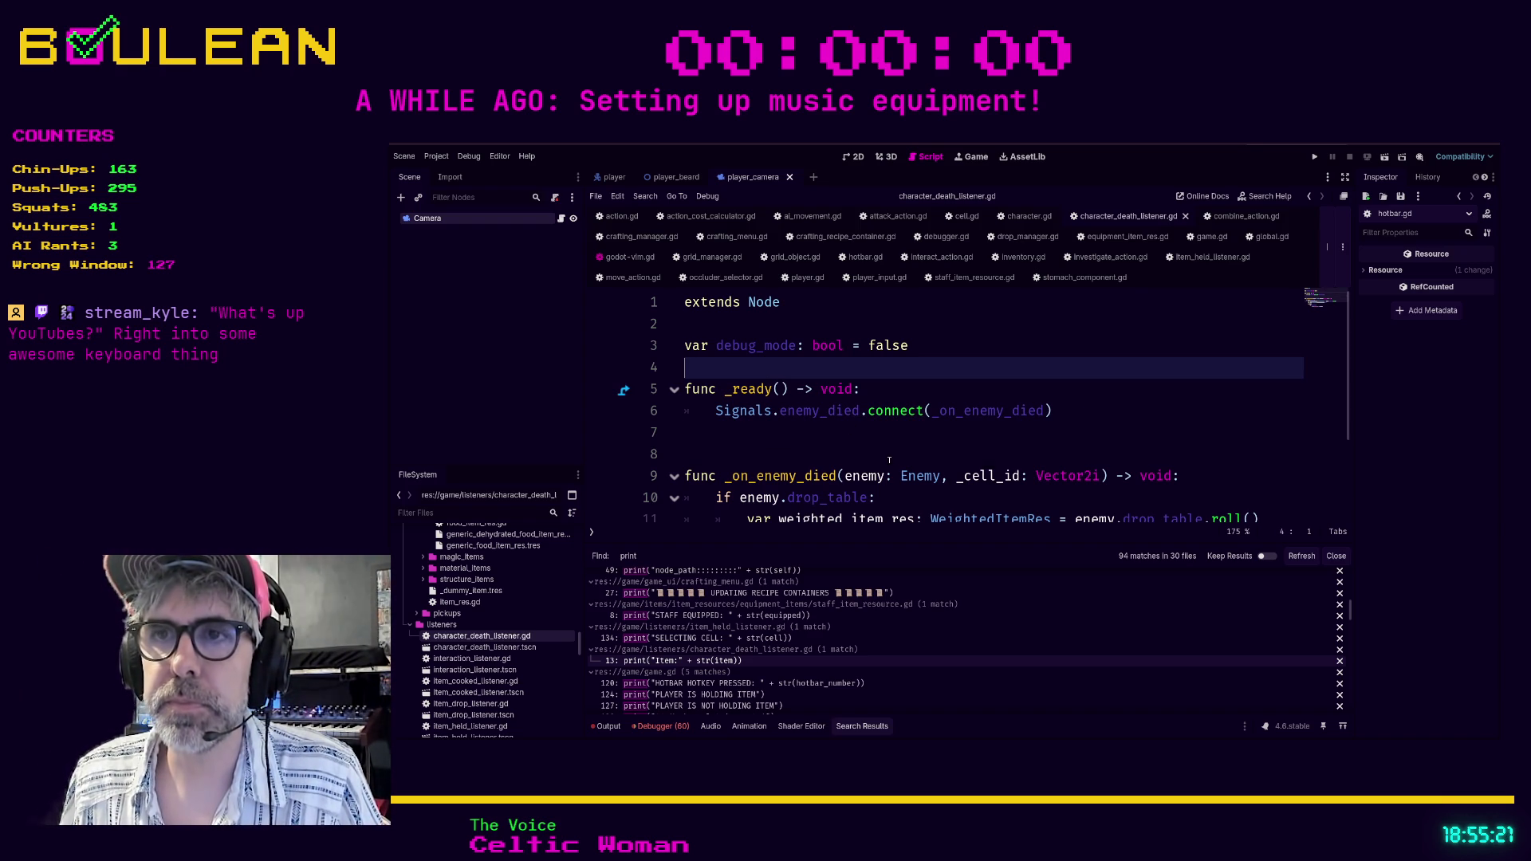
scroll(890, 460, "down", 2)
In game.gd, gate the HOTBAR HOTKEY PRESSED and Hotbar slot is empty prints under 'if debug_mode:'.
left_click(765, 685)
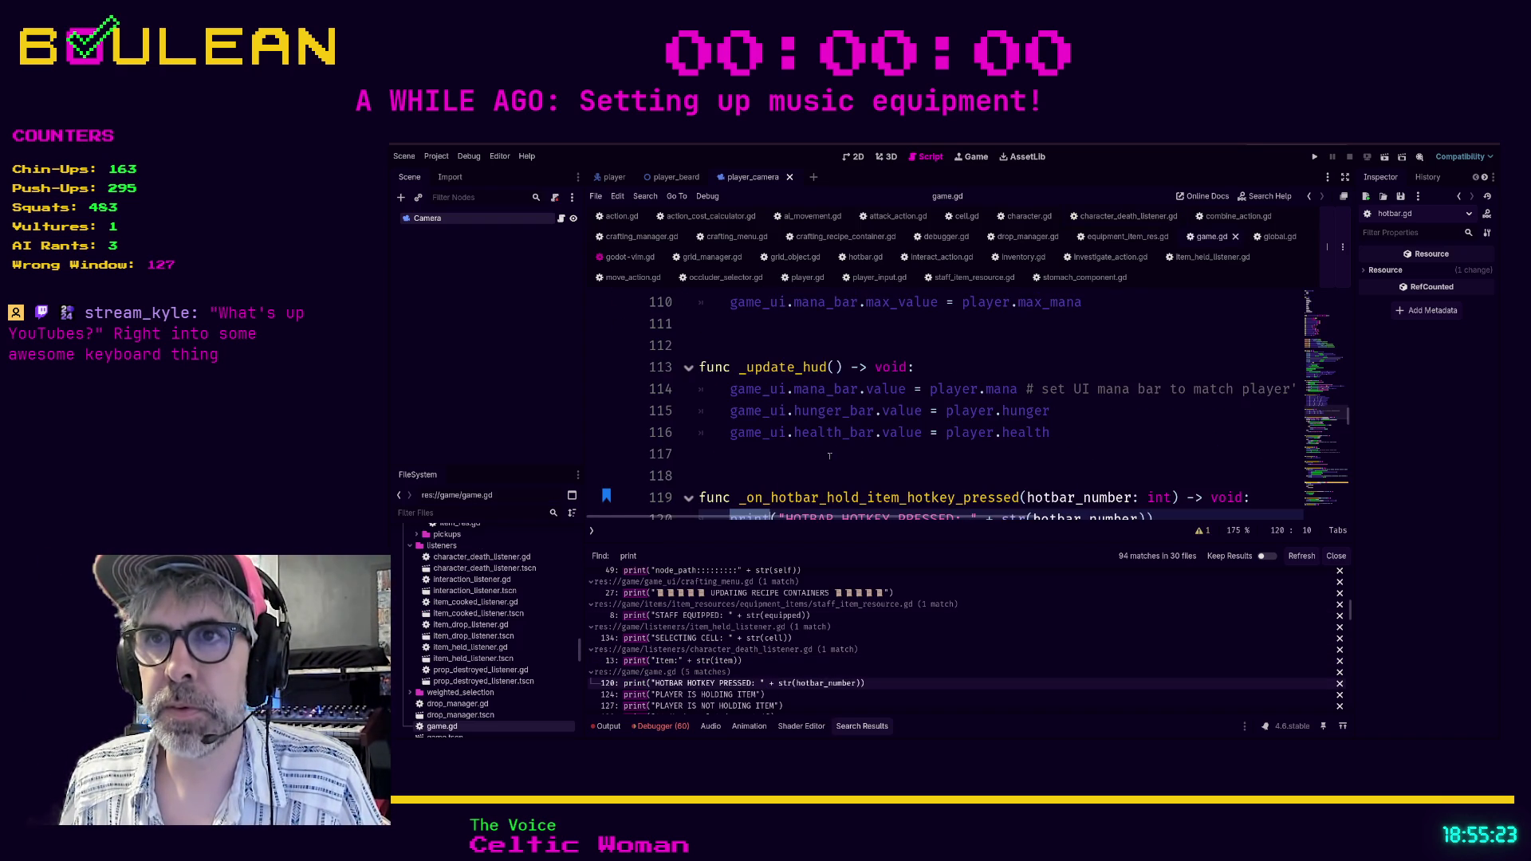
key("Home")
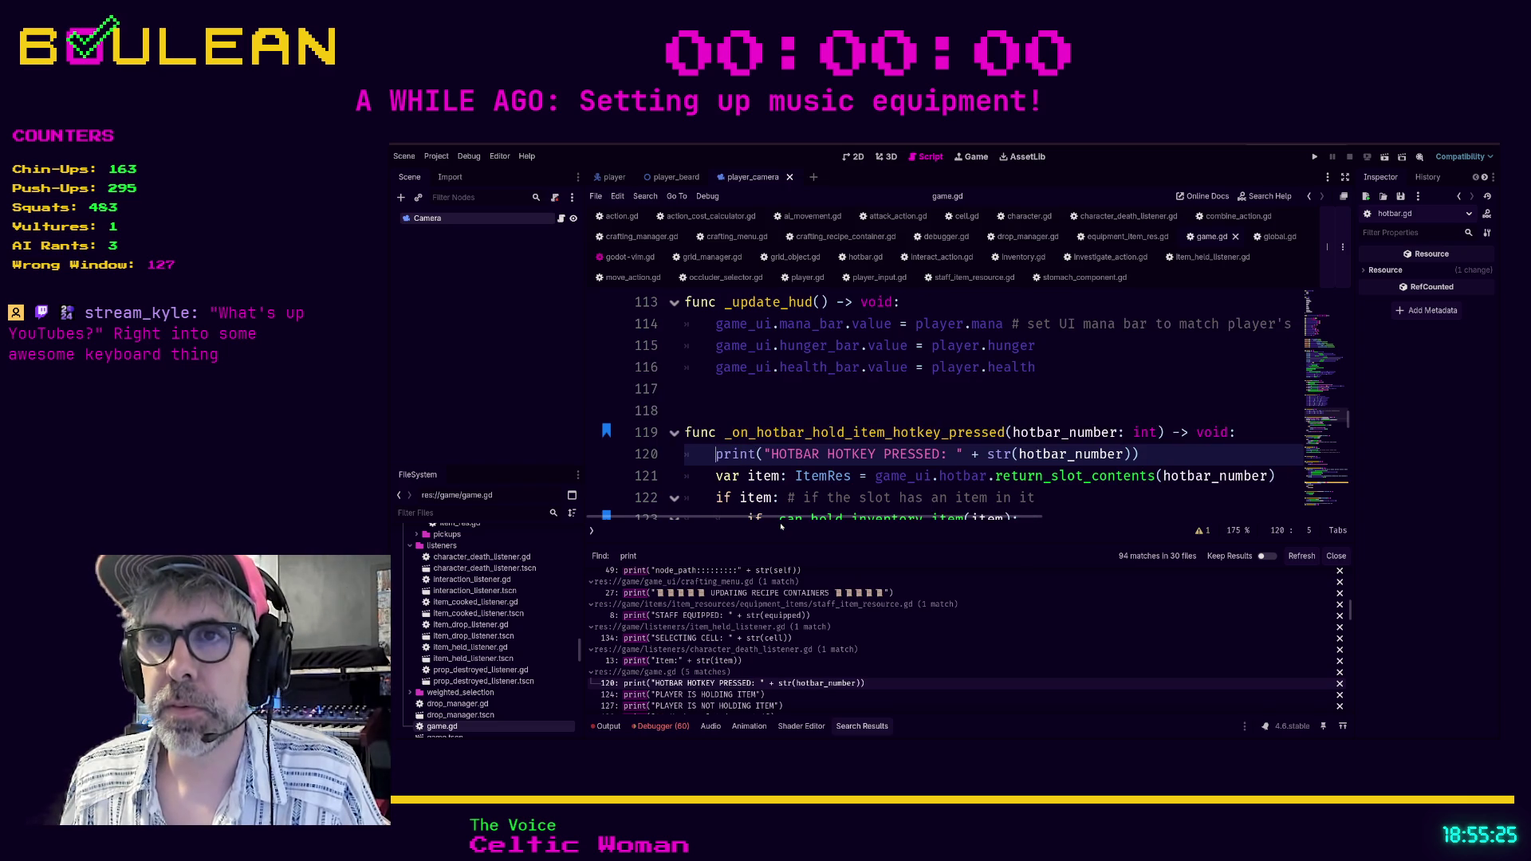
key("ctrl+shift+Return")
type("if debug_mode:")
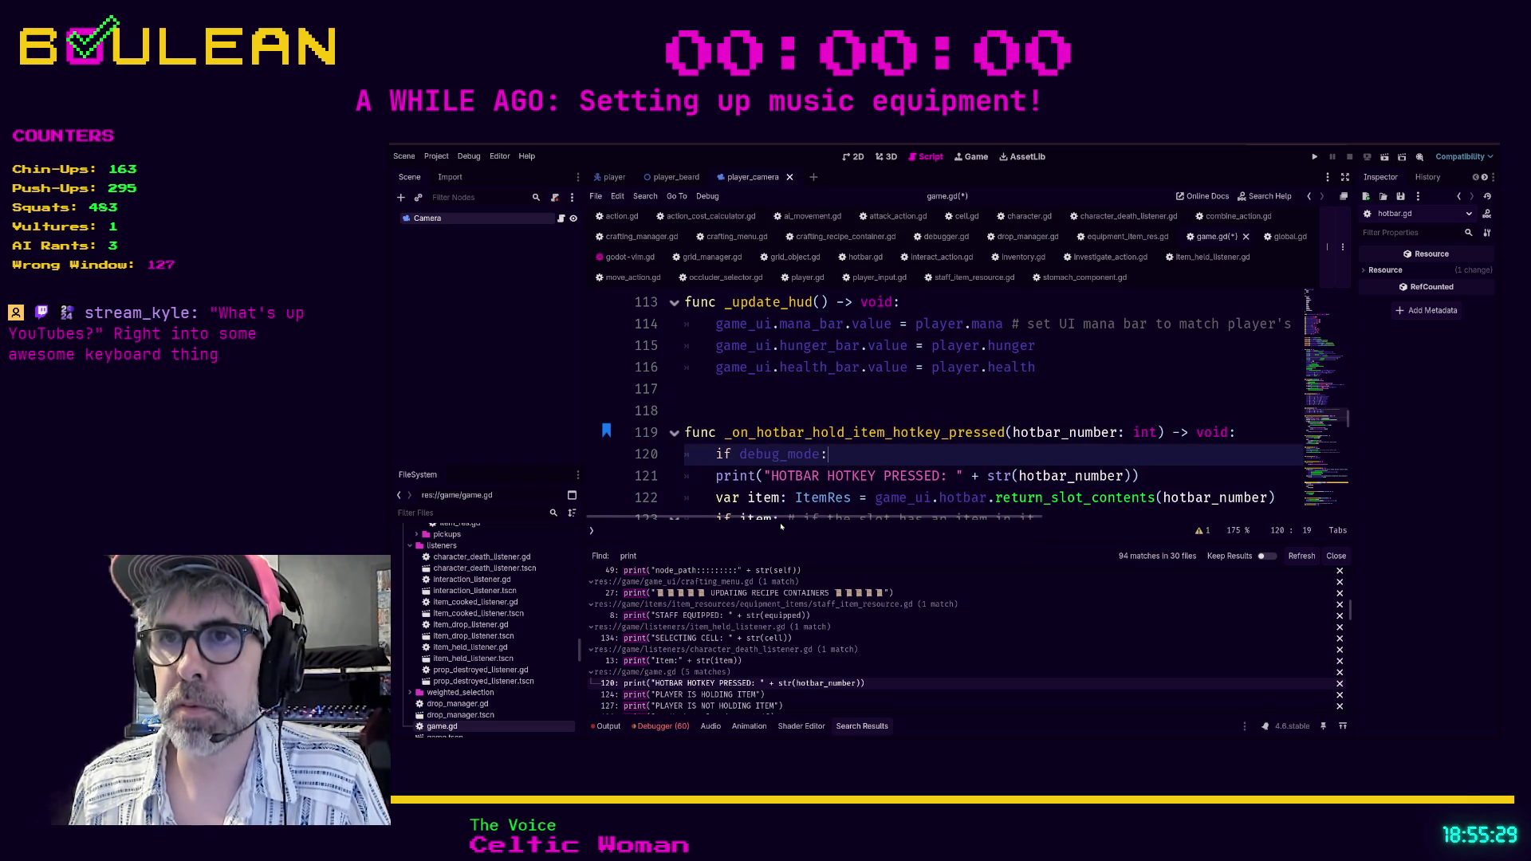
key("Down")
key("Home")
key("Tab")
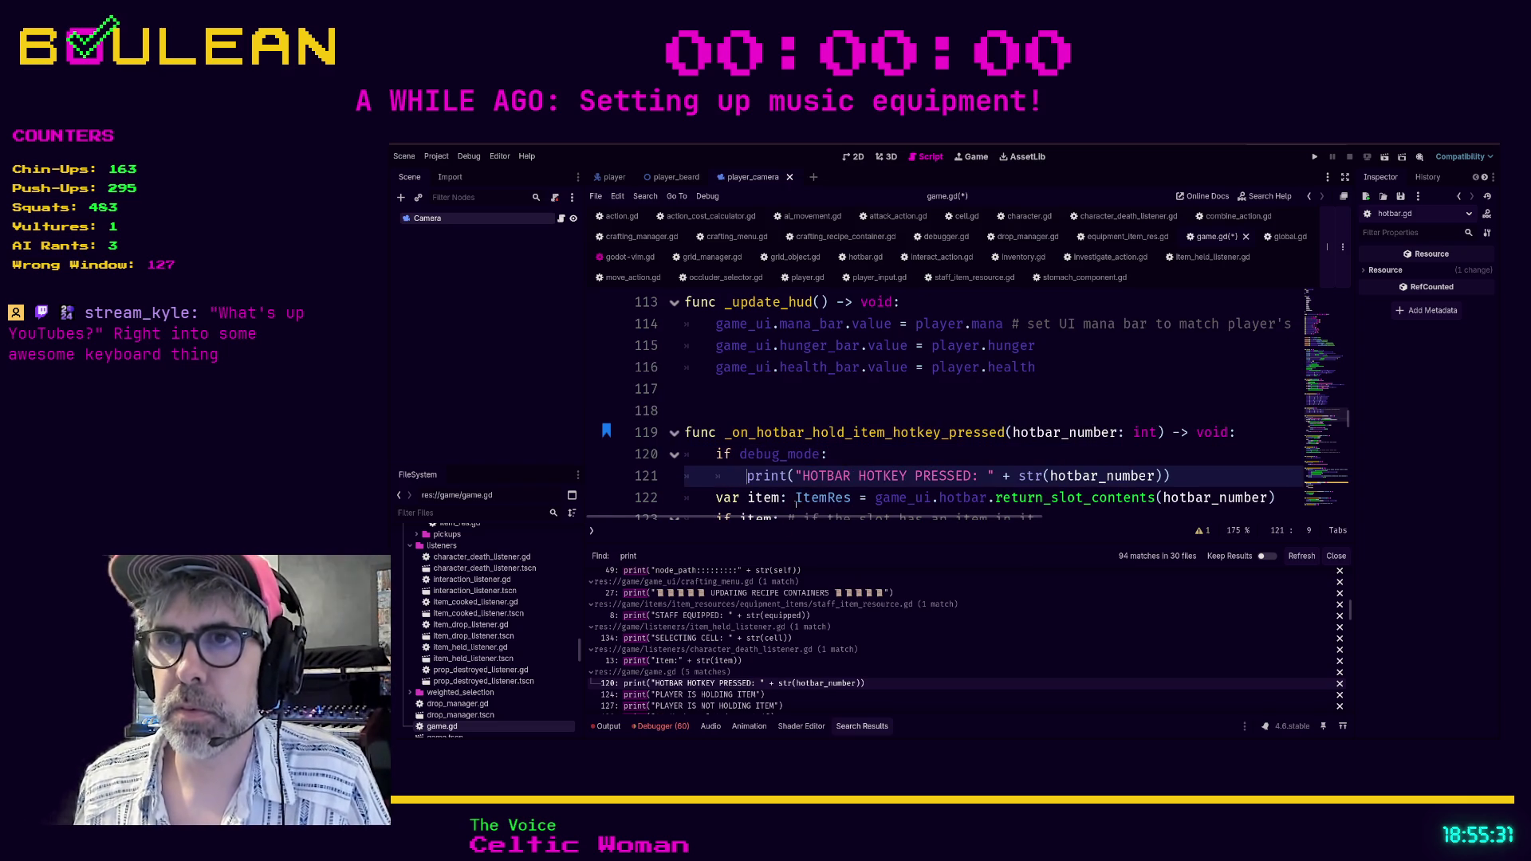
scroll(846, 470, "down", 3)
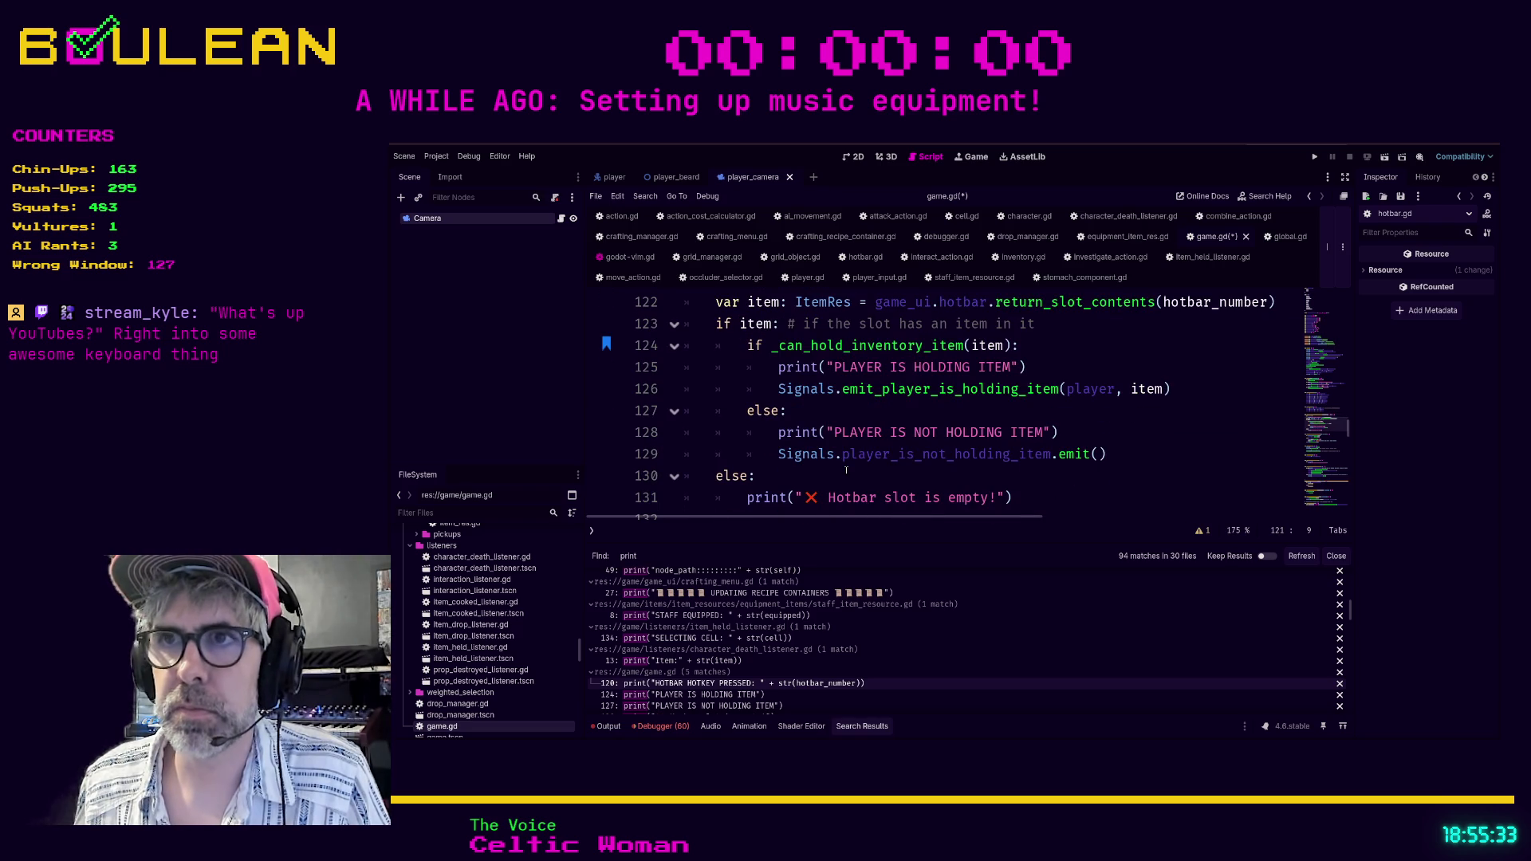
left_click(846, 472)
key("Return")
type("if debug_mode:")
key("Down")
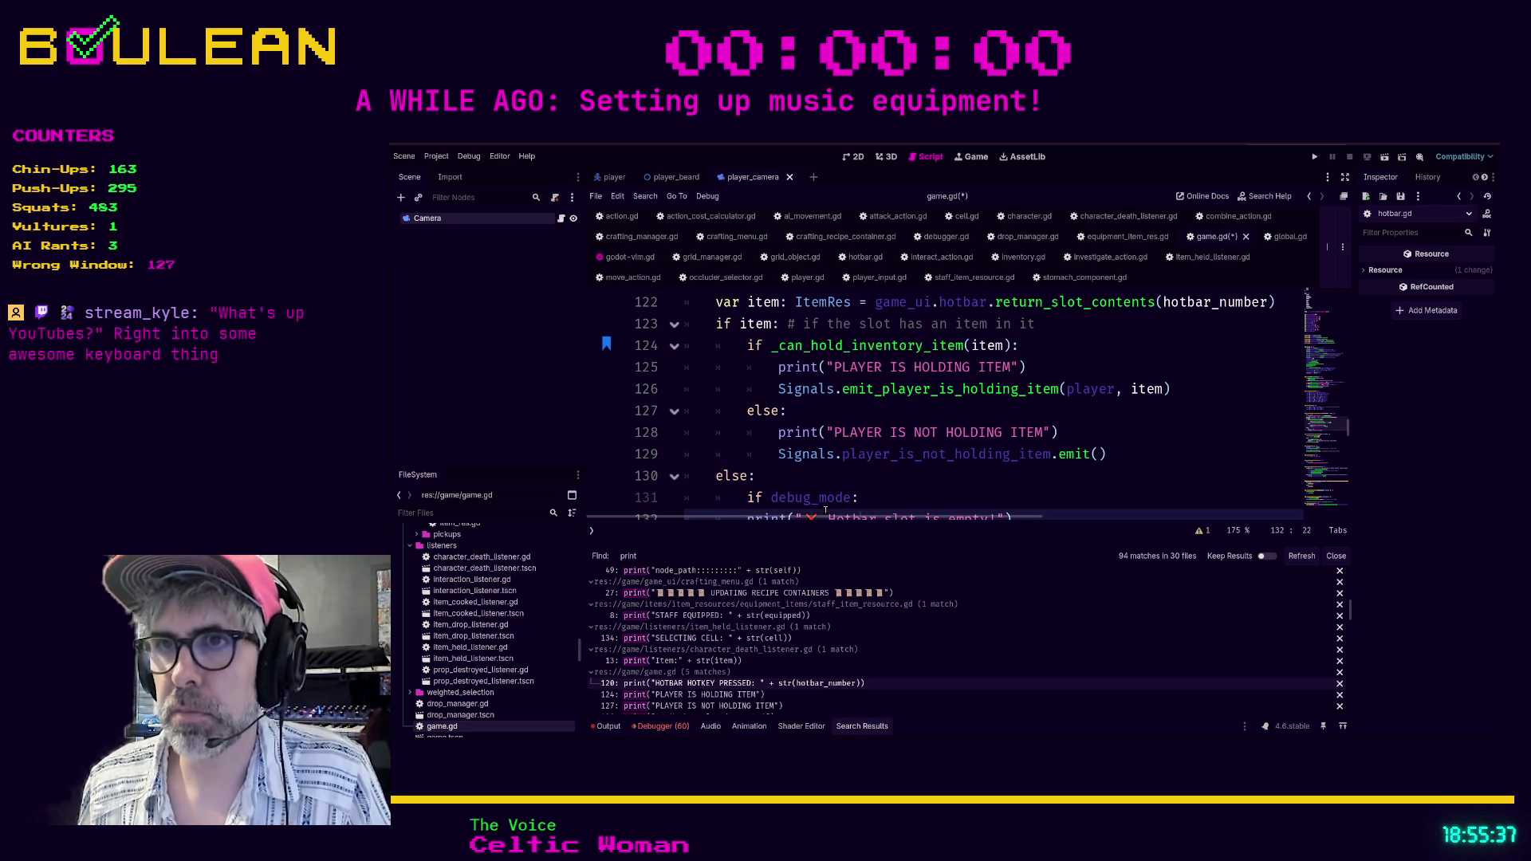
key("Tab")
Gate the PLAYER IS NOT HOLDING ITEM and PLAYER IS HOLDING ITEM prints under 'if debug_mode:'.
key("Up")
key("Up")
key("Up")
key("Return")
key("Up")
type("if debug_mode:")
key("Down")
key("Home")
key("Tab")
key("Up")
key("Up")
key("Up")
key("Up")
key("Home")
key("Return")
key("Up")
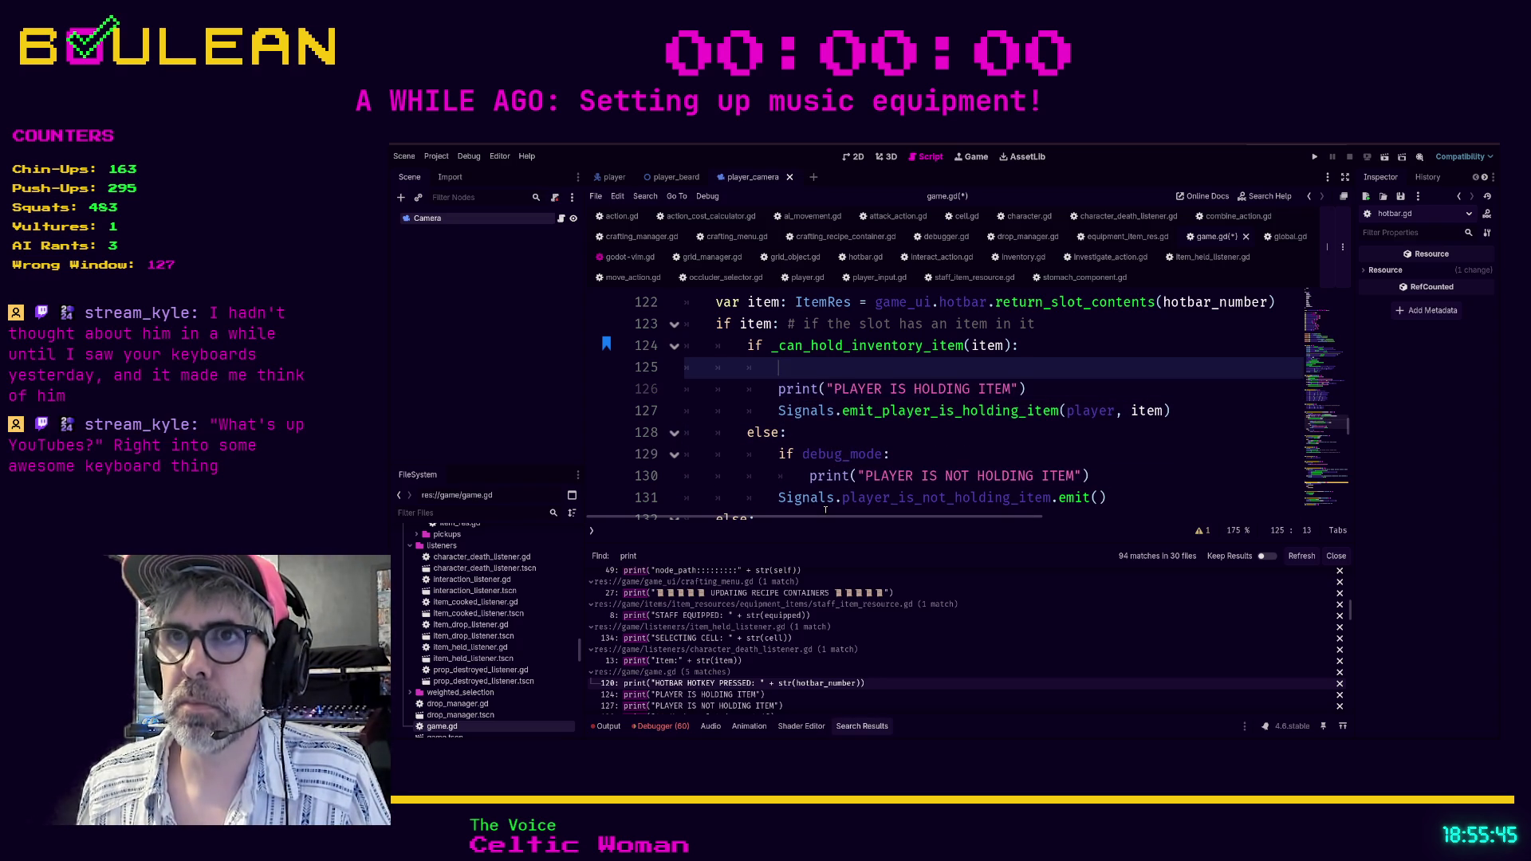
type("if debug_mode:")
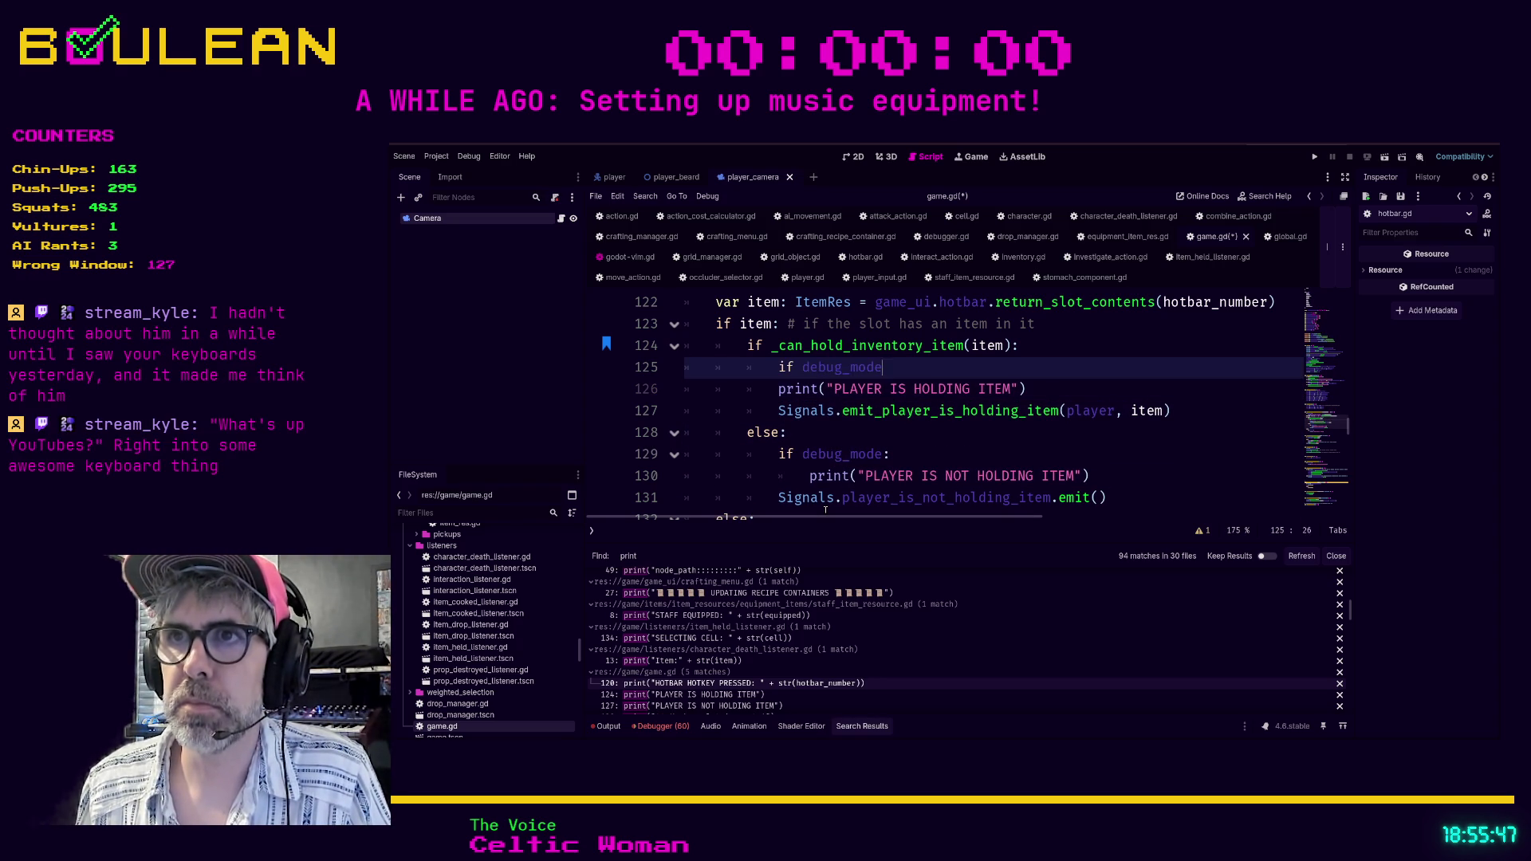
key("Down")
key("Home")
key("Tab")
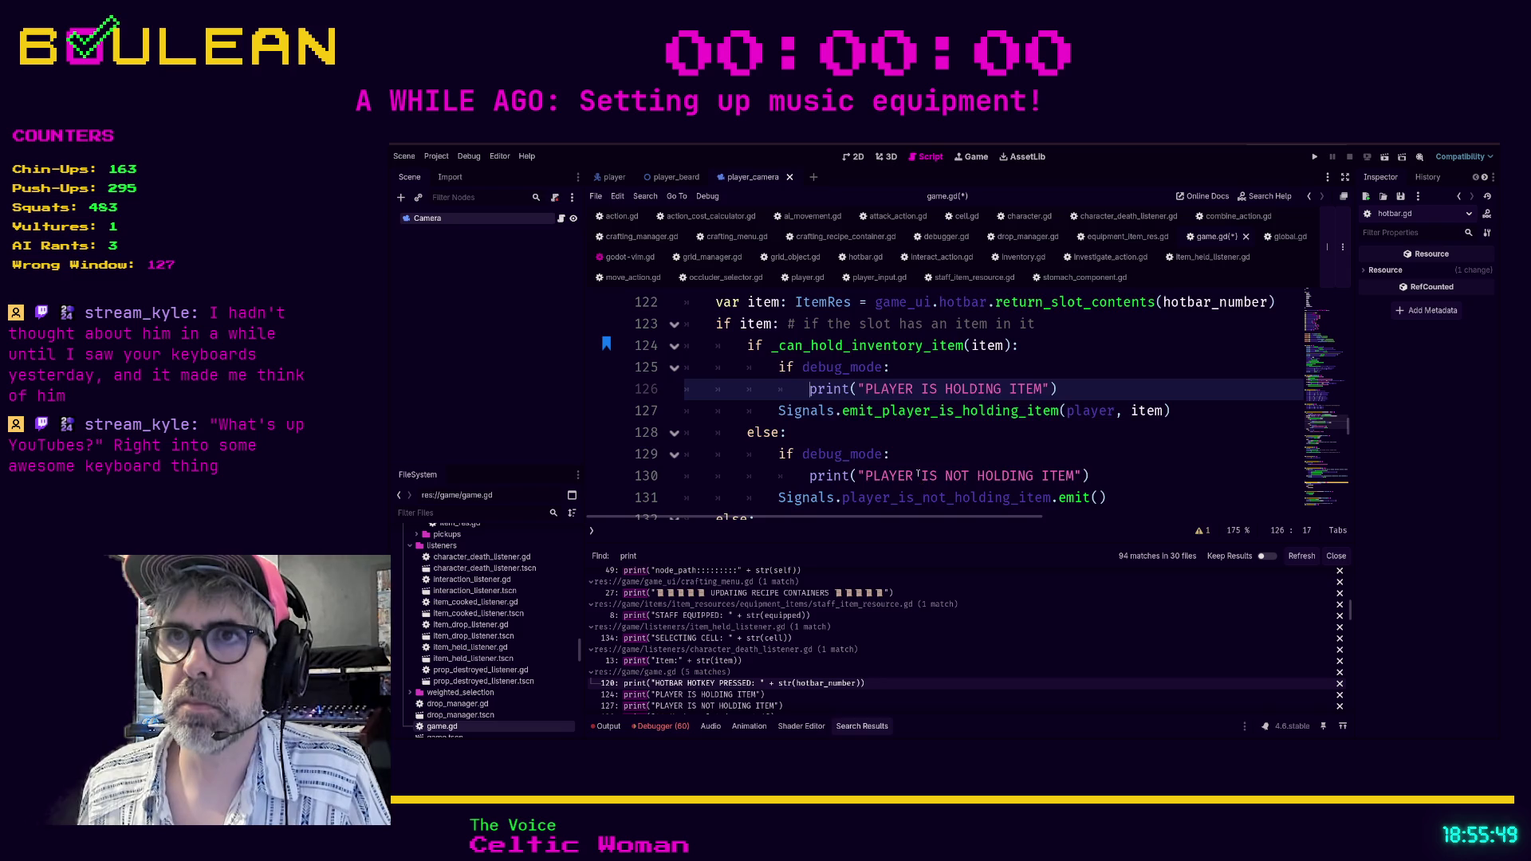
scroll(917, 475, "up", 2)
scroll(917, 475, "up", 12)
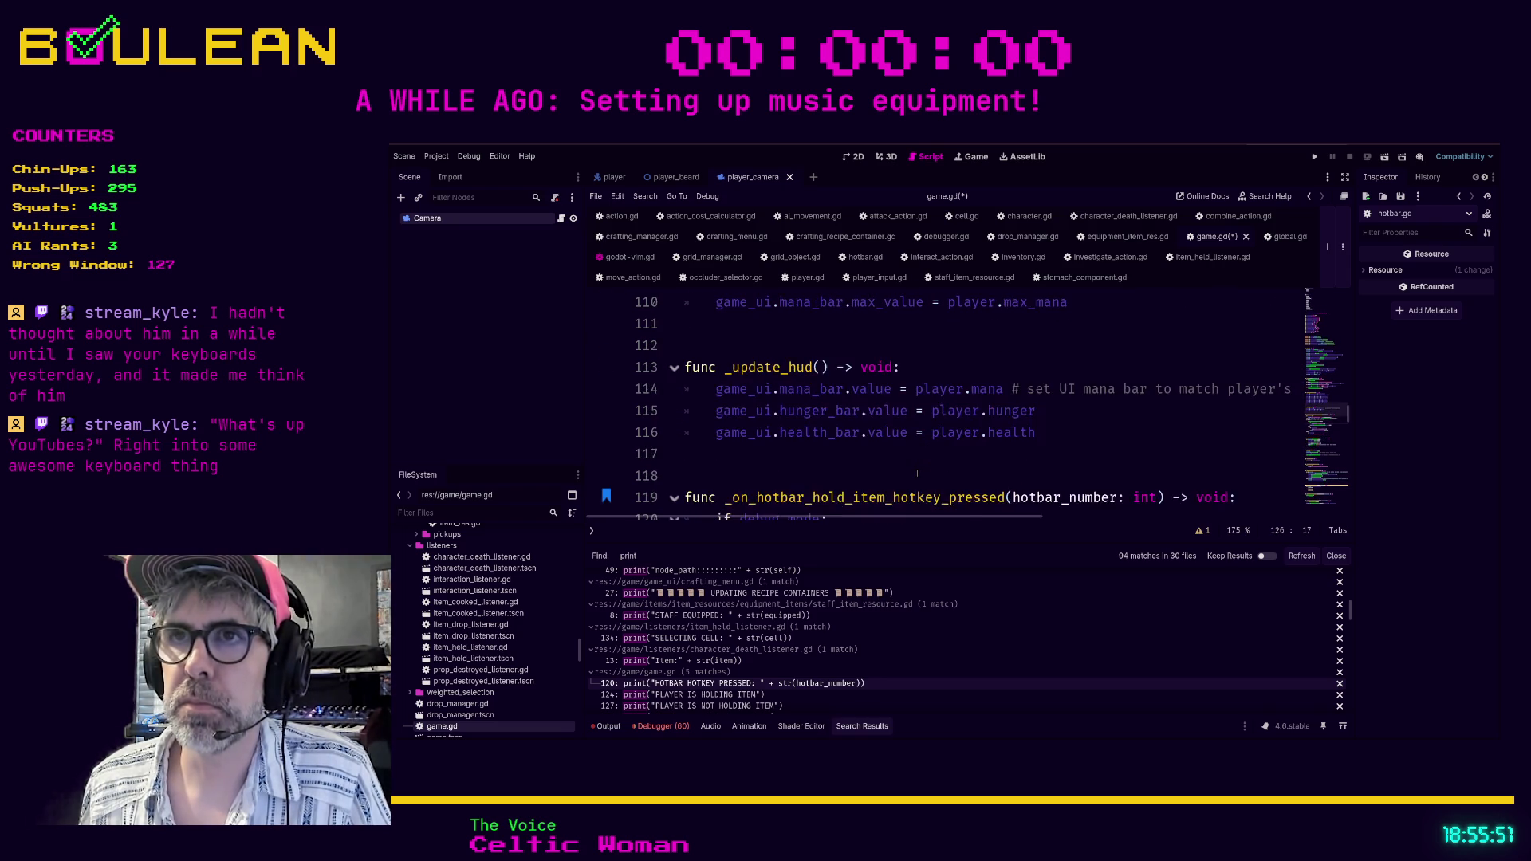
Save the edited game.gd.
scroll(921, 473, "up", 12)
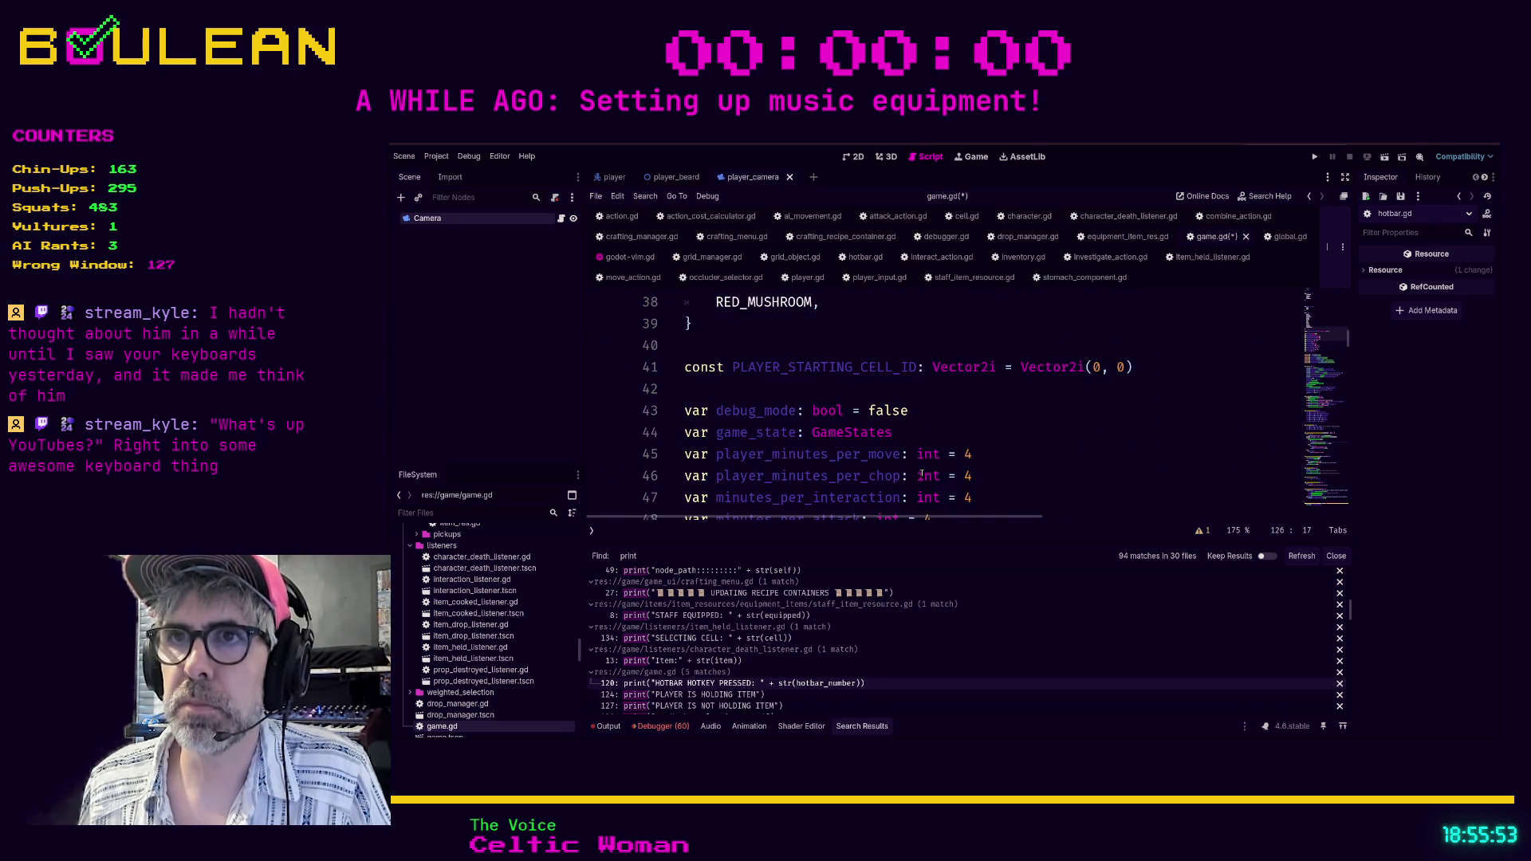
scroll(881, 469, "down", 4)
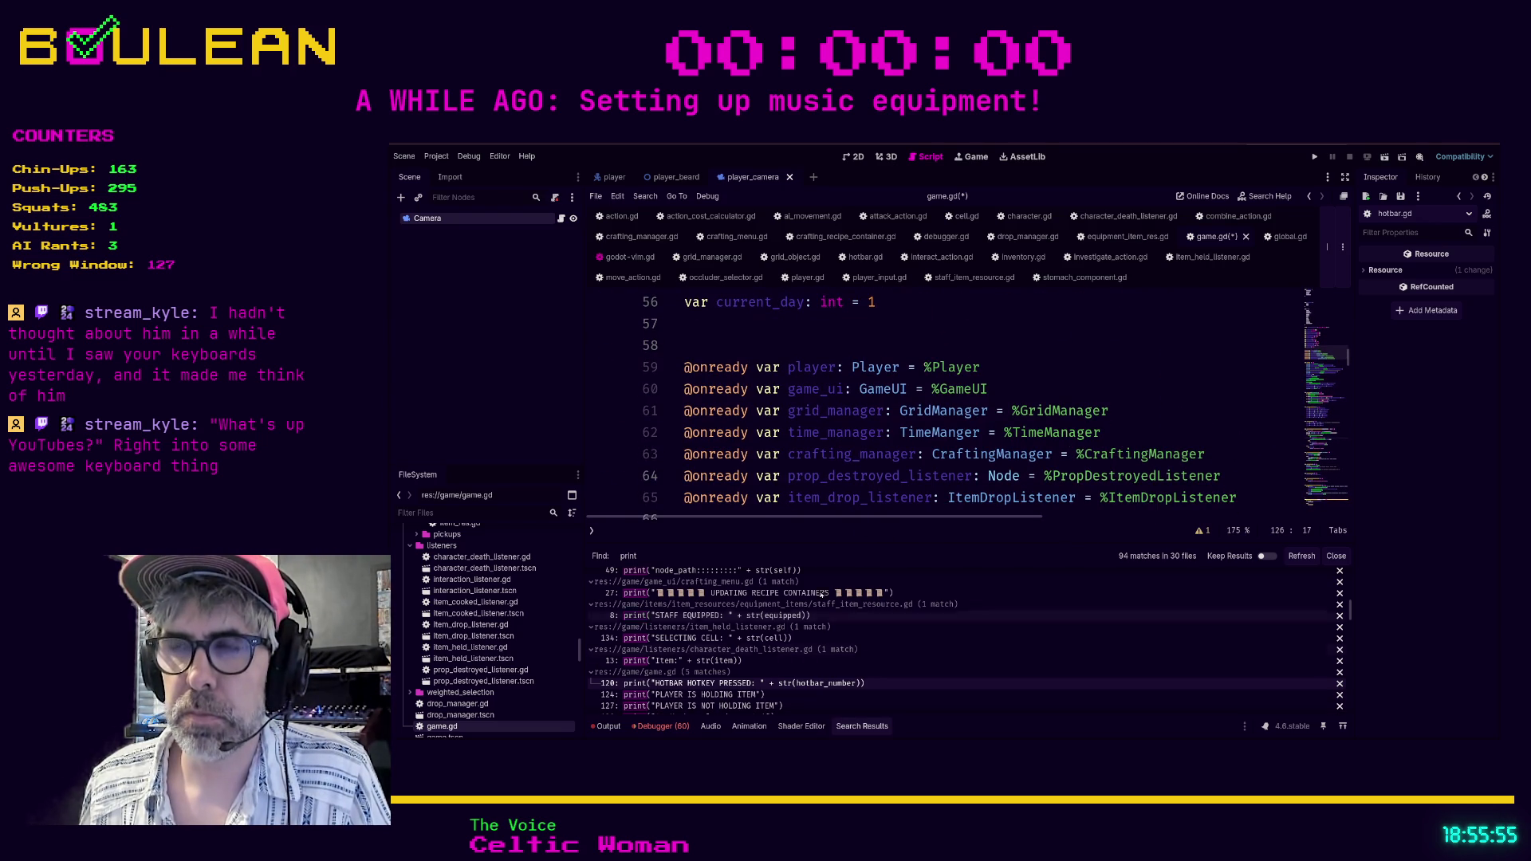
key("ctrl+s")
Search game.gd for 'print' to review the remaining print calls.
left_click(693, 695)
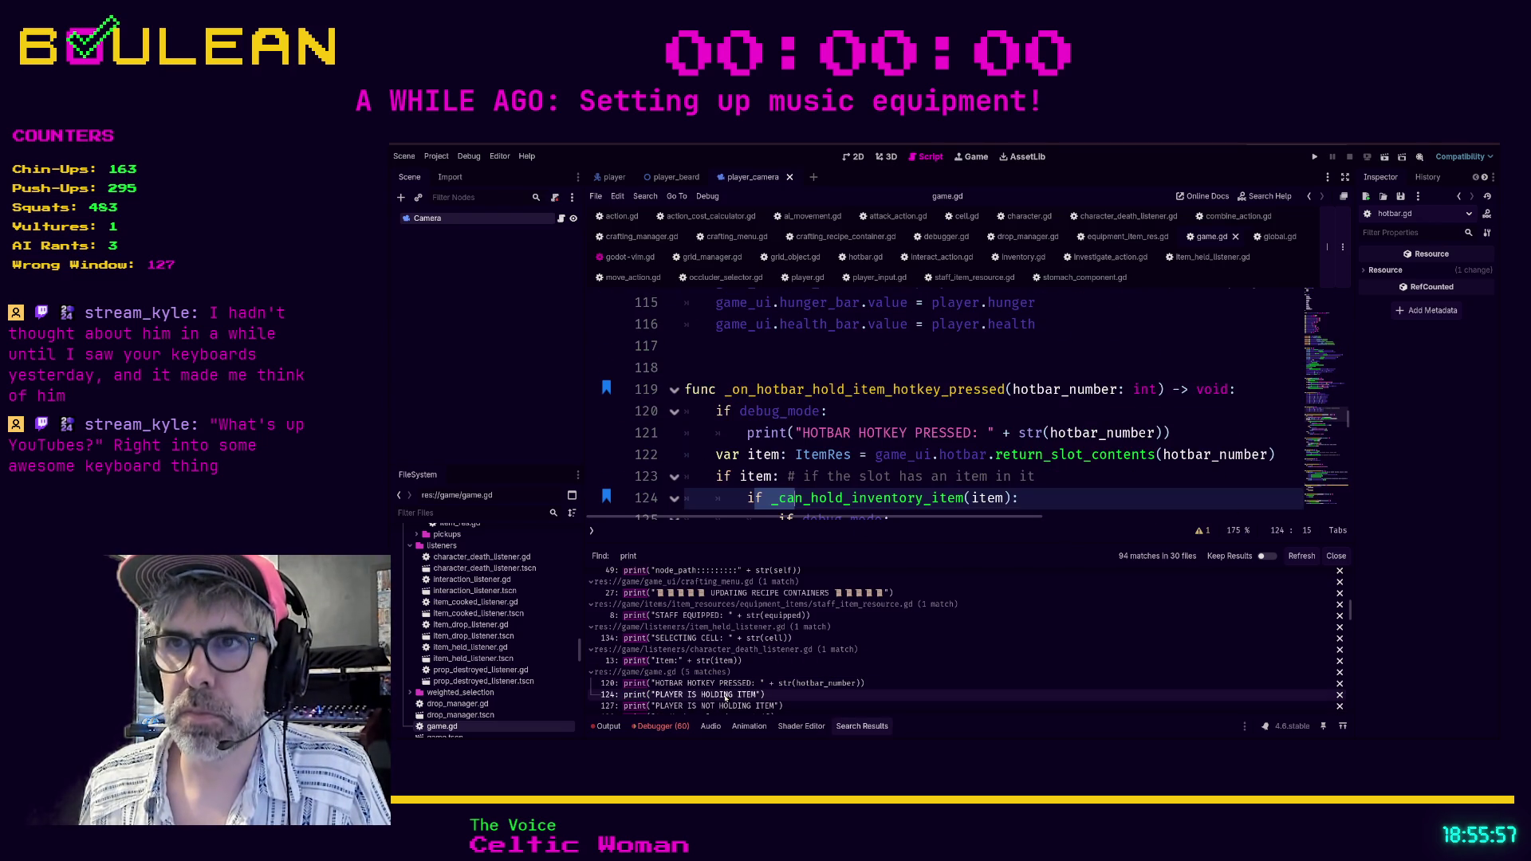
scroll(717, 455, "up", 1)
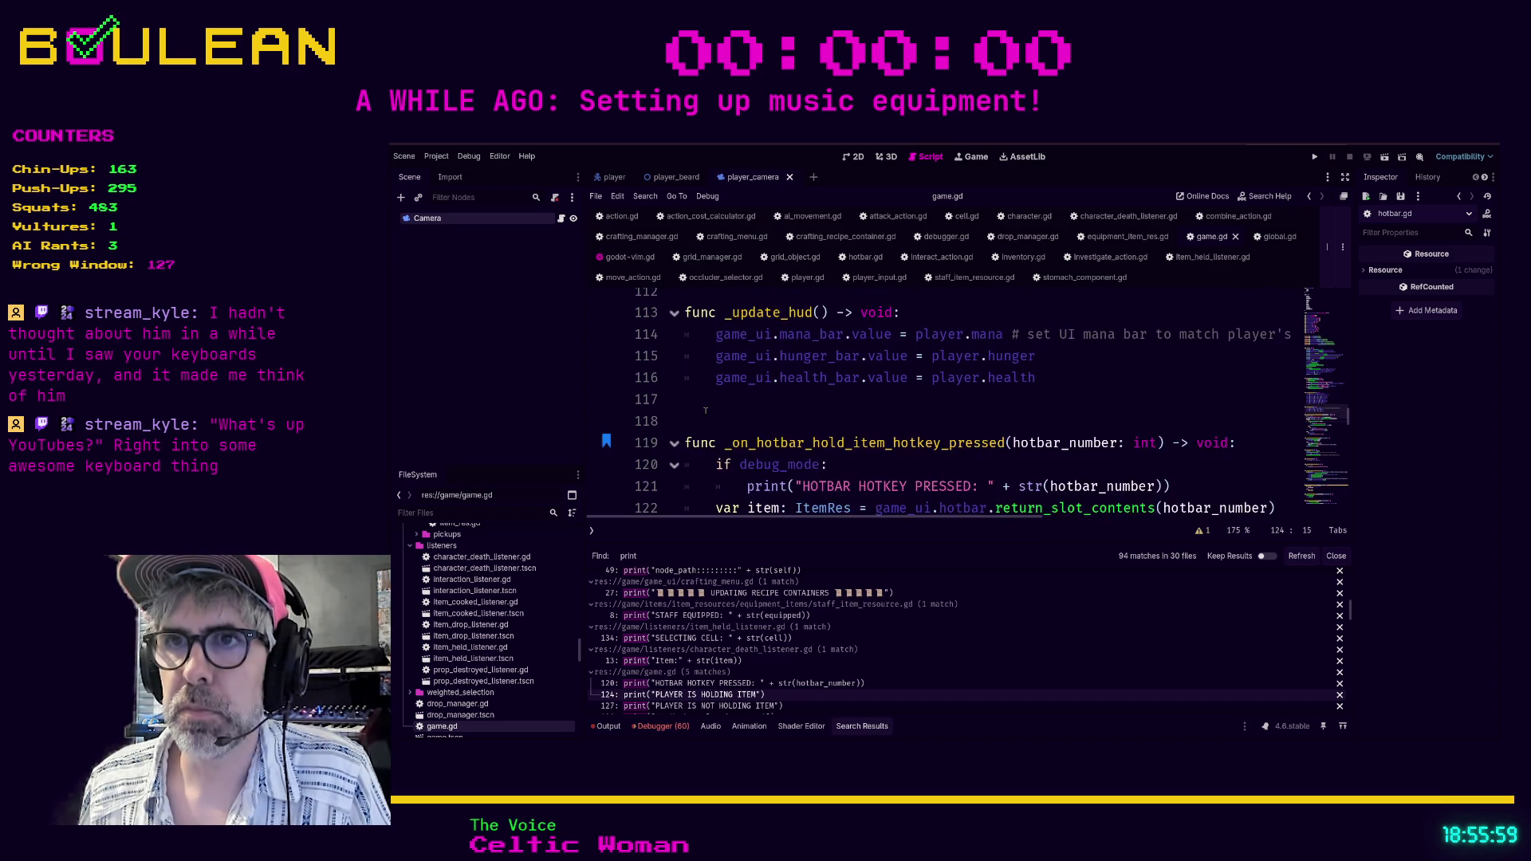
scroll(706, 423, "down", 3)
scroll(705, 410, "down", 1)
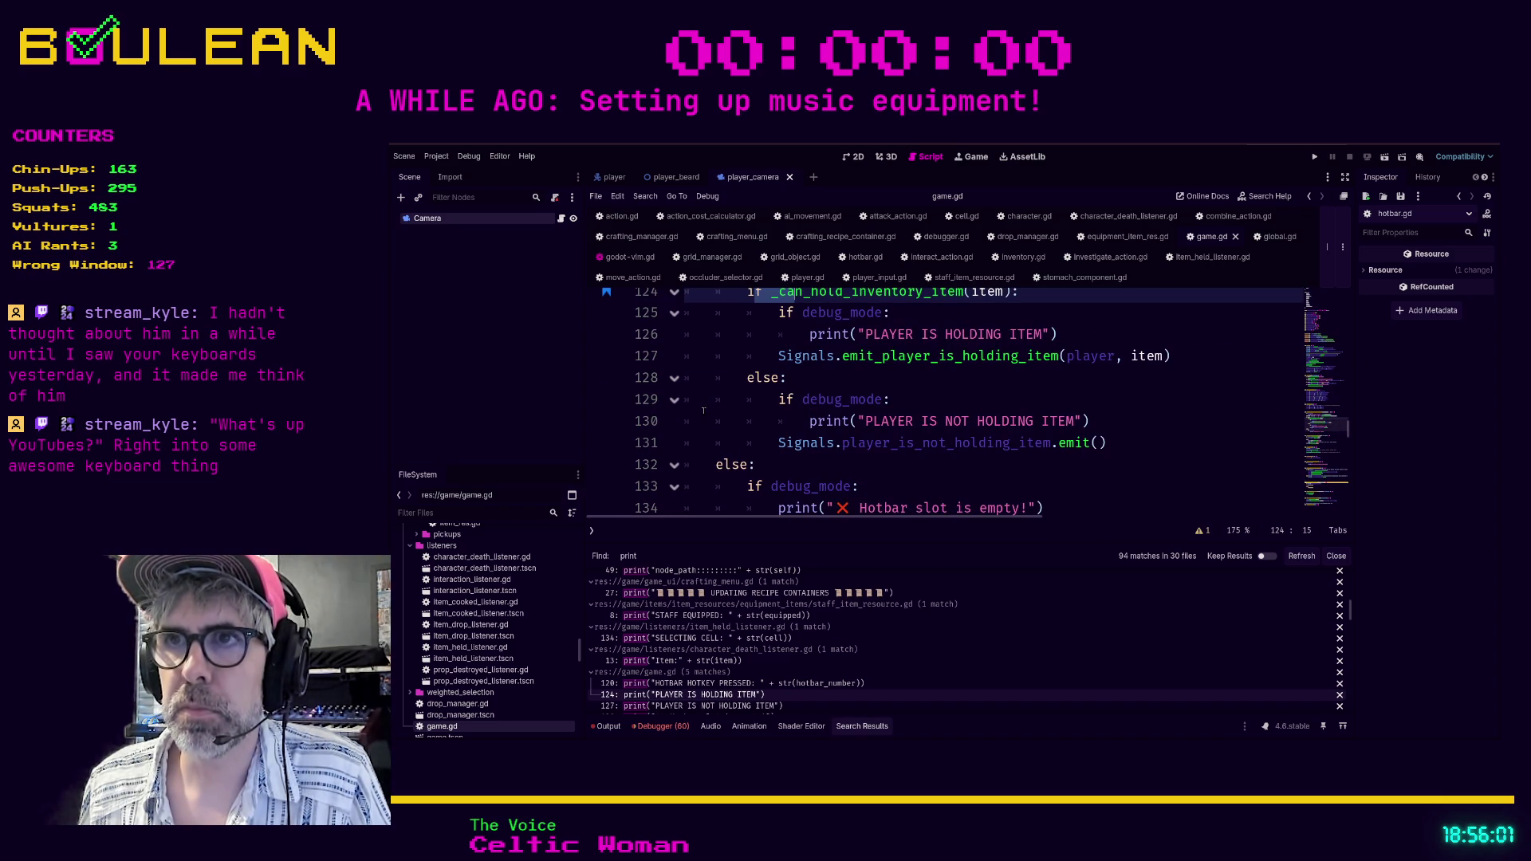
left_click(704, 411)
key("ctrl+f")
type("print")
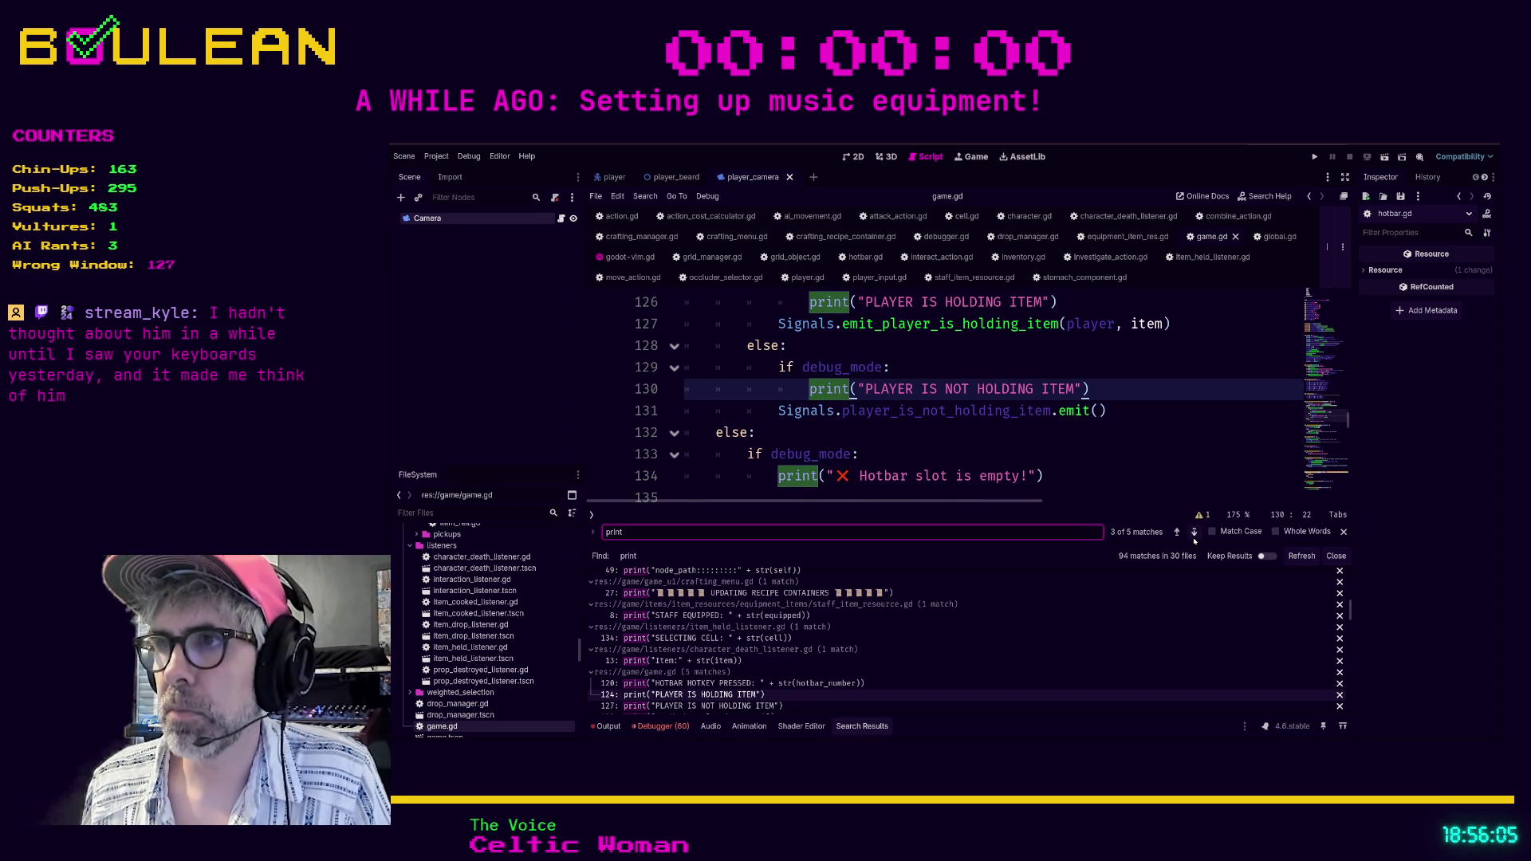
Step through the print search results to the PLAYER IS NOT HOLDING ITEM and Hotbar slot is empty matches.
left_click(1195, 541)
left_click(1194, 540)
left_click(1195, 541)
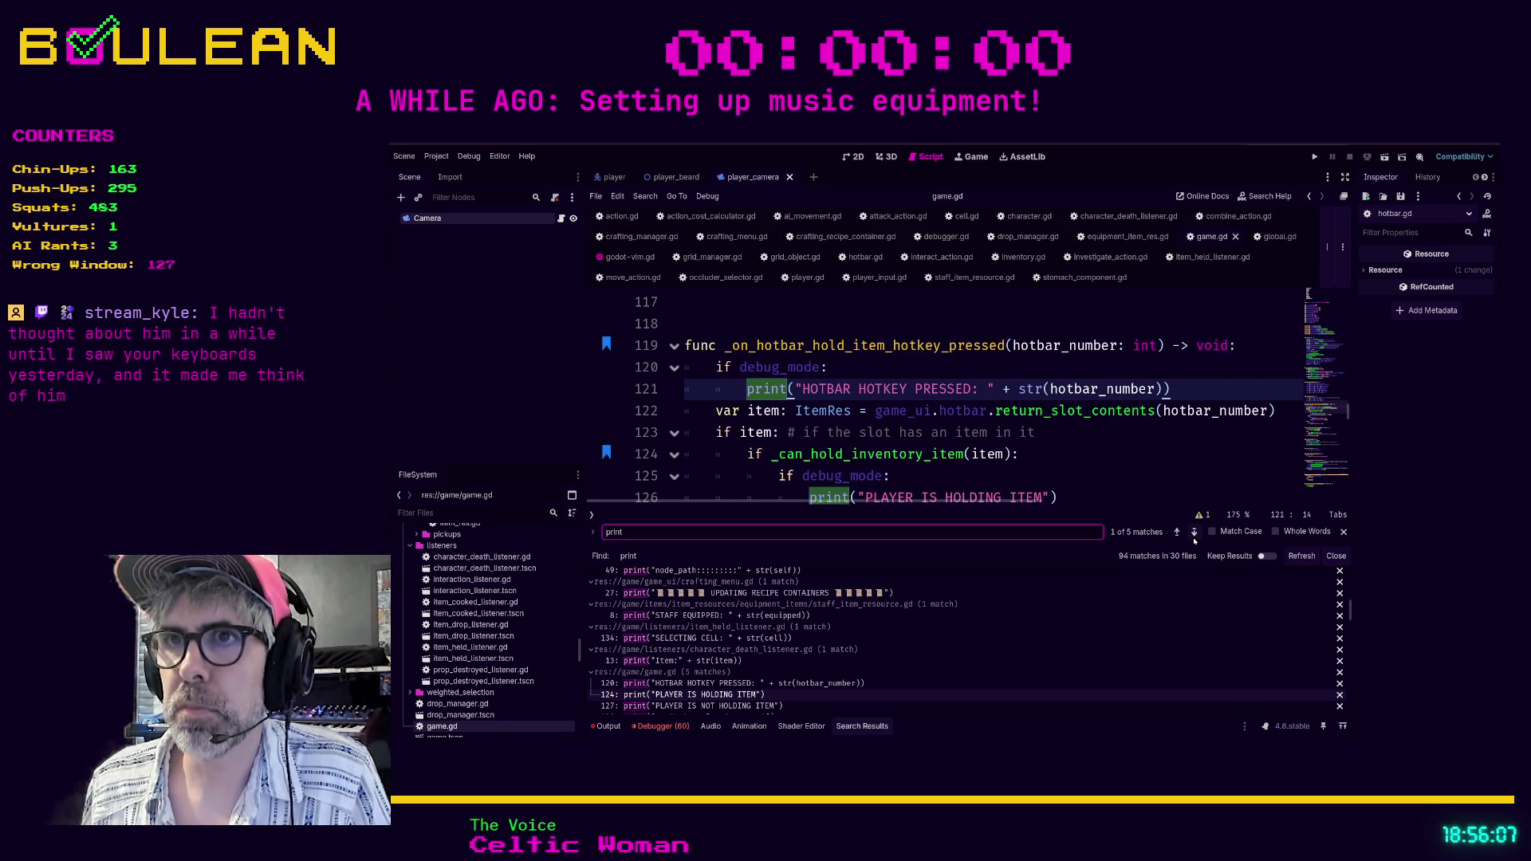
left_click(1194, 541)
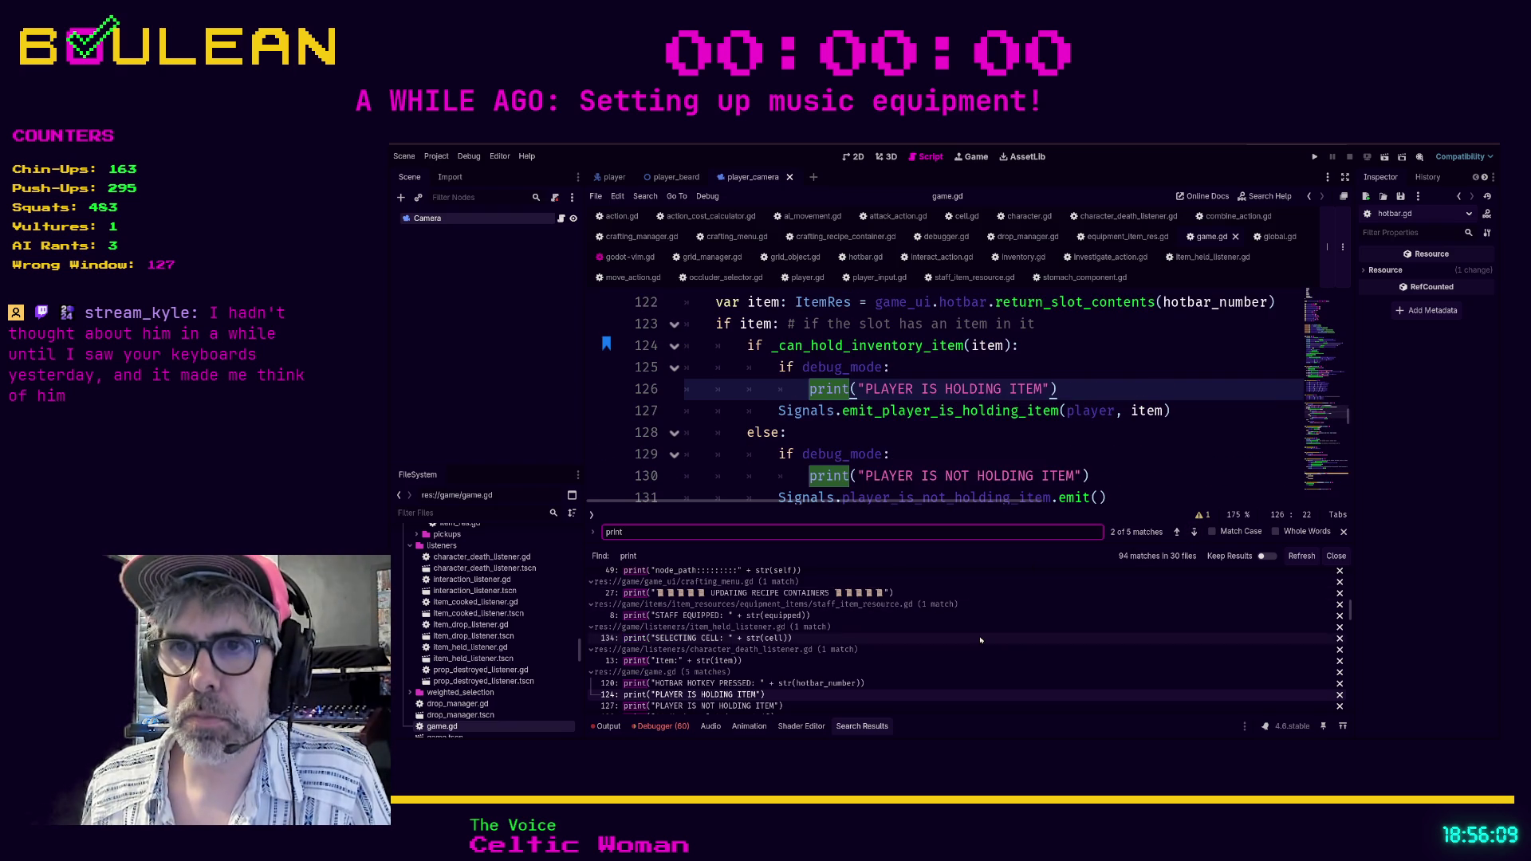
scroll(984, 643, "down", 3)
scroll(984, 642, "down", 1)
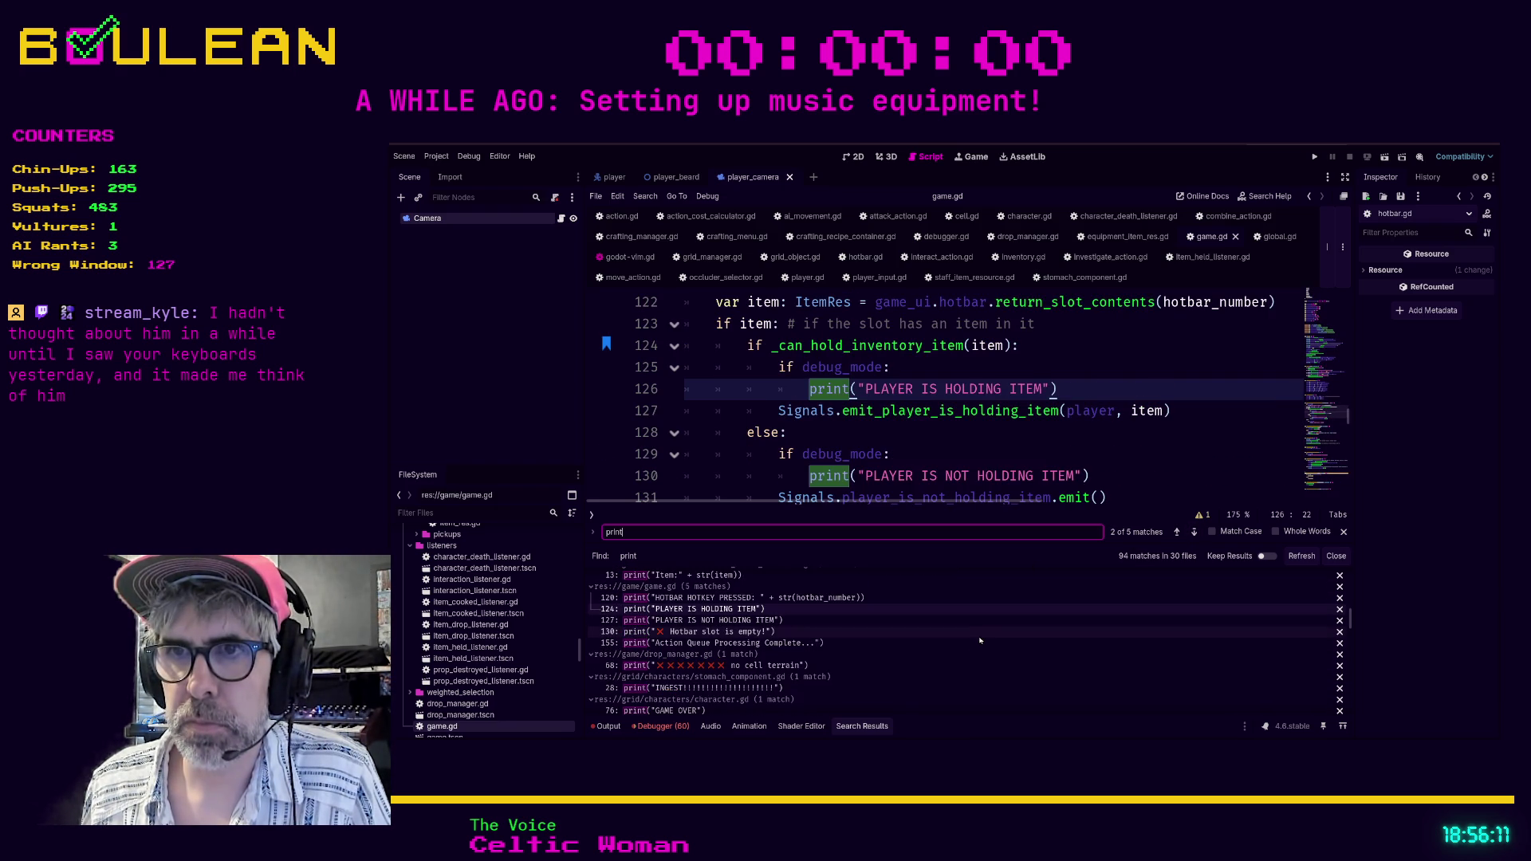
left_click(780, 621)
left_click(772, 631)
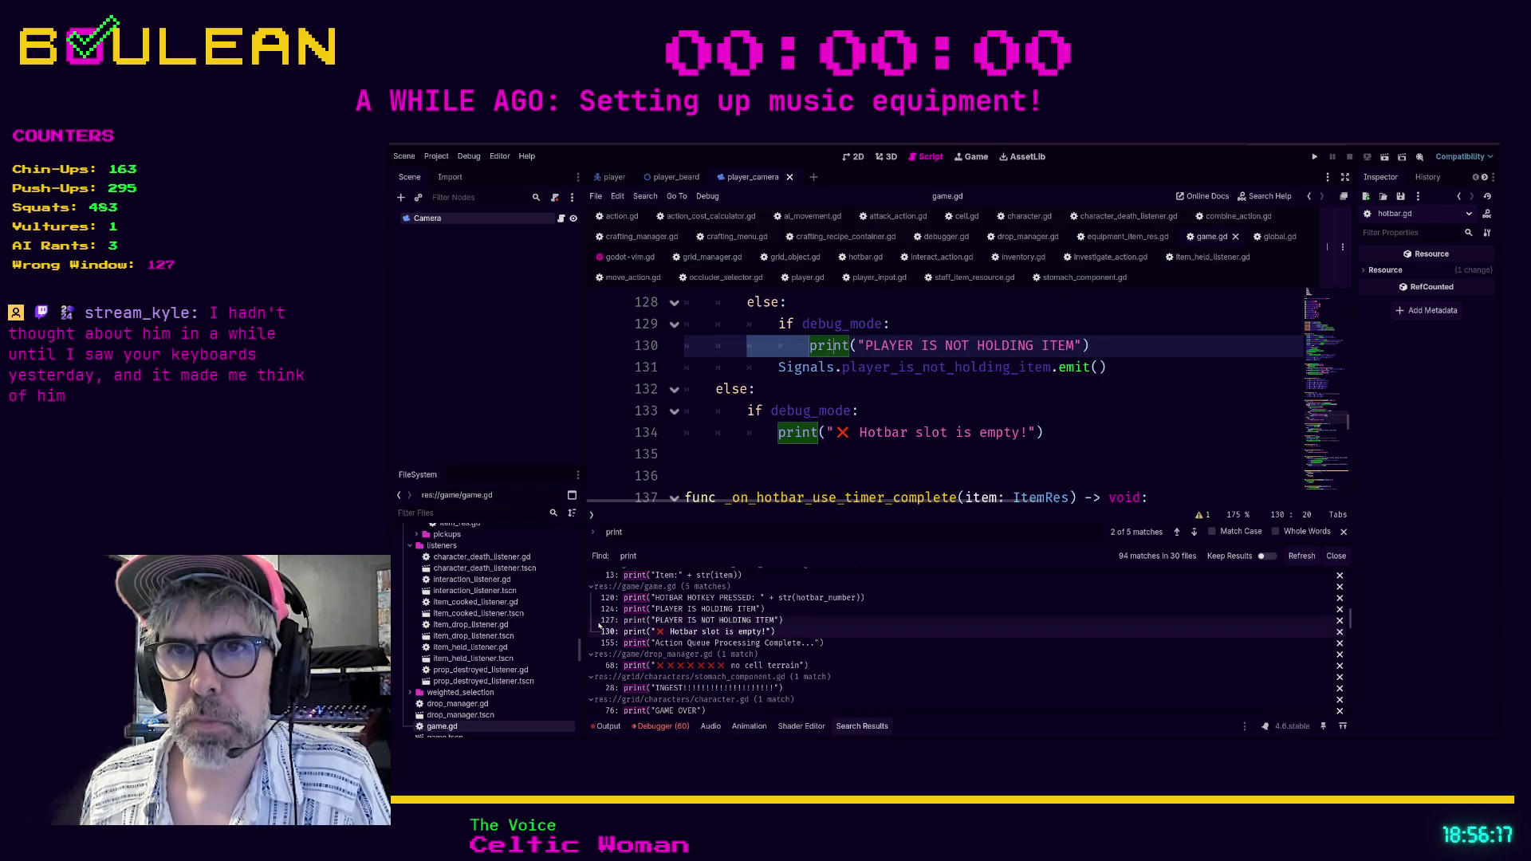
Review the print matches in drop_manager.gd, stomach_component.gd, character.gd, grid_object.gd and grid_manager.gd.
left_click(593, 587)
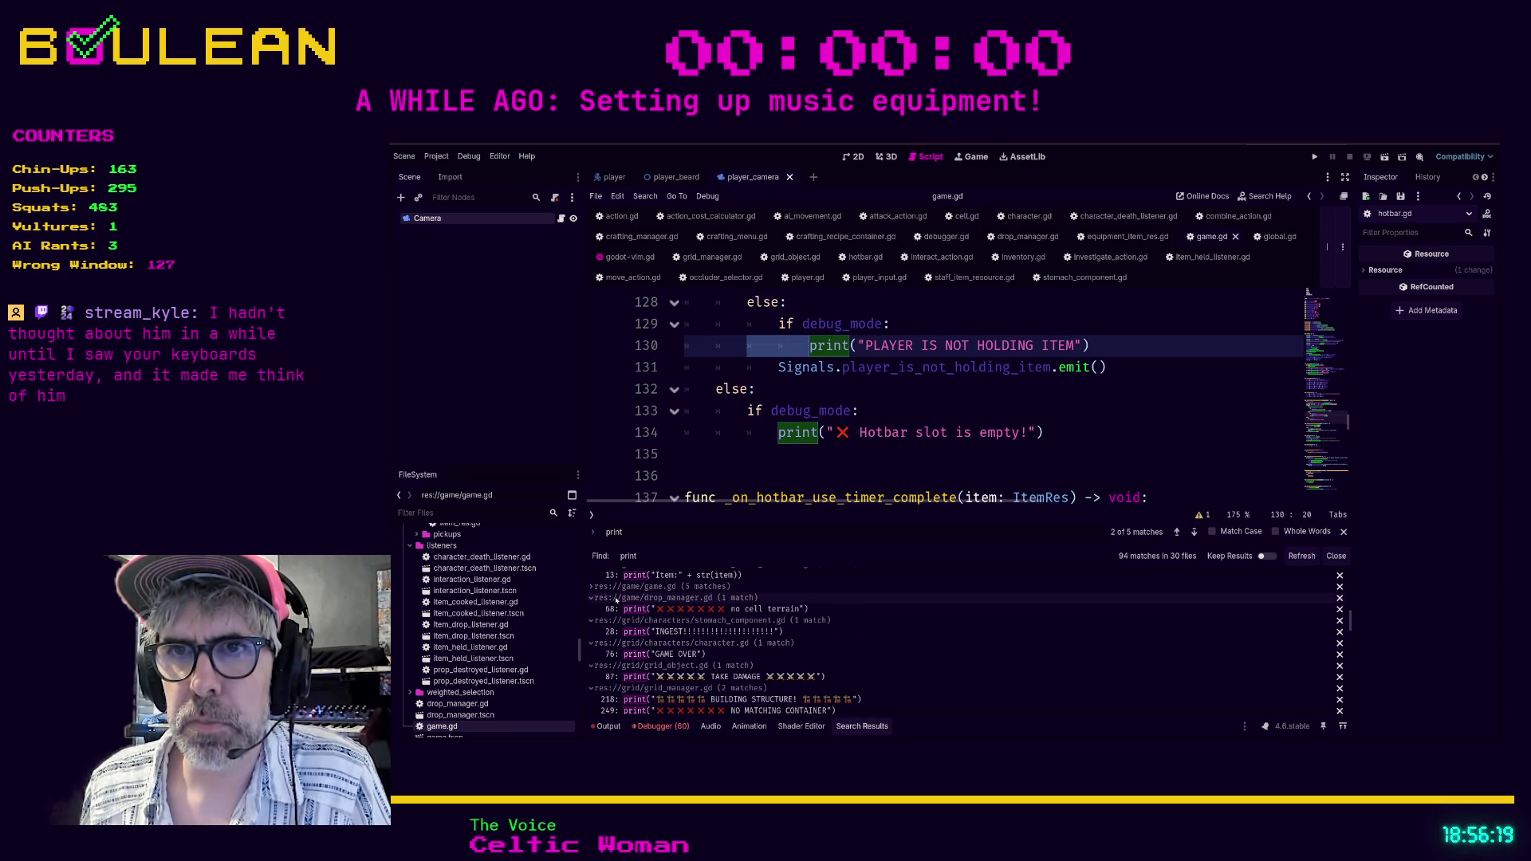
left_click(607, 609)
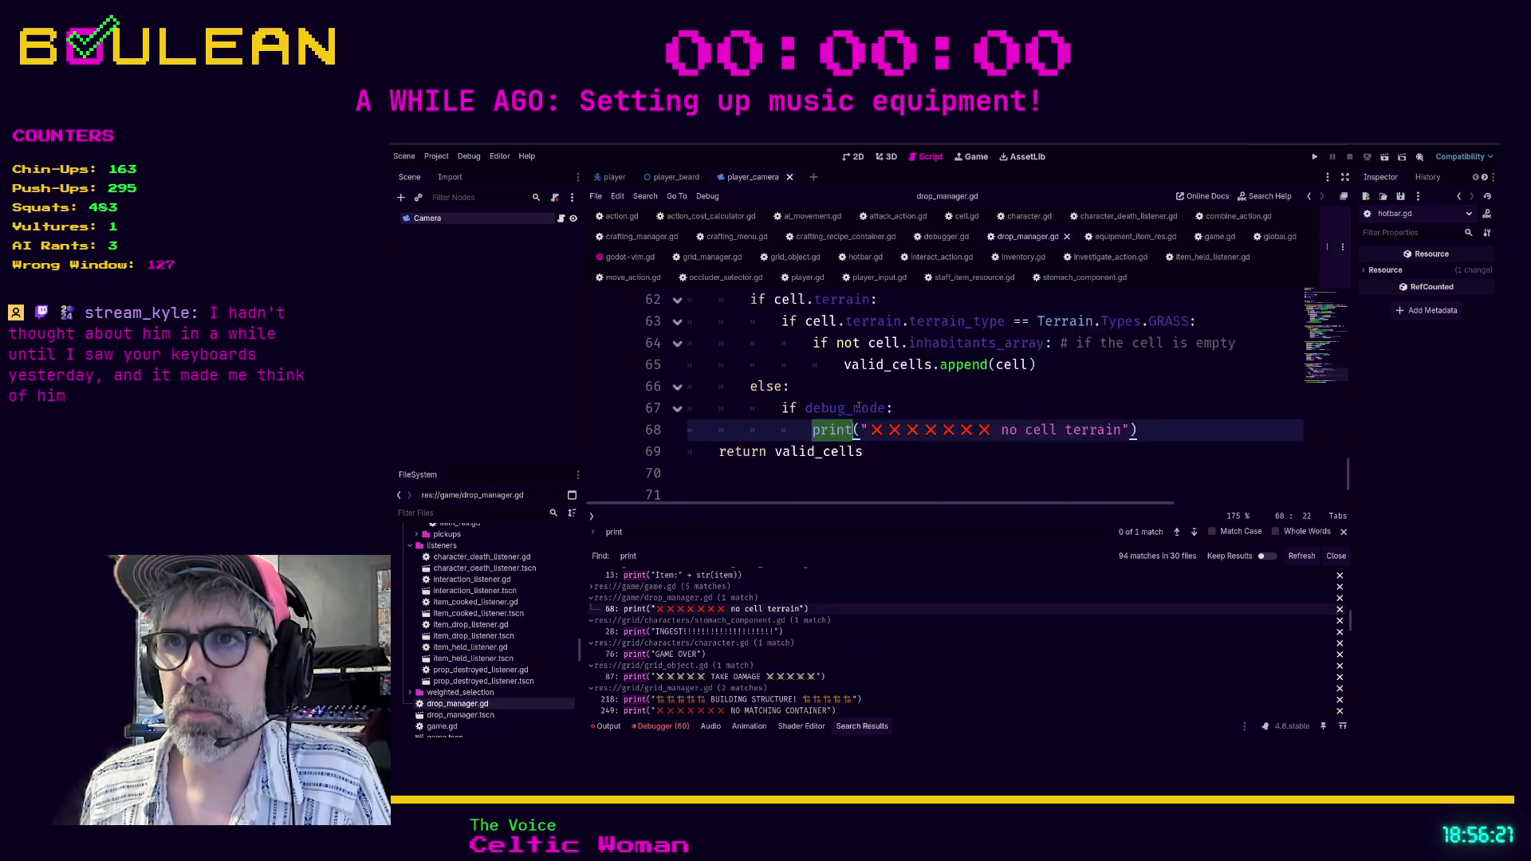
left_click(591, 598)
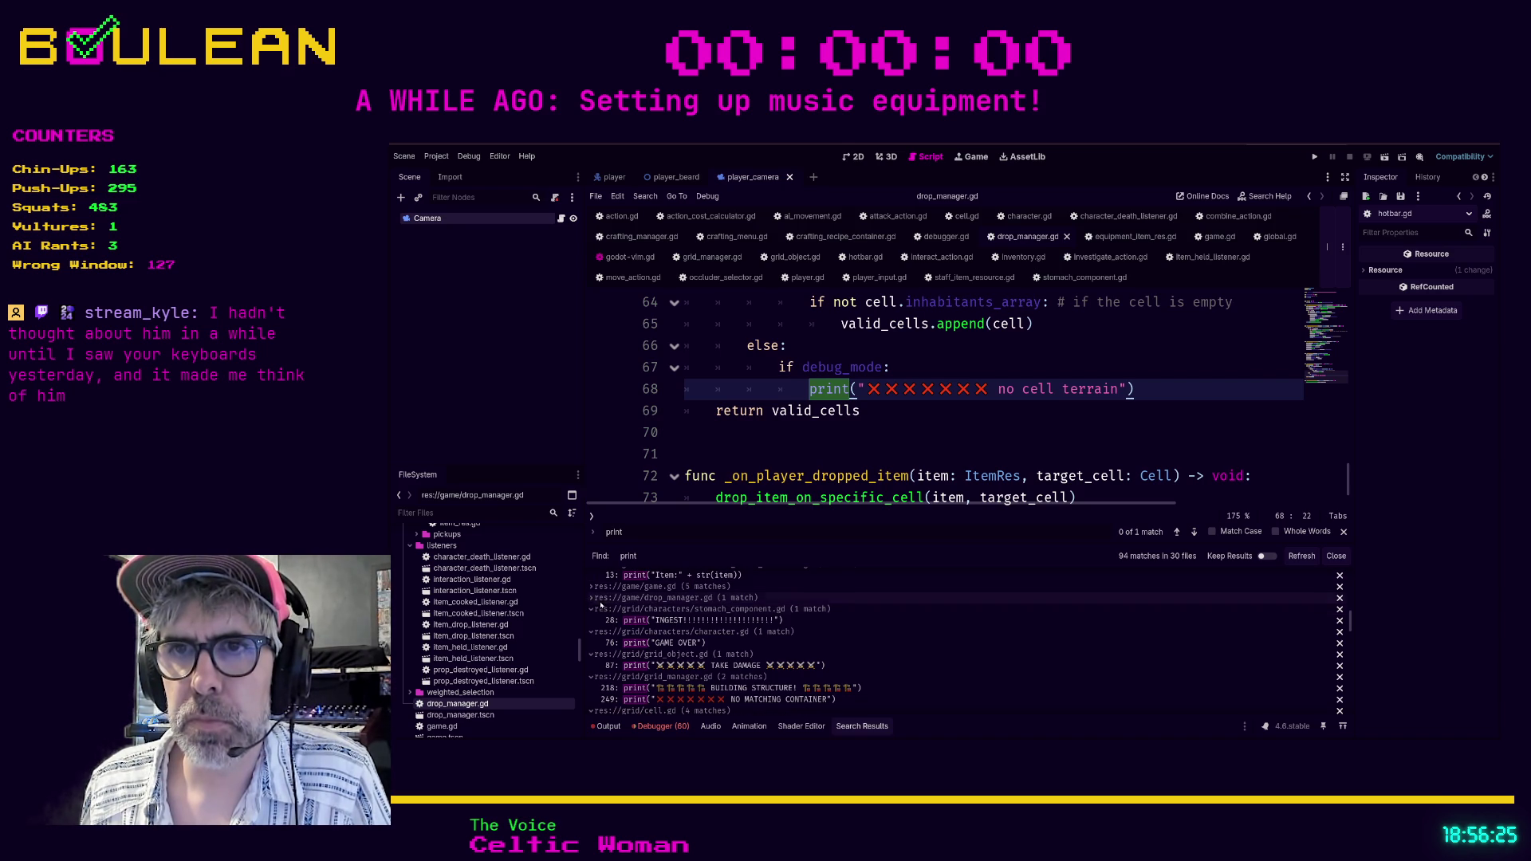
left_click(638, 621)
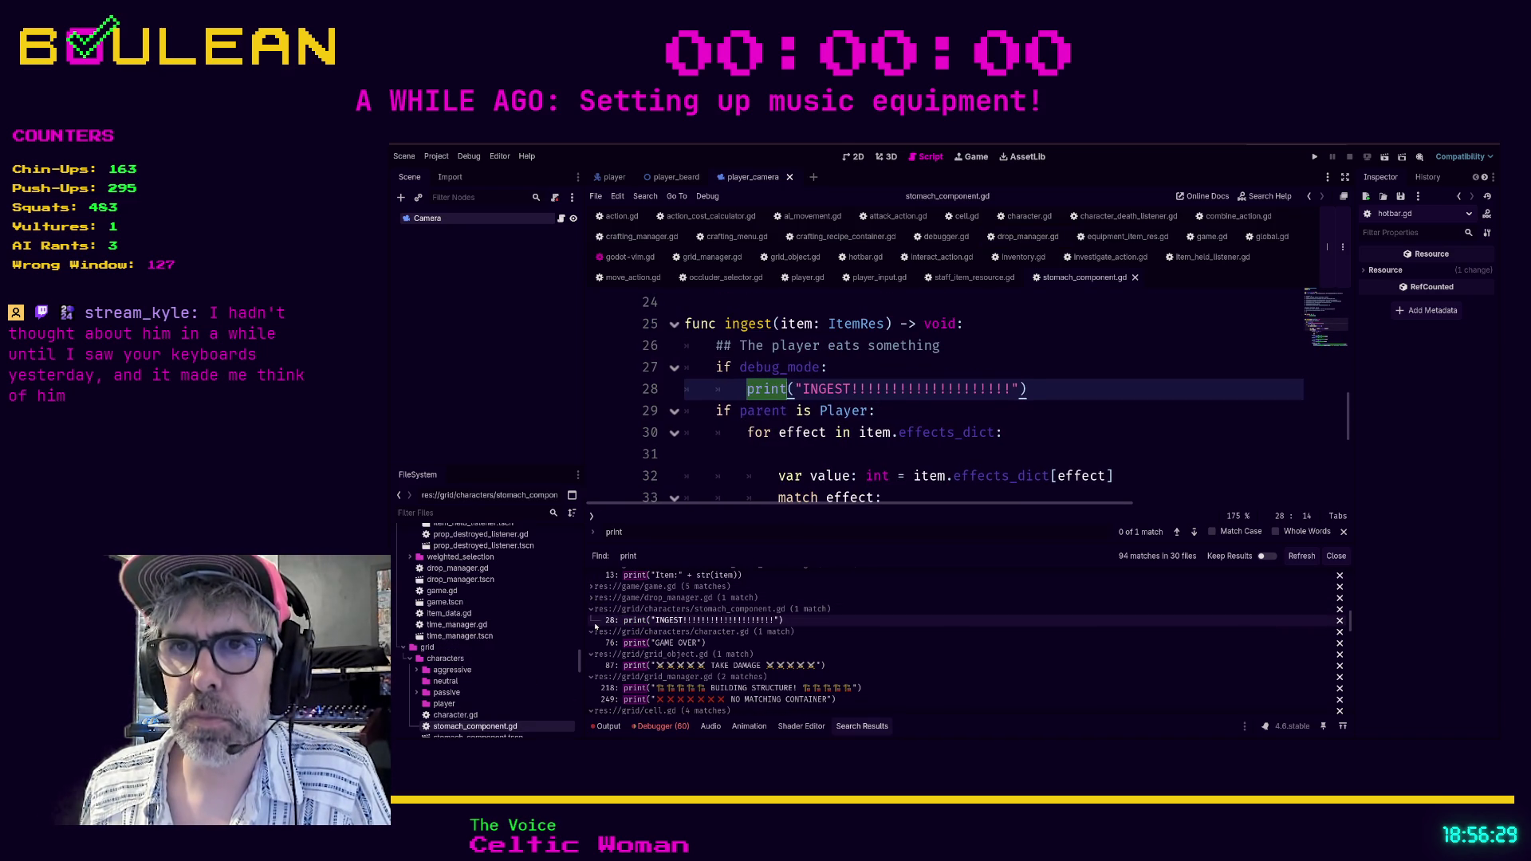
left_click(592, 609)
left_click(626, 632)
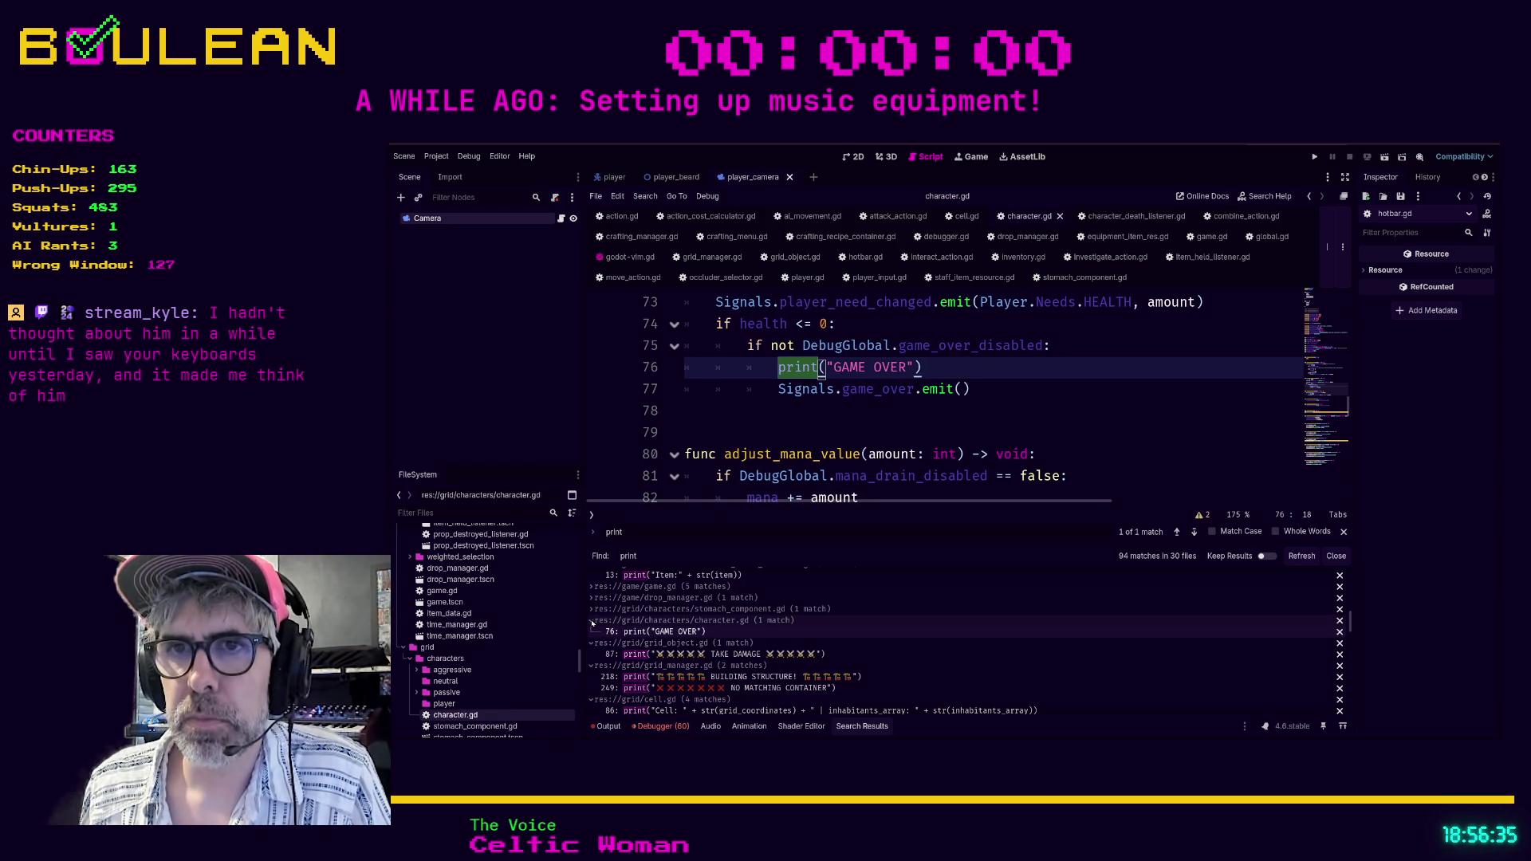
left_click(590, 621)
left_click(613, 643)
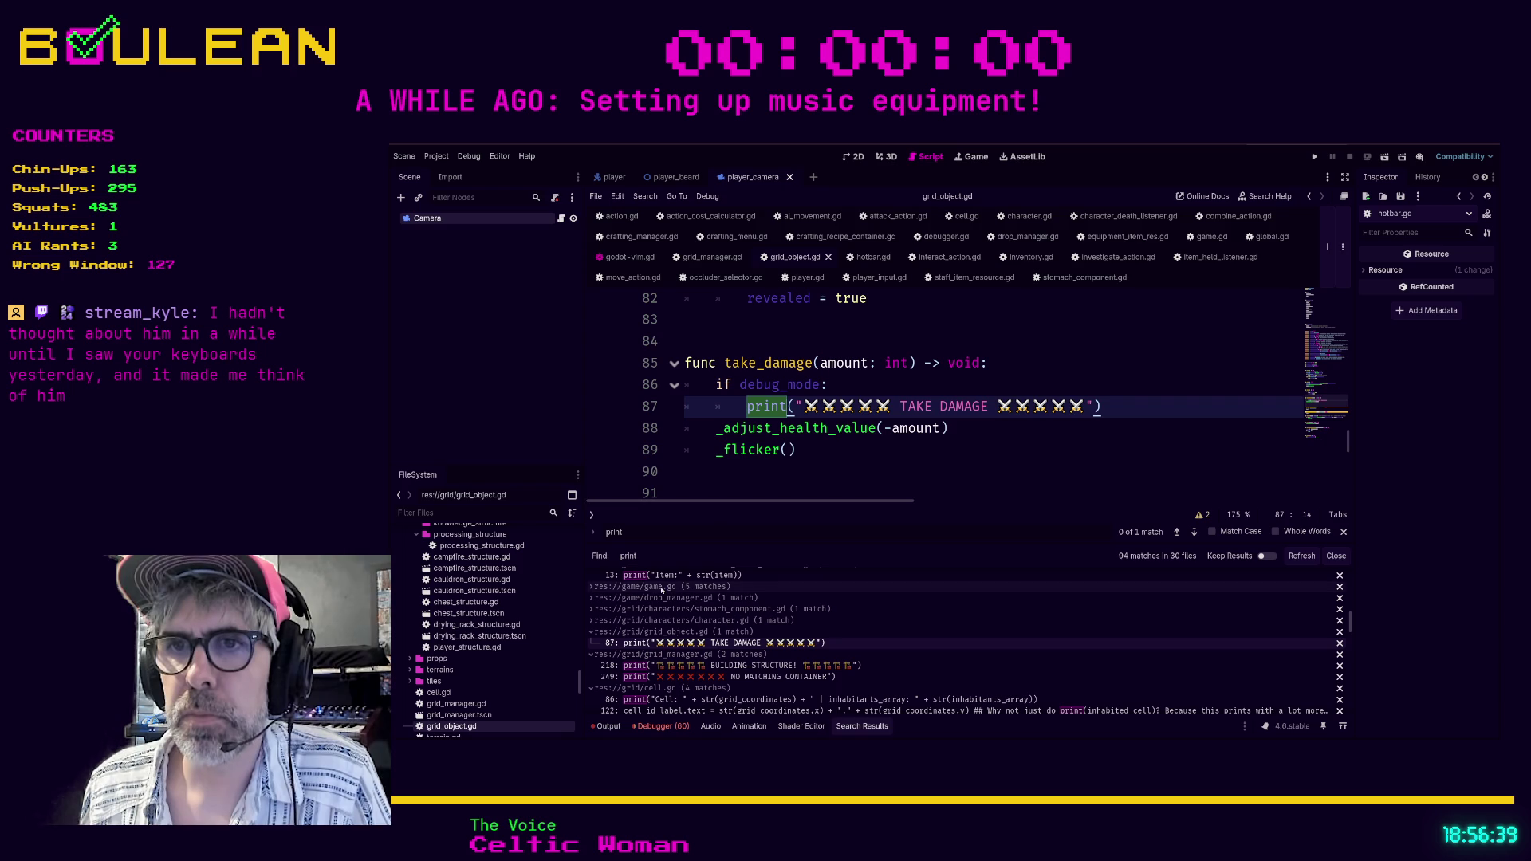
left_click(591, 631)
left_click(648, 654)
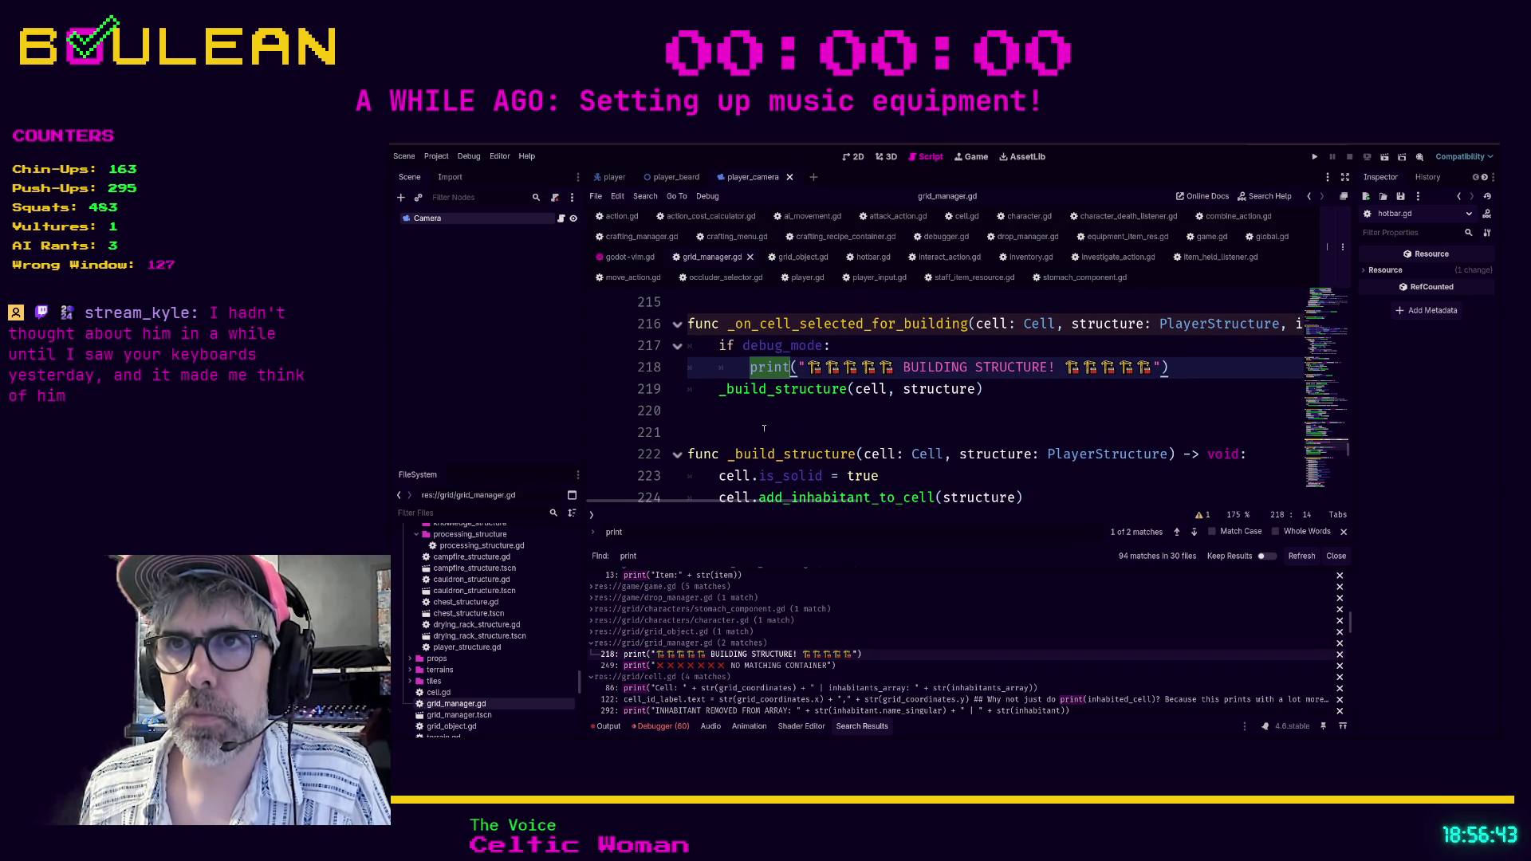
Nest grid_manager.gd's NO MATCHING CONTAINER print under 'if debug_mode:', then go to cell.gd line 86.
left_click(679, 666)
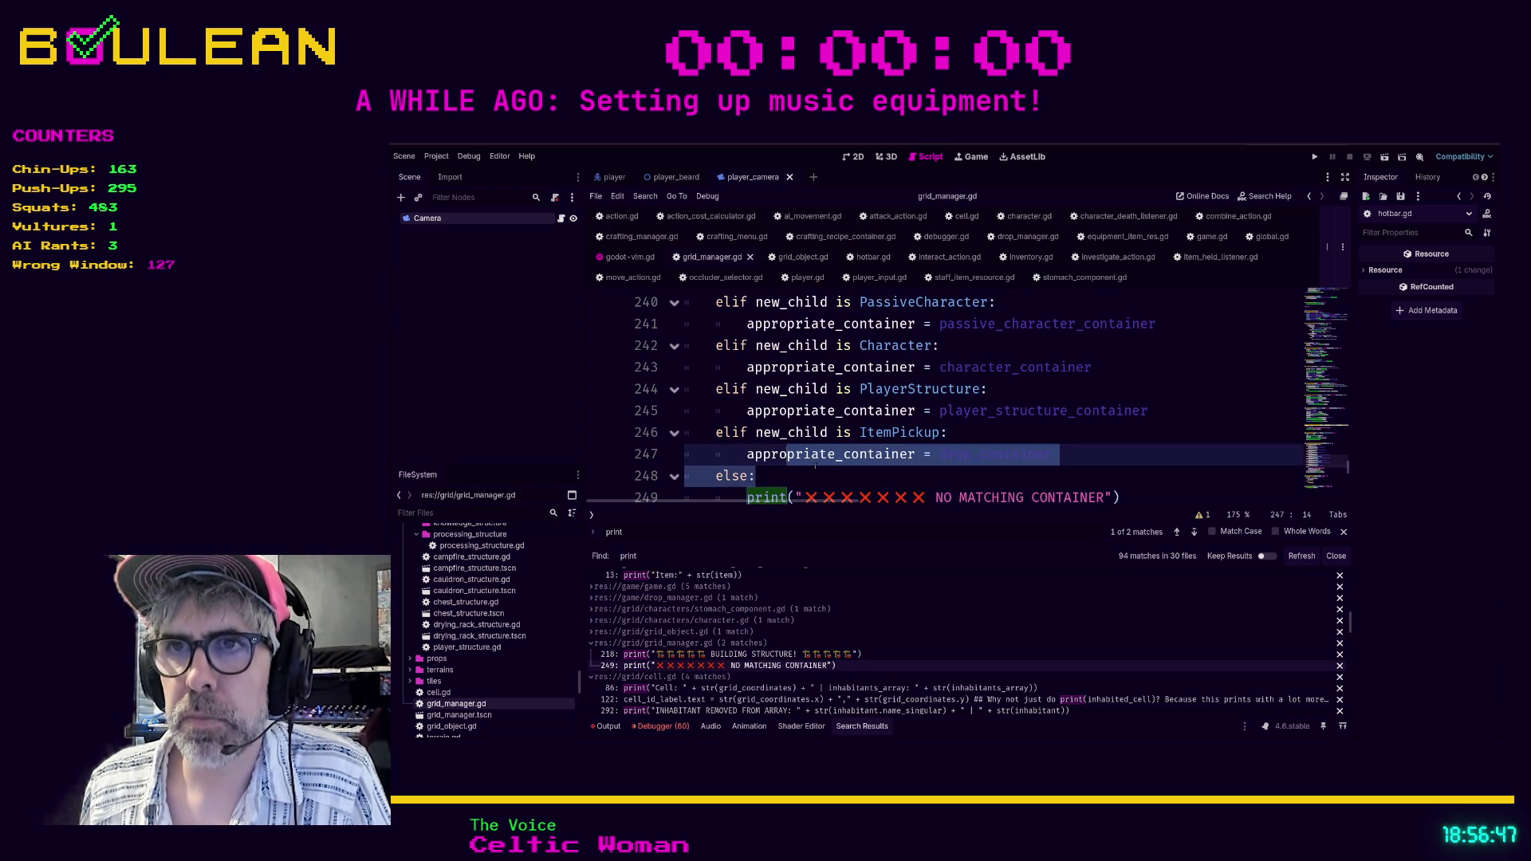
left_click(827, 469)
scroll(827, 482, "down", 1)
scroll(830, 481, "down", 1)
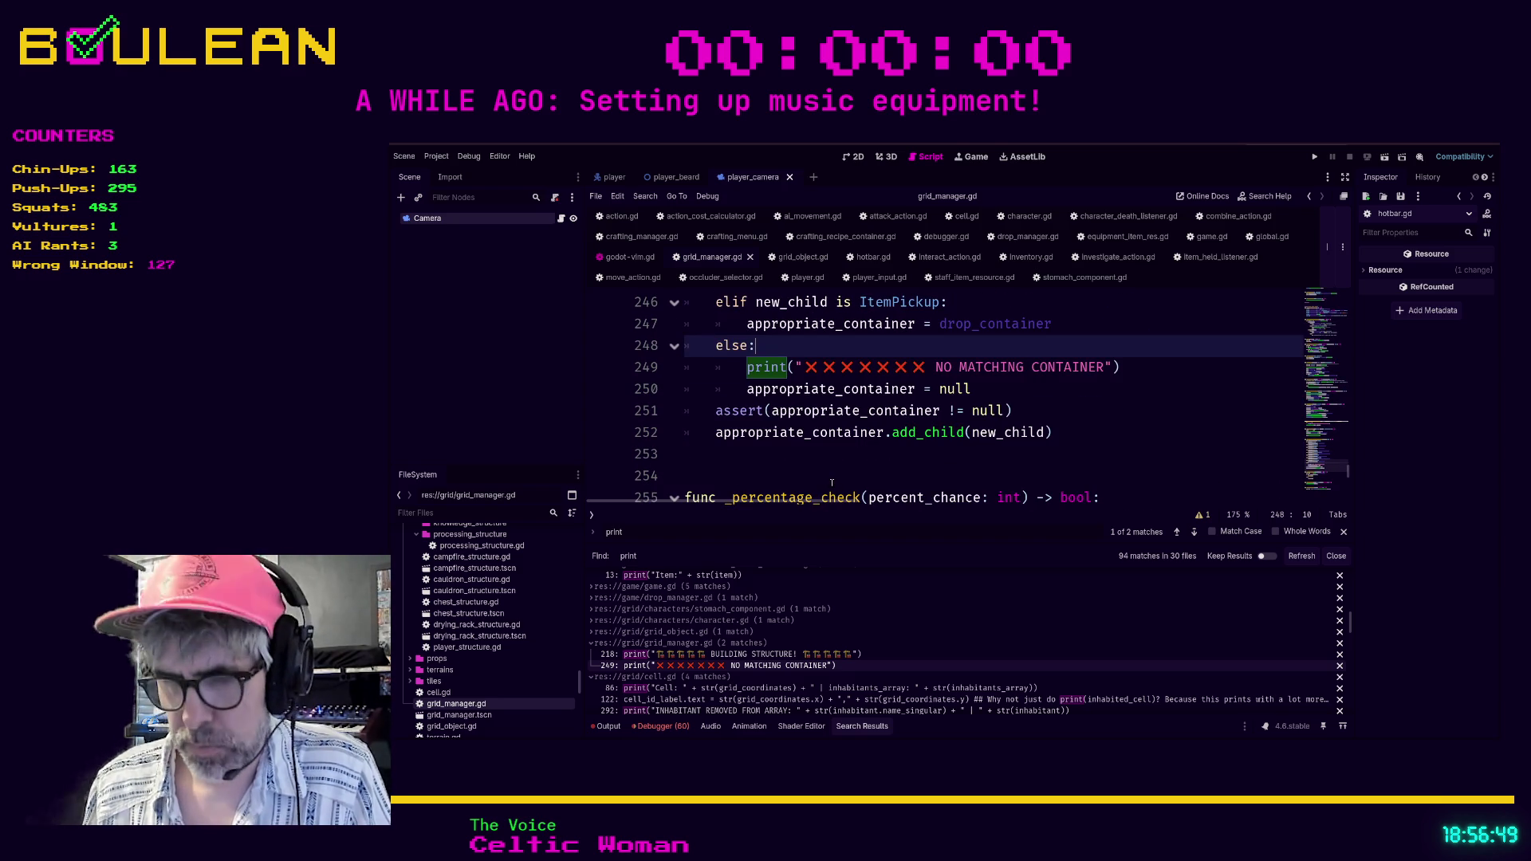
key("Return")
type("if debug_Mode")
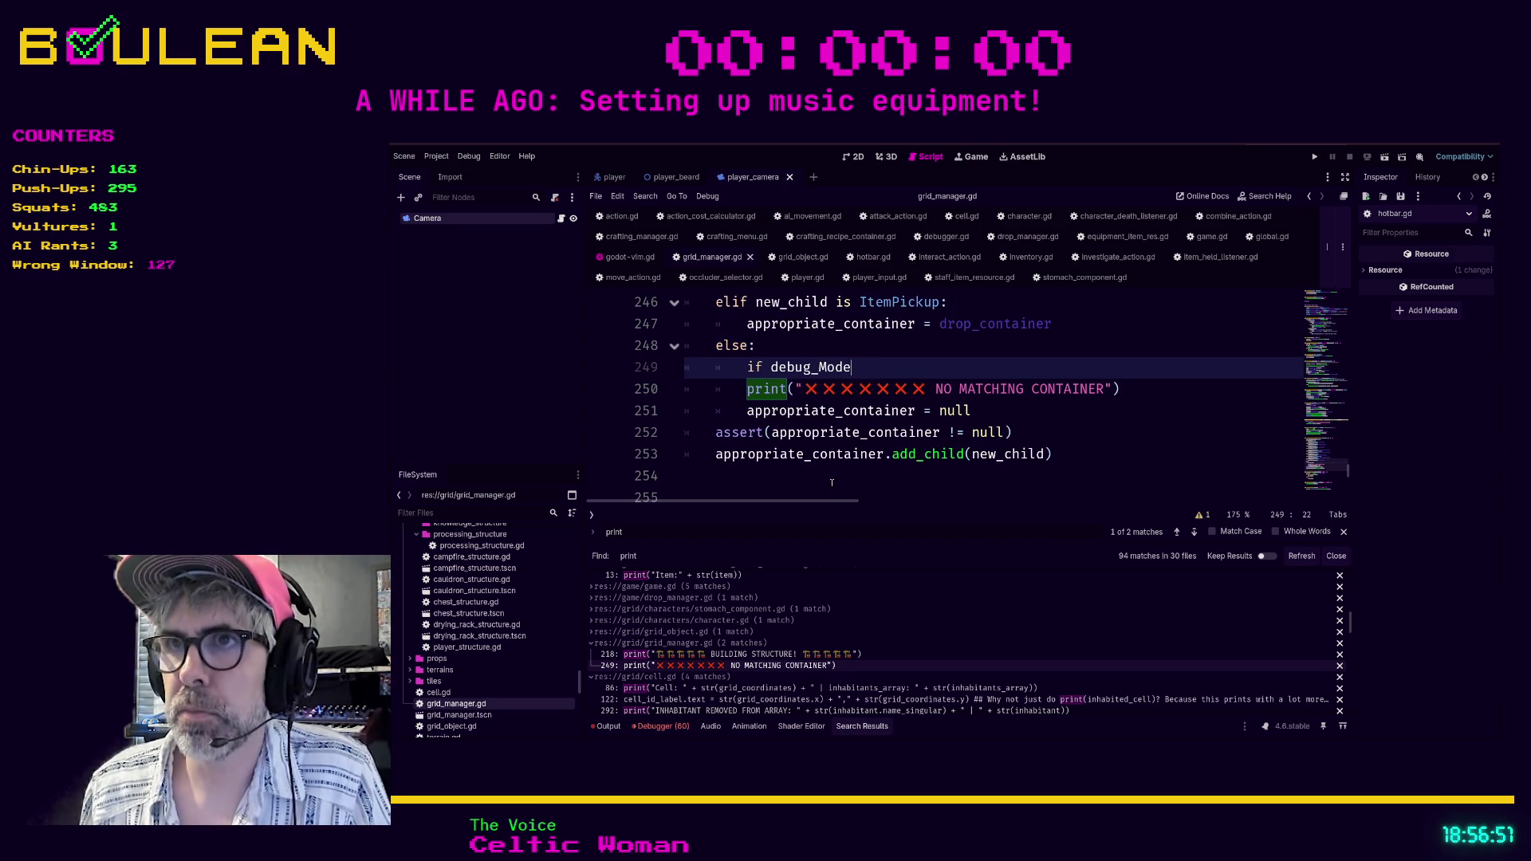
key("BackSpace")
key("BackSpace")
key("BackSpace")
key("BackSpace")
type("mode:")
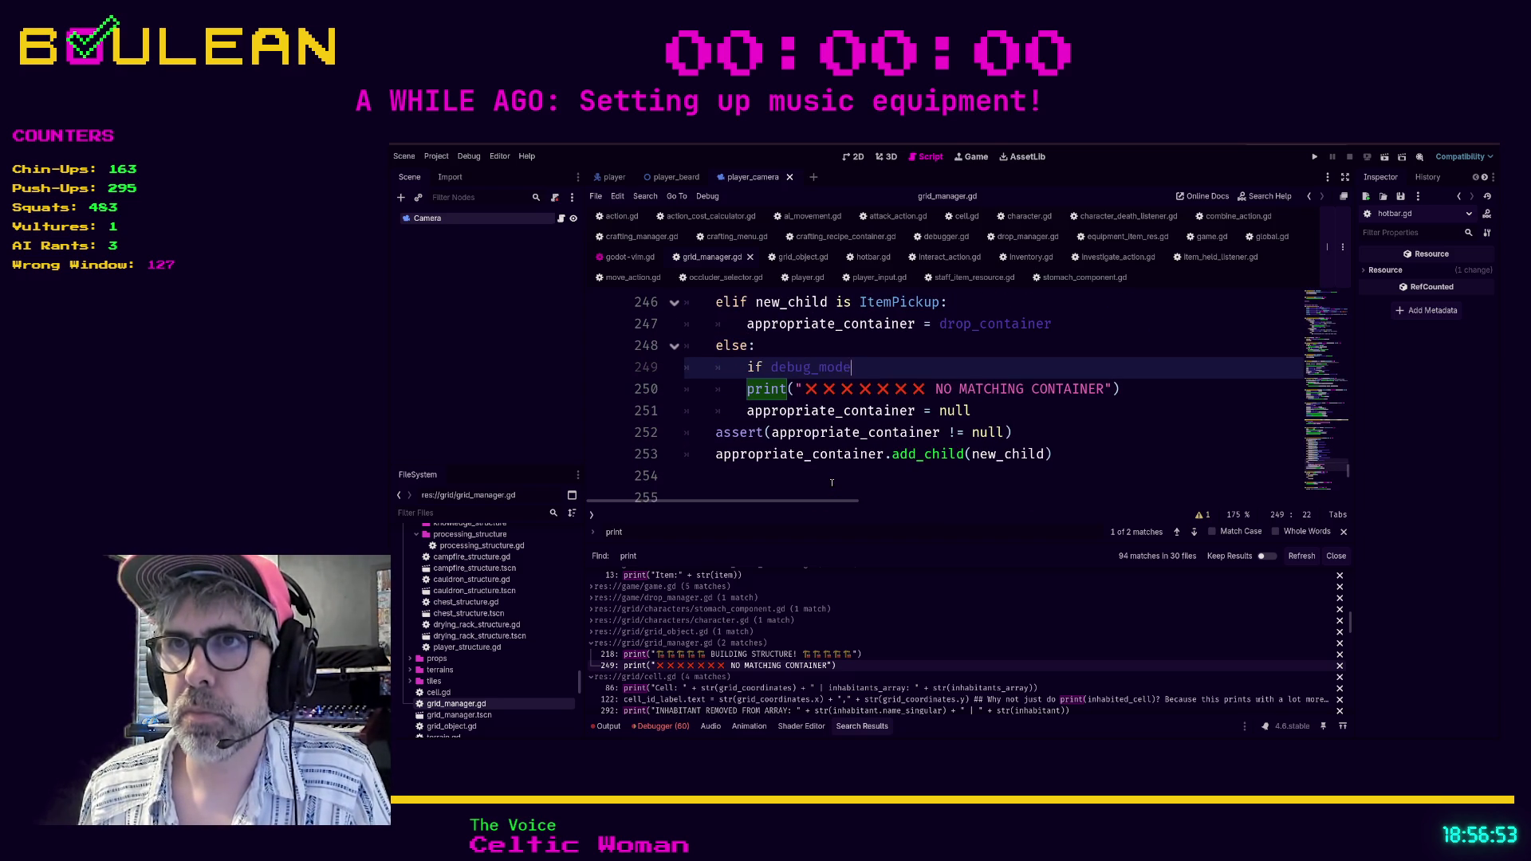
key("Down")
key("Tab")
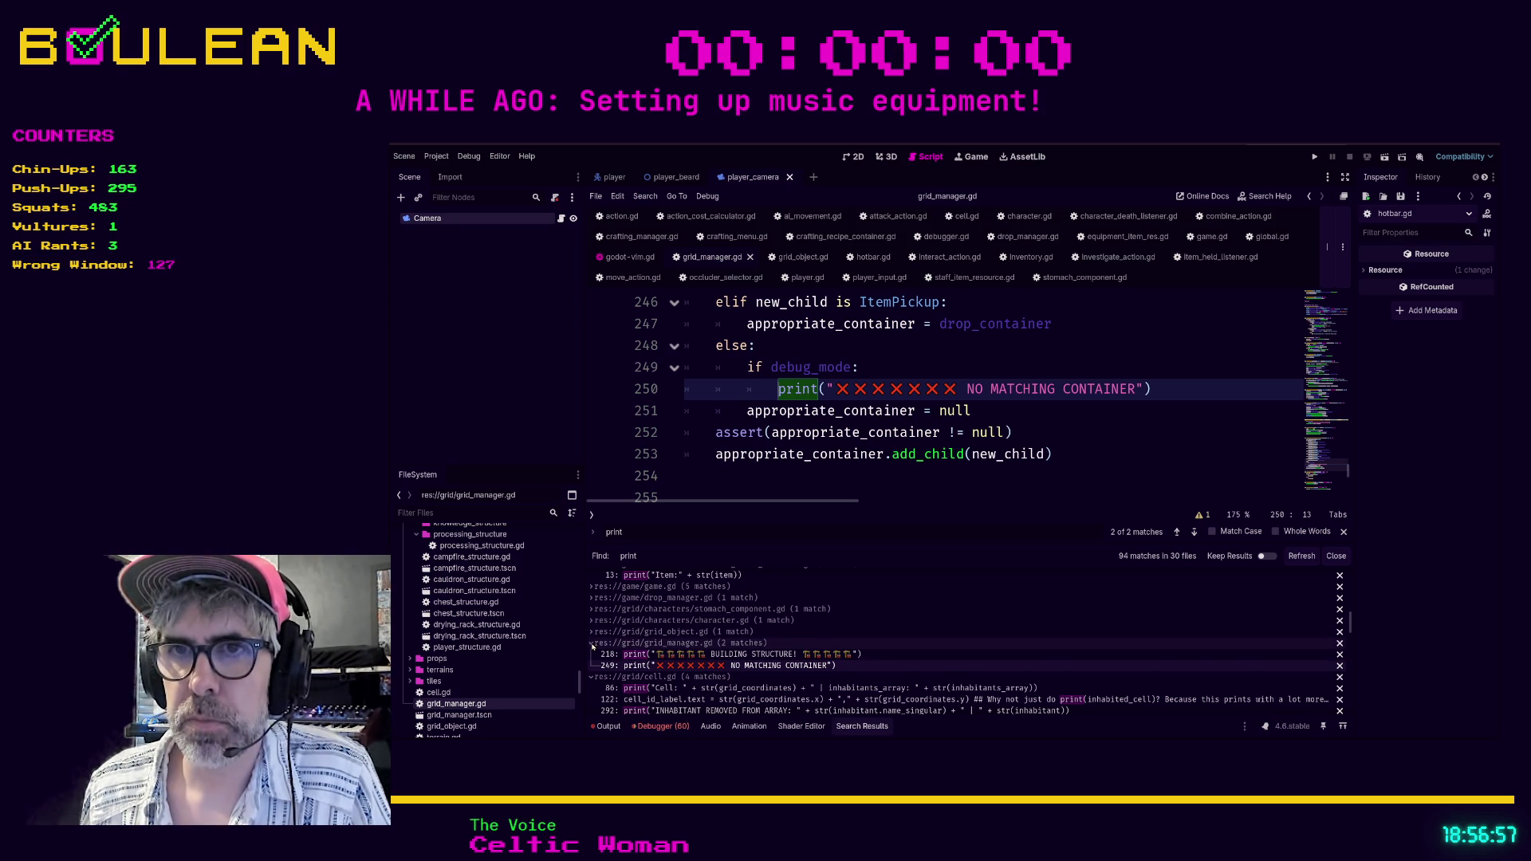
left_click(593, 643)
left_click(638, 665)
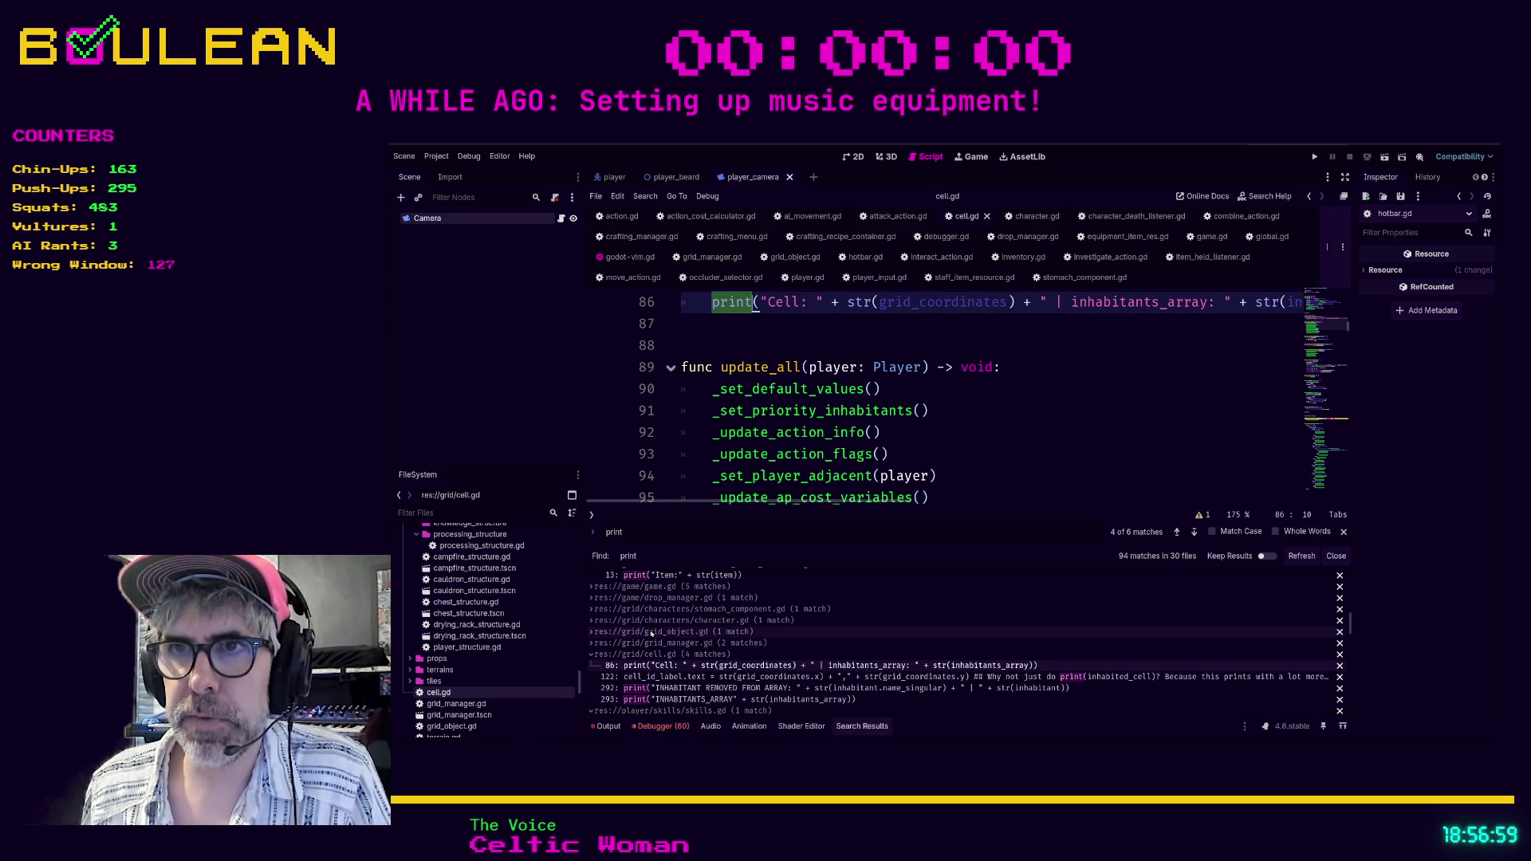
Indent cell.gd's line 86 inhabitants print under a new 'if debug_mode:' line.
scroll(797, 389, "up", 1)
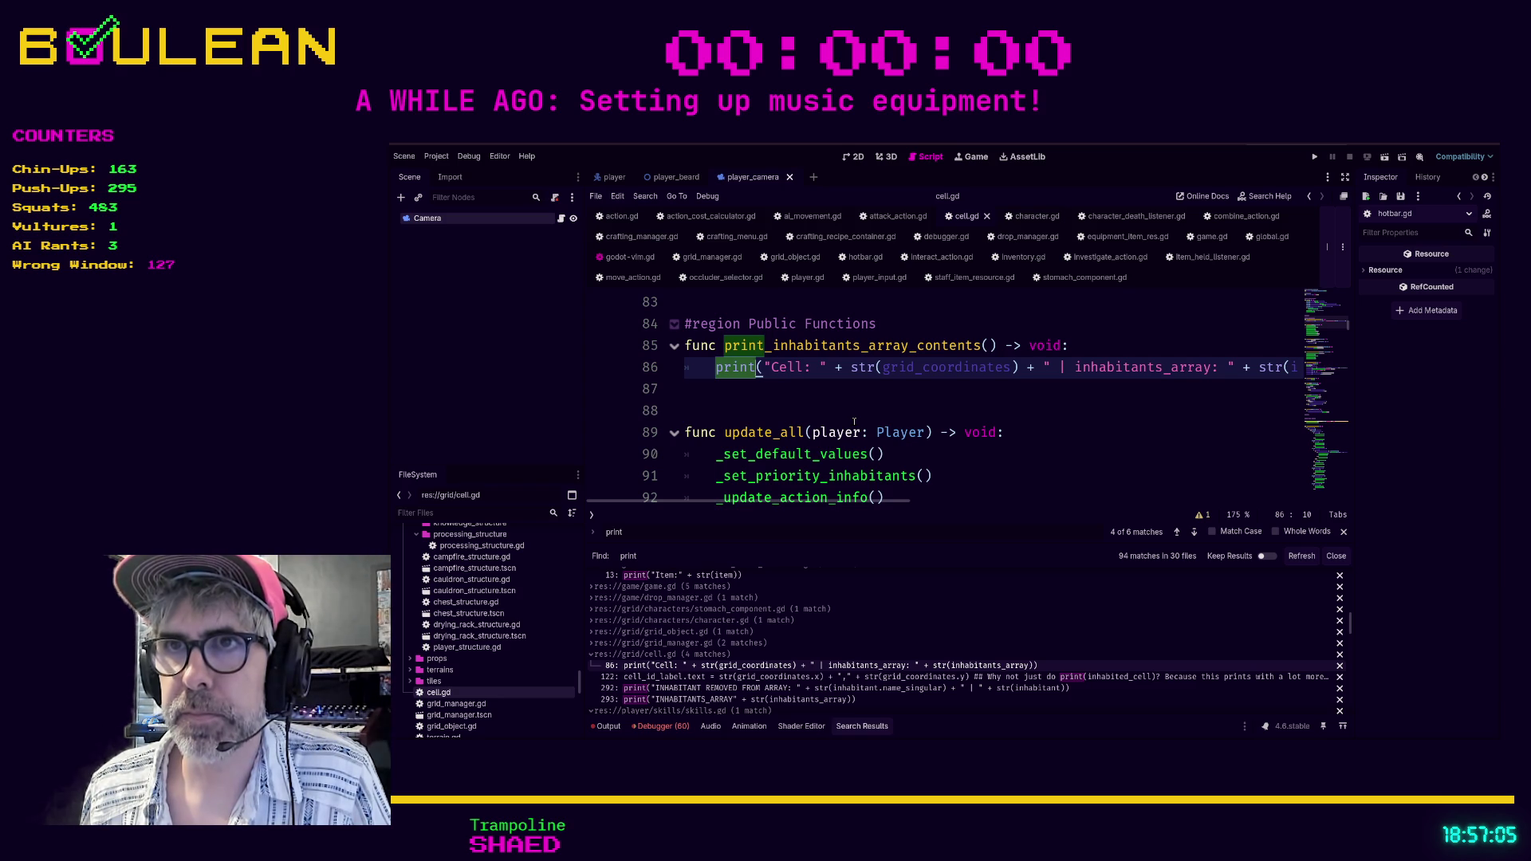
left_click(716, 368)
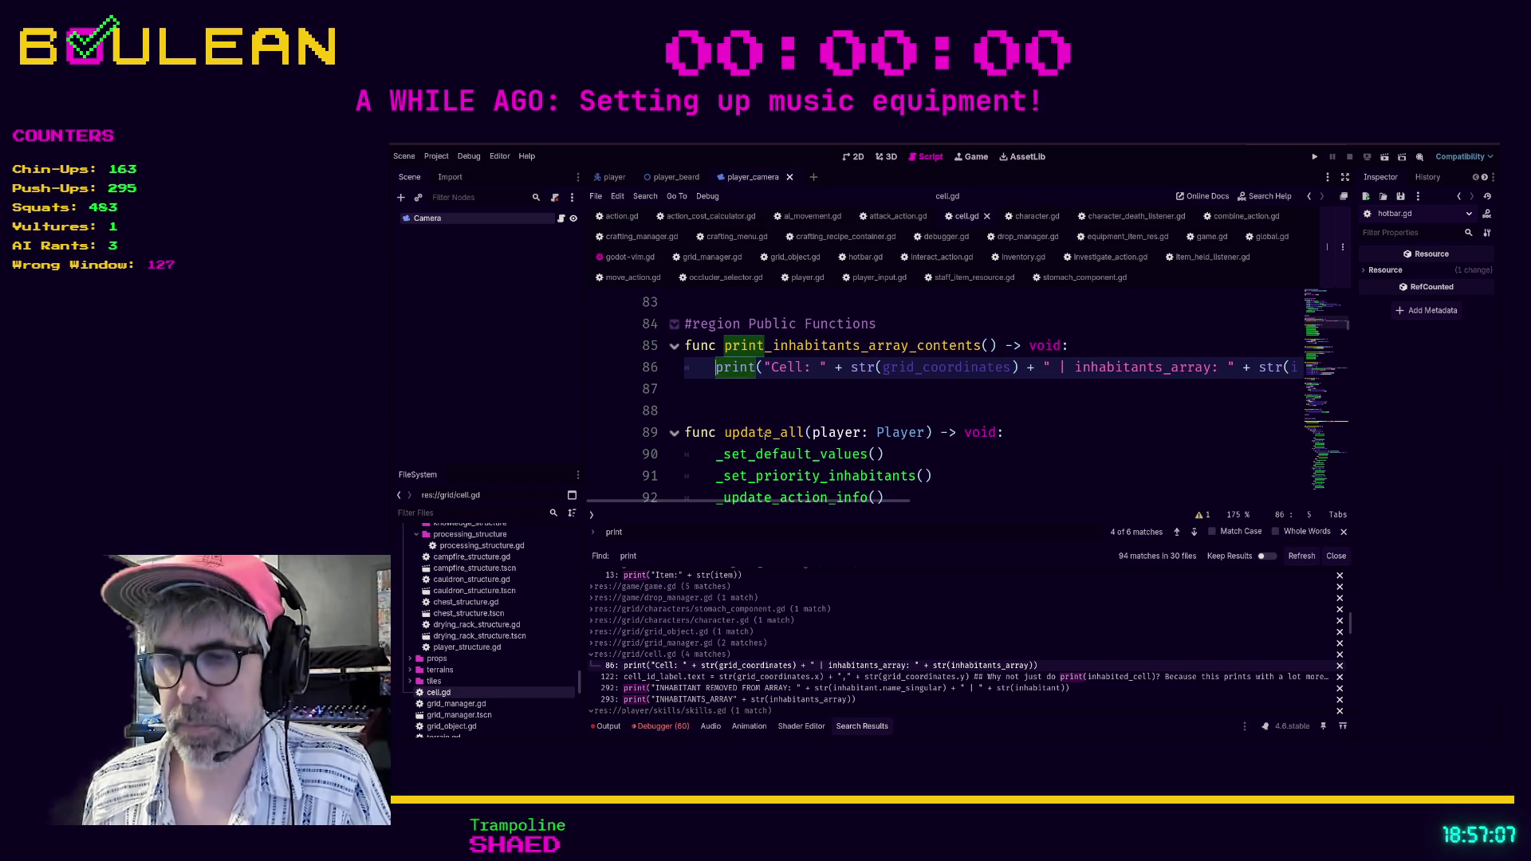
key("ctrl+shift+Return")
type("if debug_Mo")
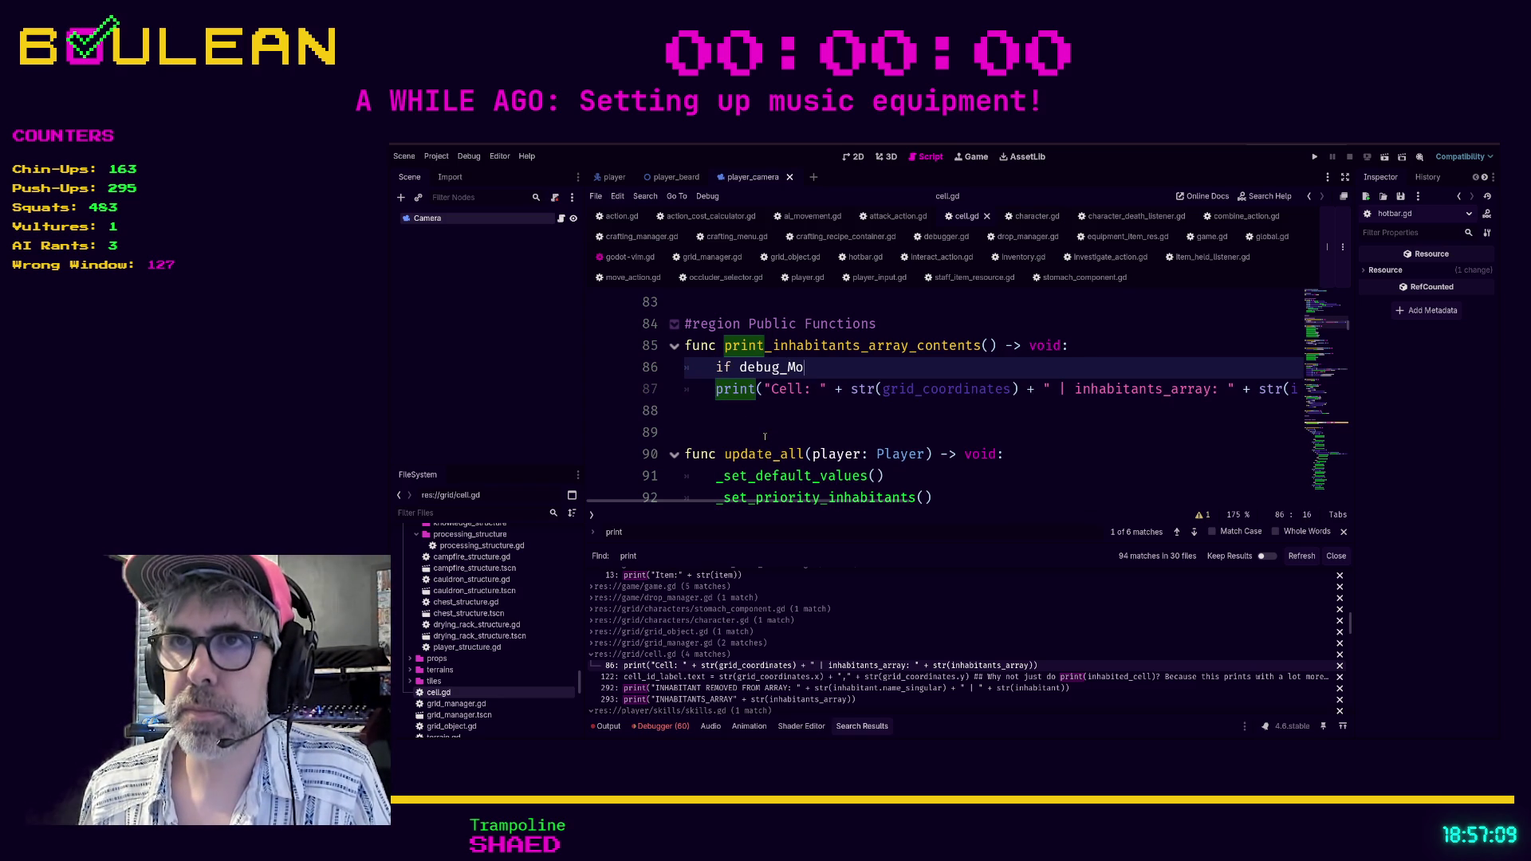
key("BackSpace")
key("BackSpace")
type("mode:")
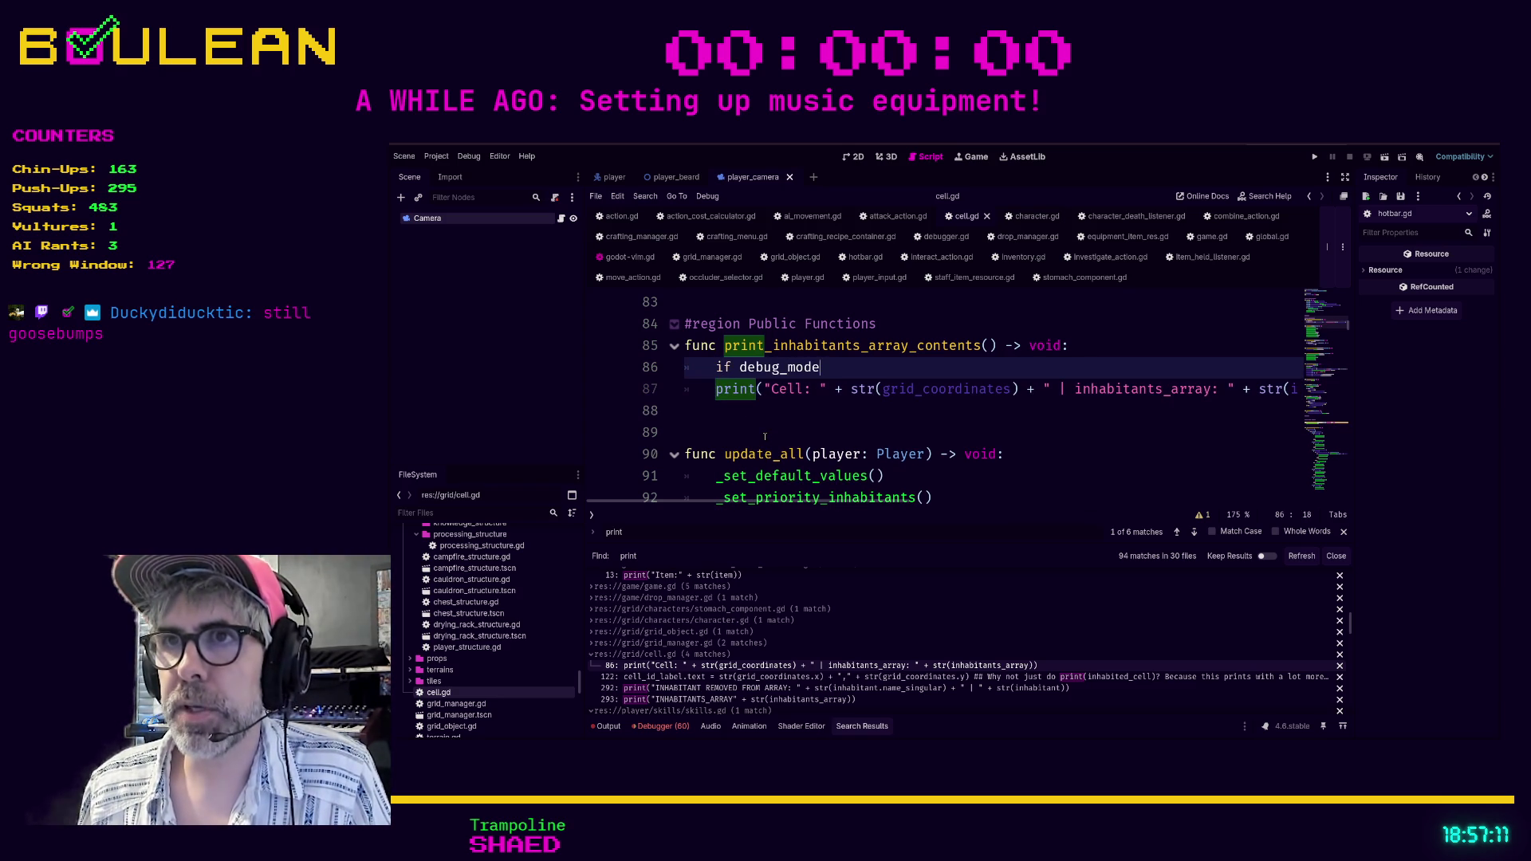
key("Down")
key("greater")
key("greater")
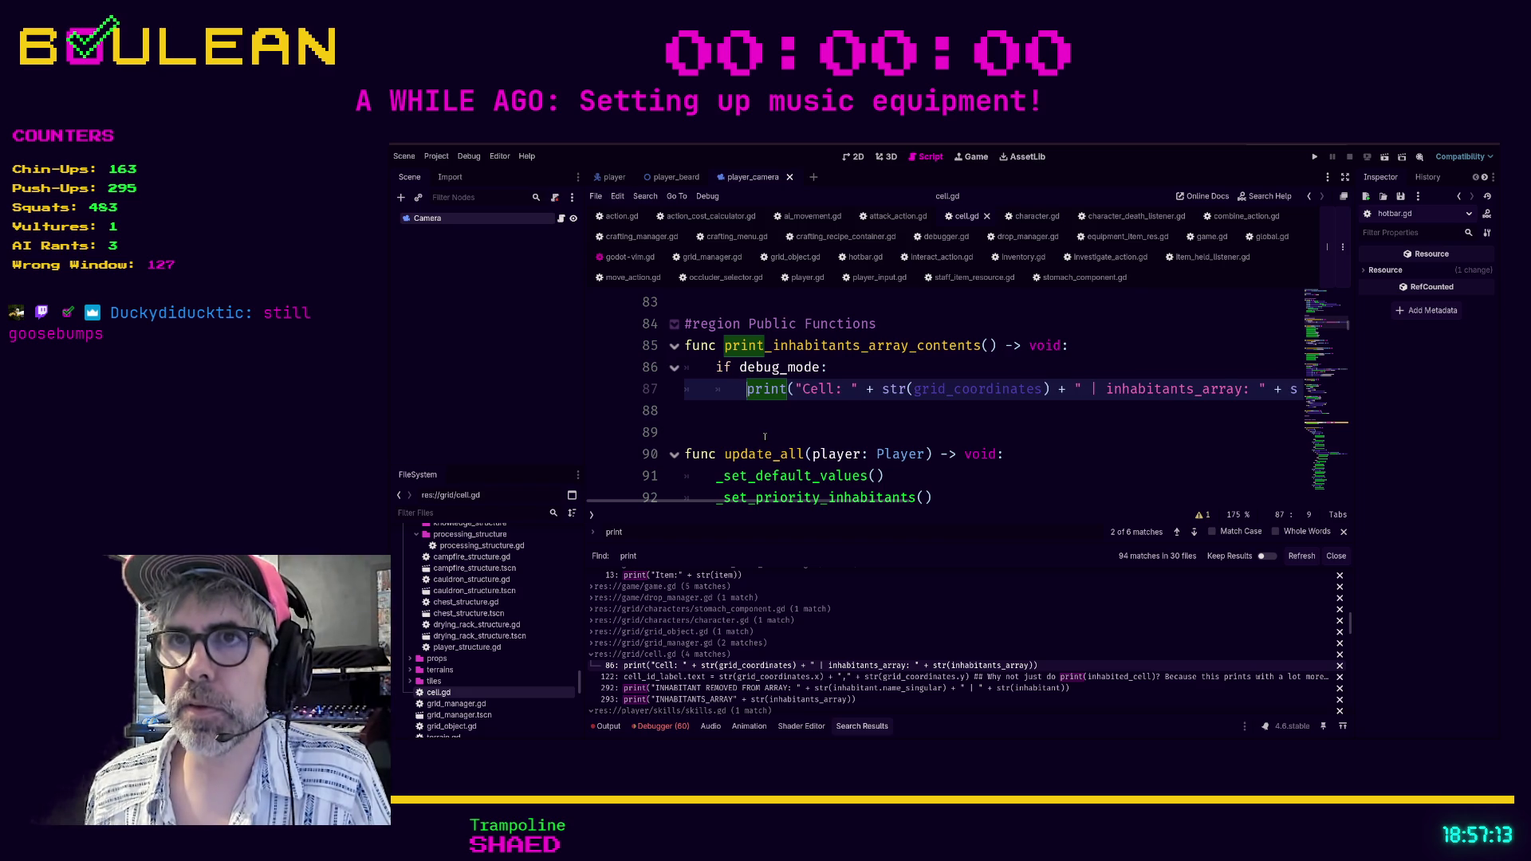
Replace the GENERAL section header with 'var debug_mode: bool = false'.
scroll(807, 429, "up", 7)
scroll(806, 429, "up", 12)
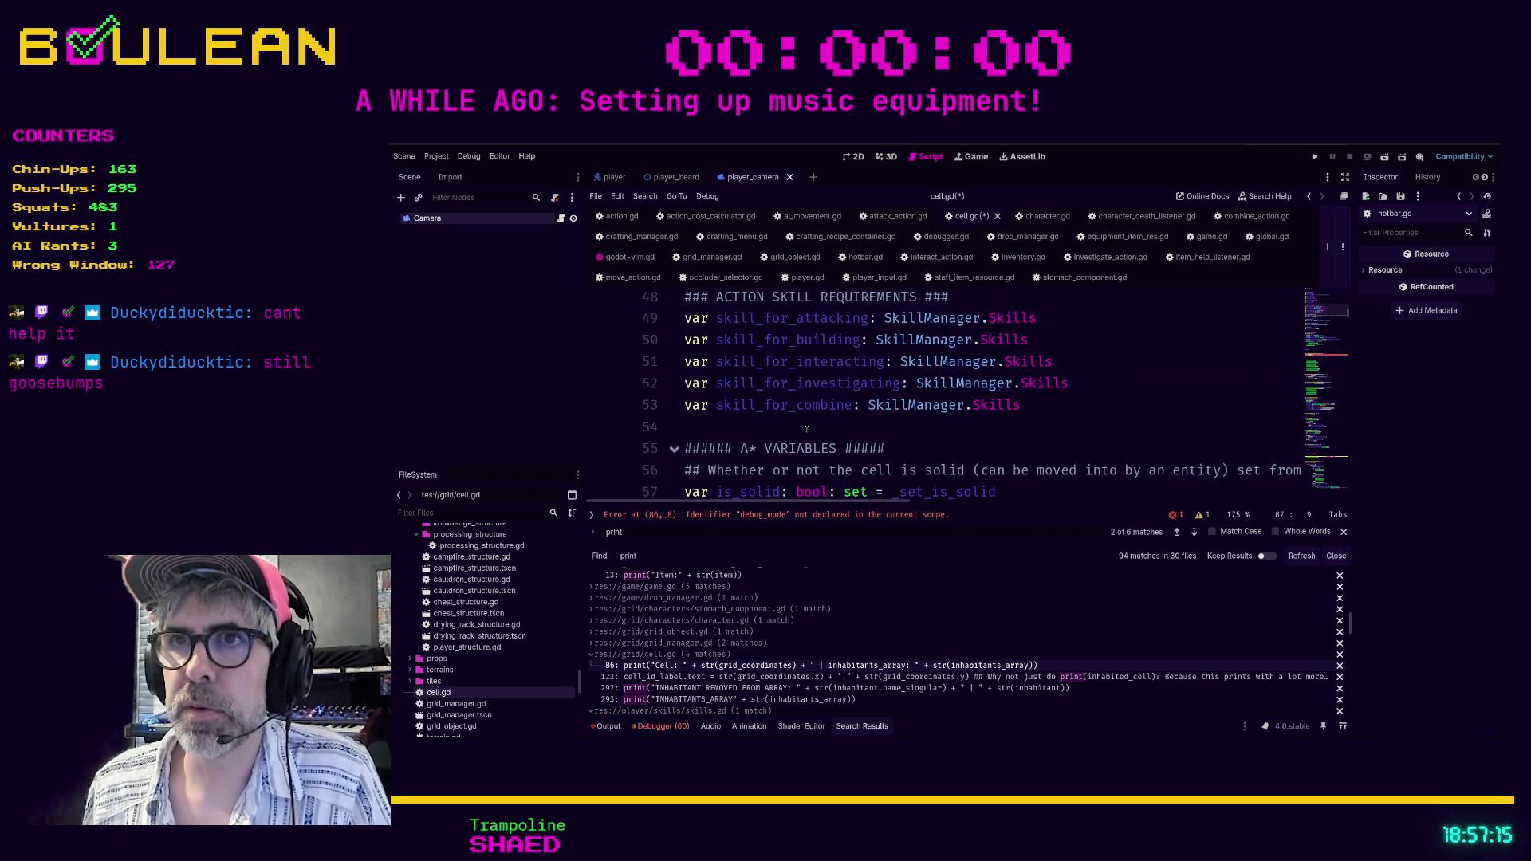
scroll(807, 429, "up", 8)
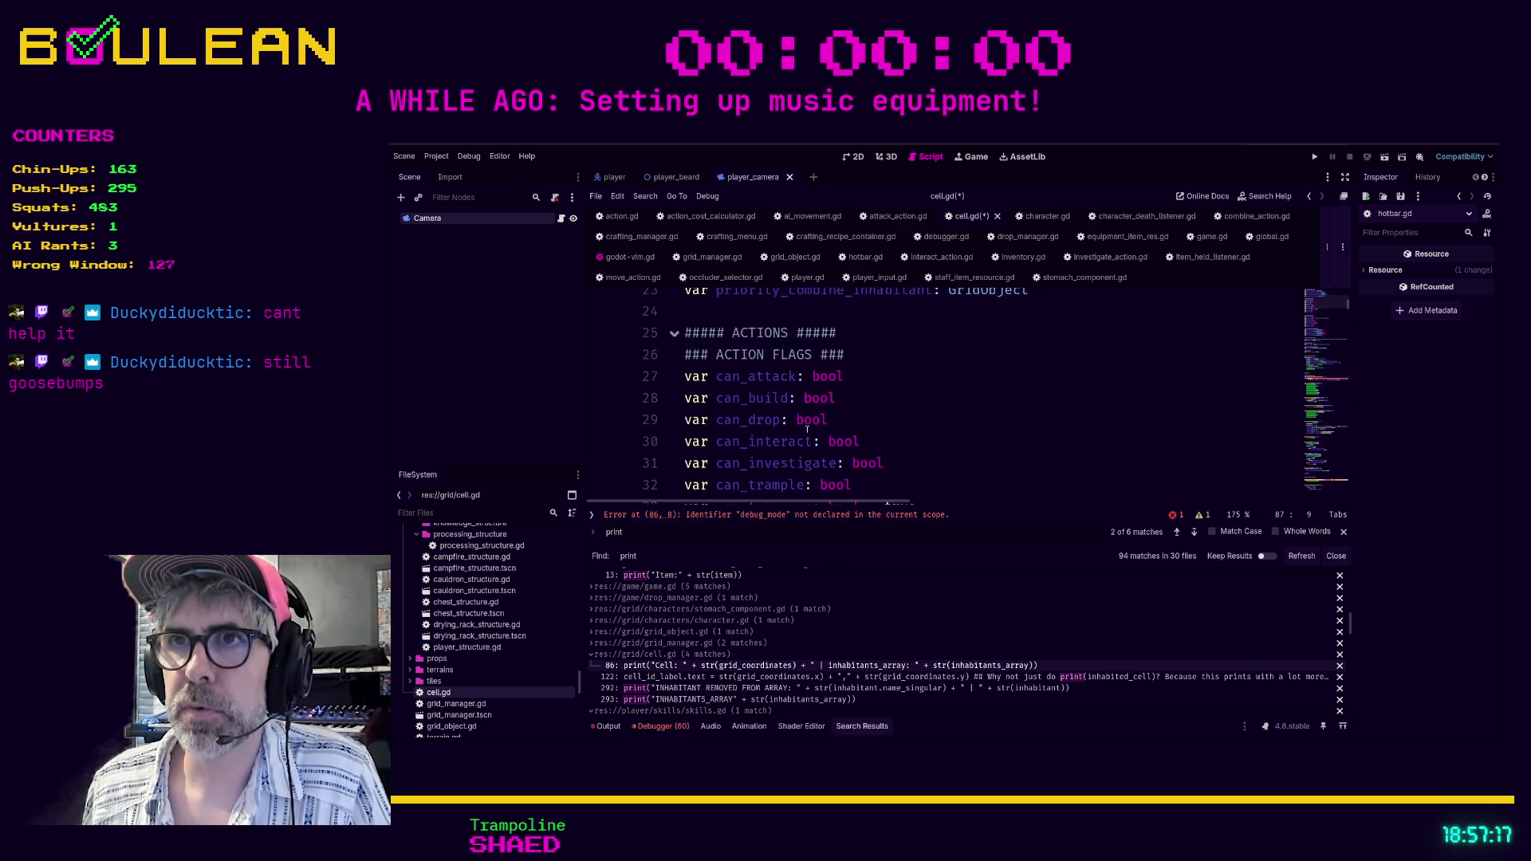
scroll(807, 430, "down", 2)
scroll(808, 430, "up", 2)
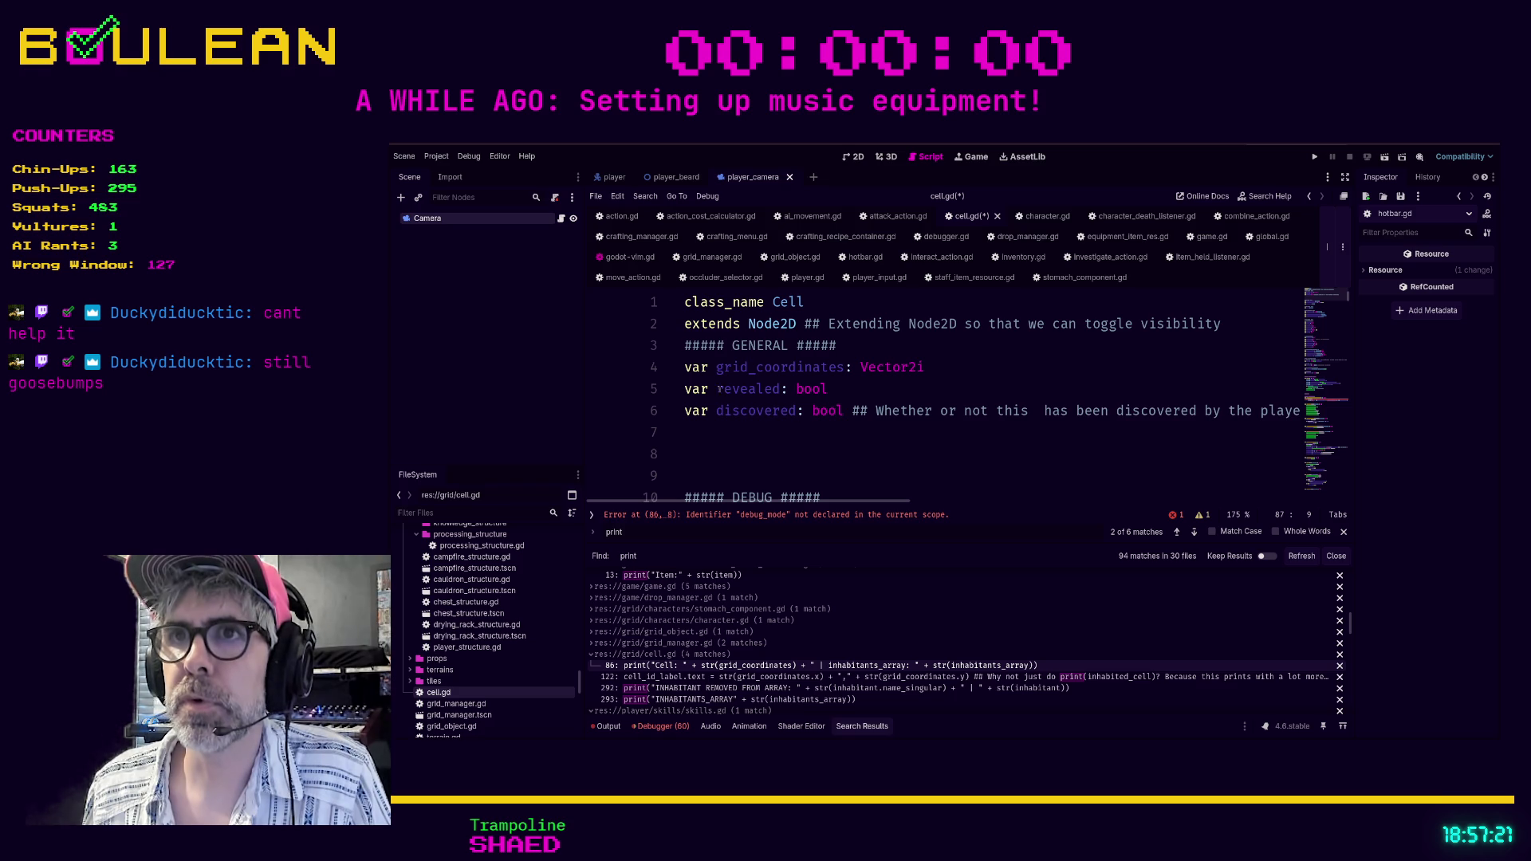
left_click(687, 344)
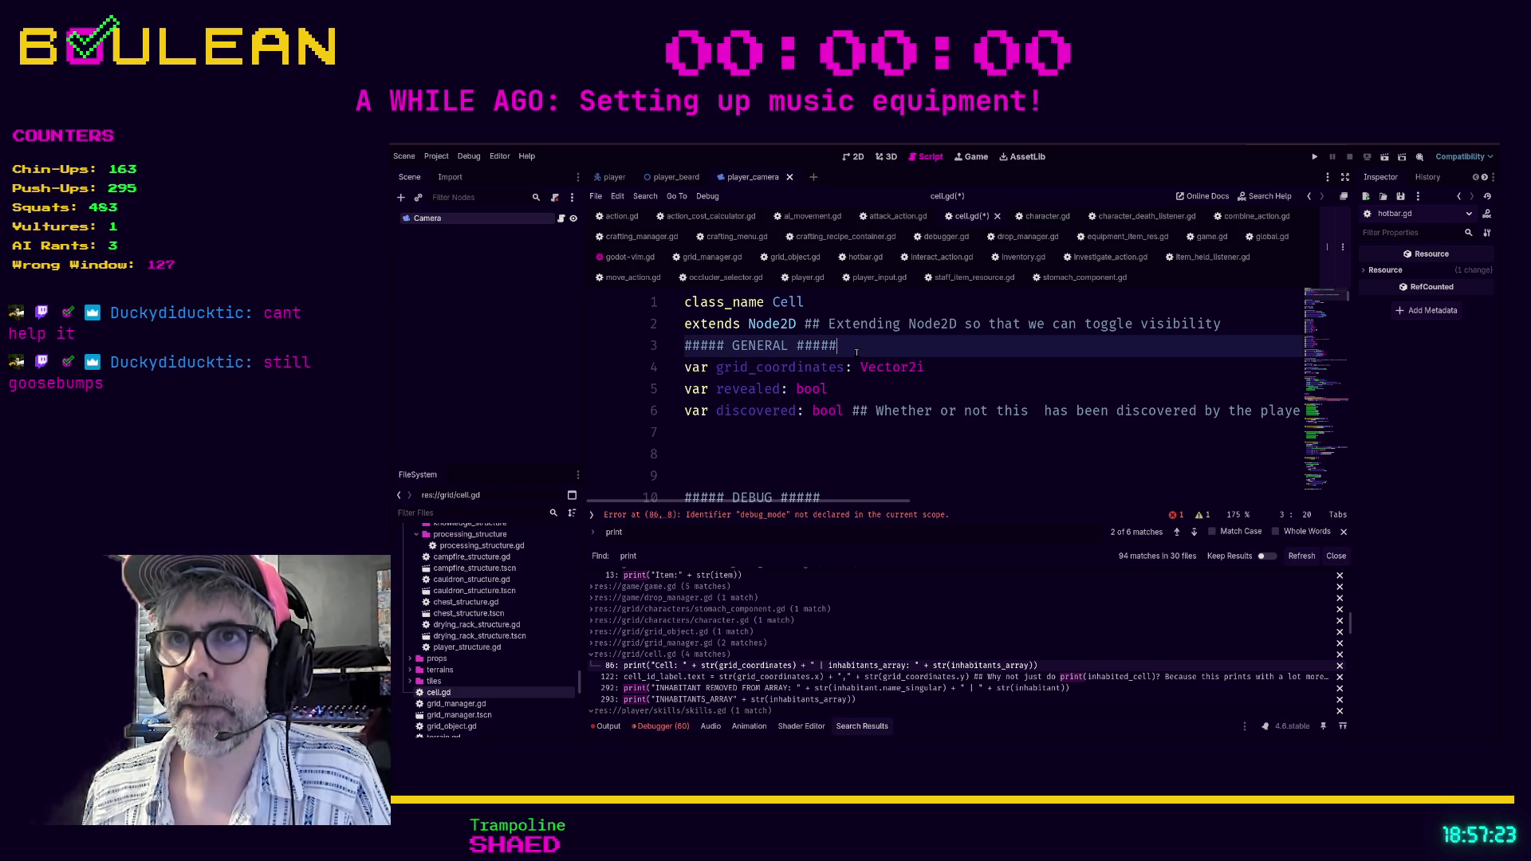
left_click_drag(686, 345, 861, 355)
key("BackSpace")
key("Return")
type("v")
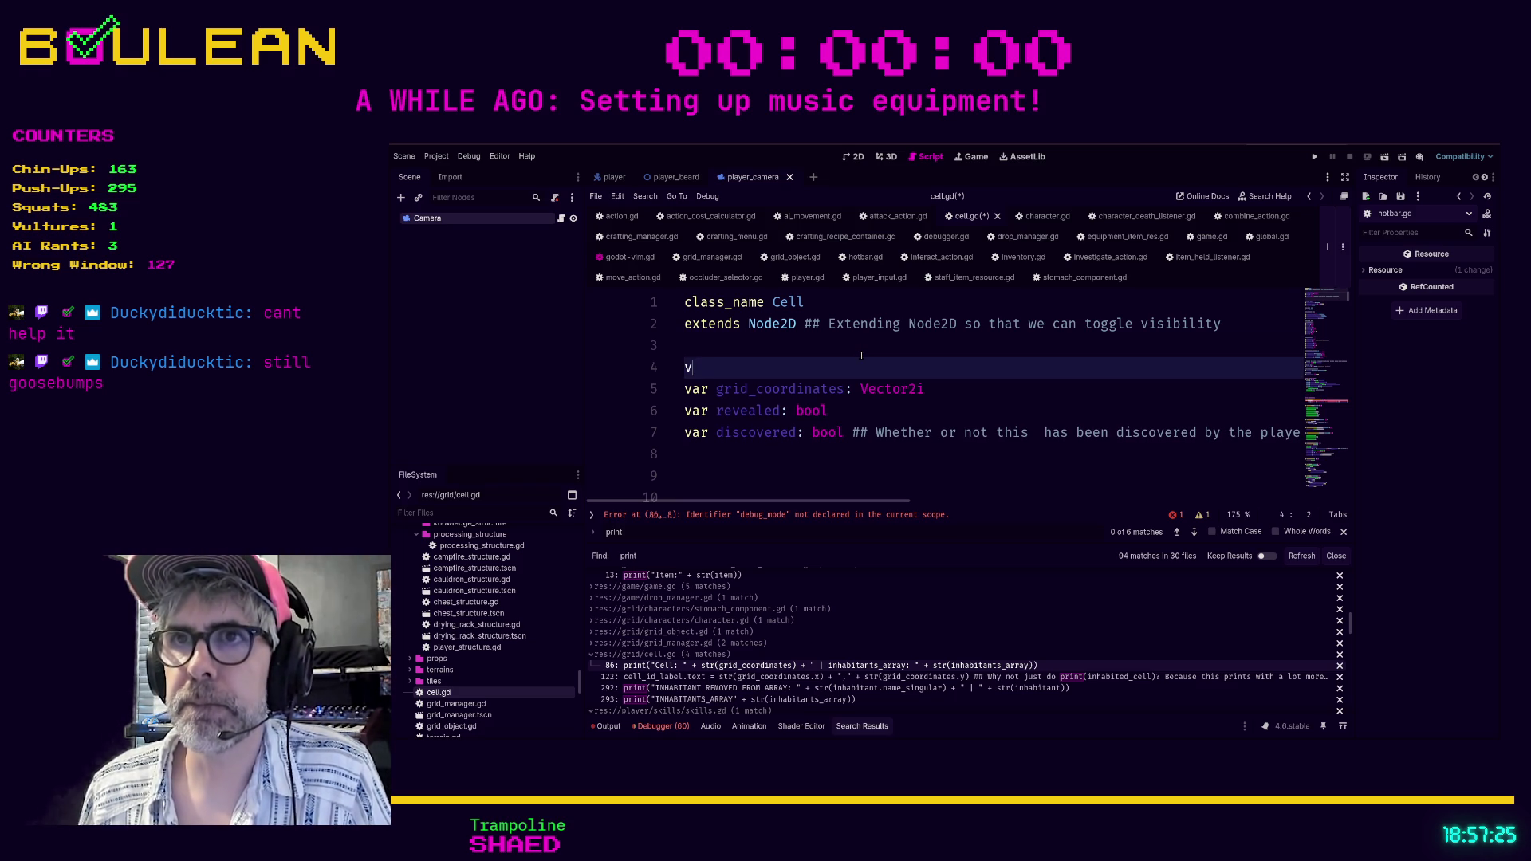
type("ar debug_mod boo")
type("= false")
scroll(850, 391, "down", 2)
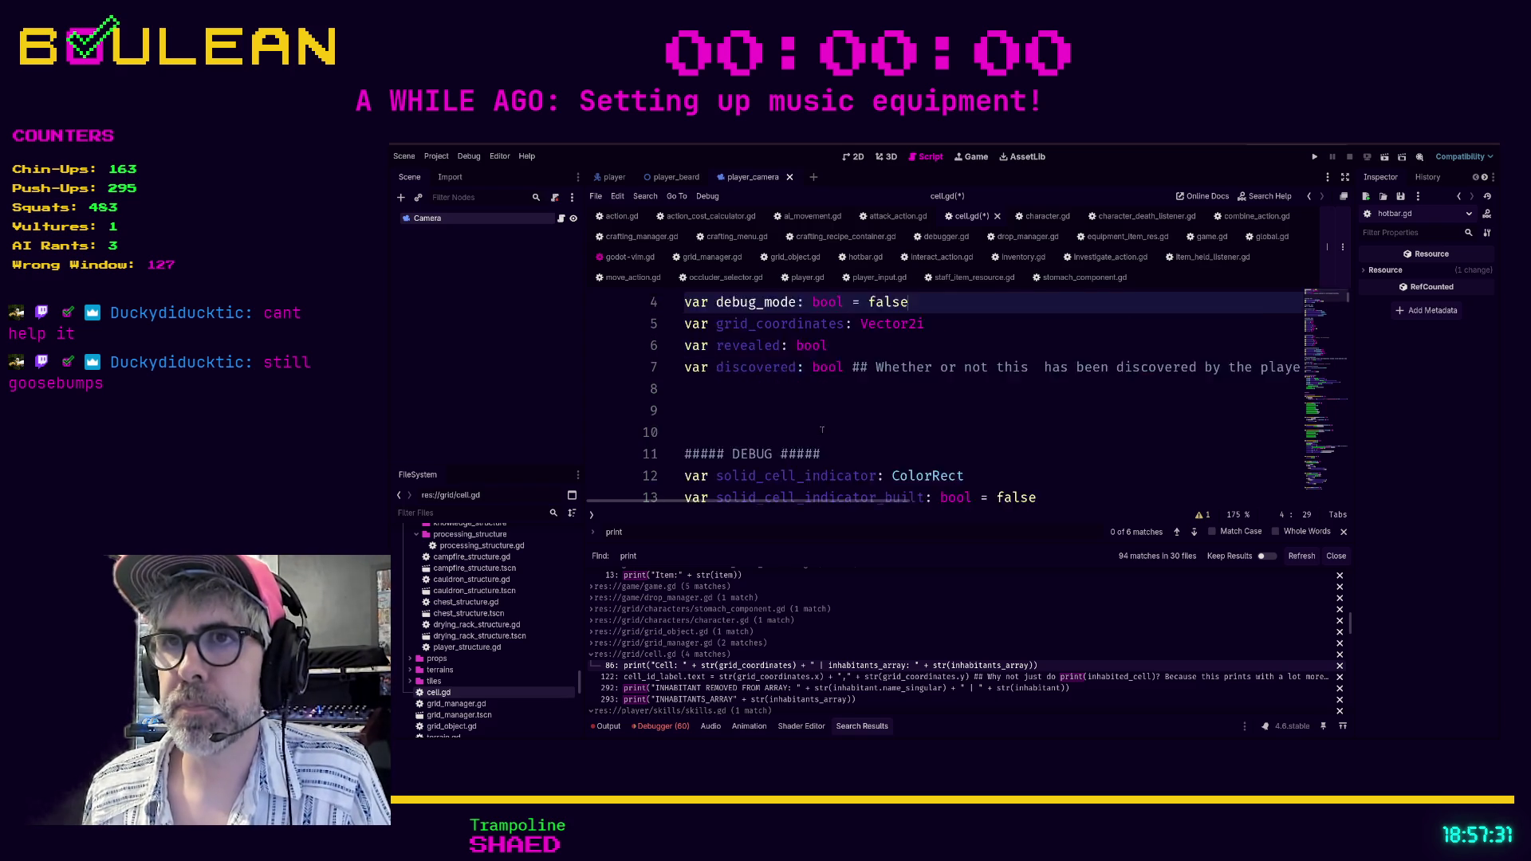
left_click_drag(844, 394, 646, 339)
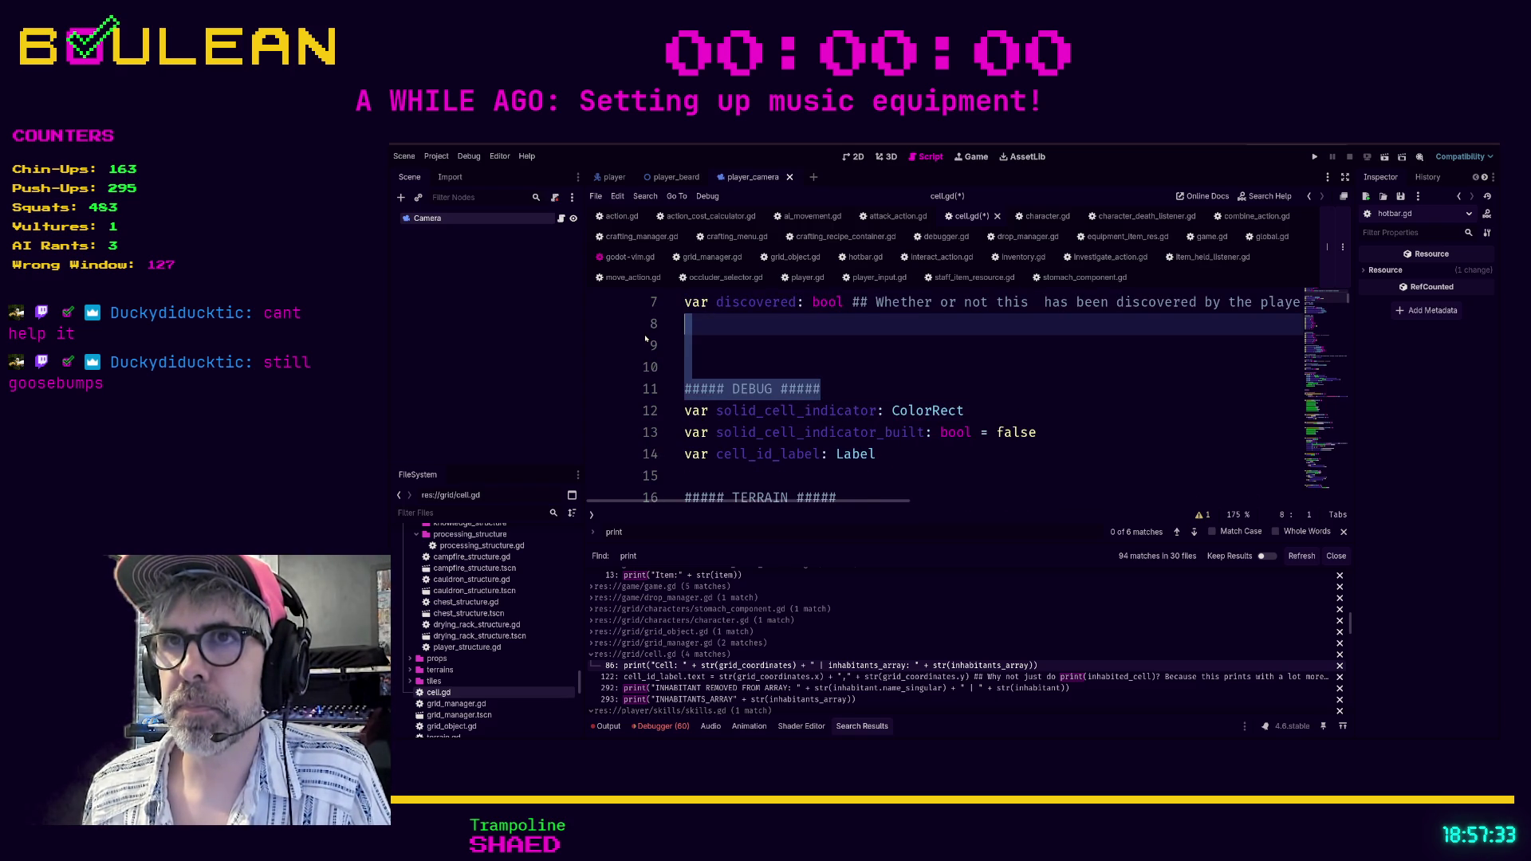
Delete the DEBUG, TERRAIN, INHABITANTS and ACTION COSTS headers and their blank lines.
key("BackSpace")
key("Delete")
key("Down")
key("Down")
key("Down")
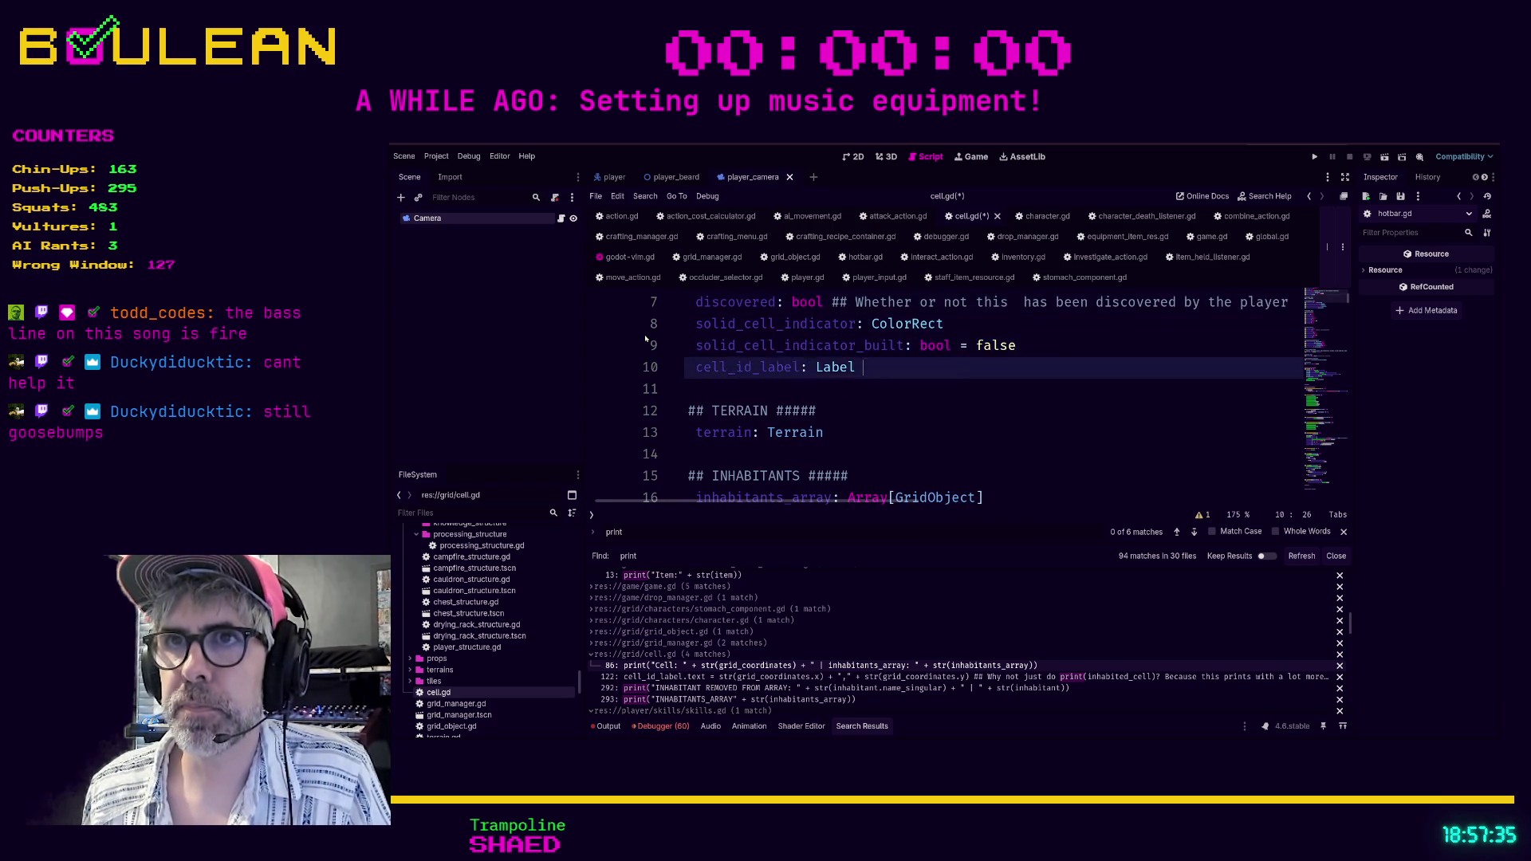
key("Escape")
key("d")
key("d")
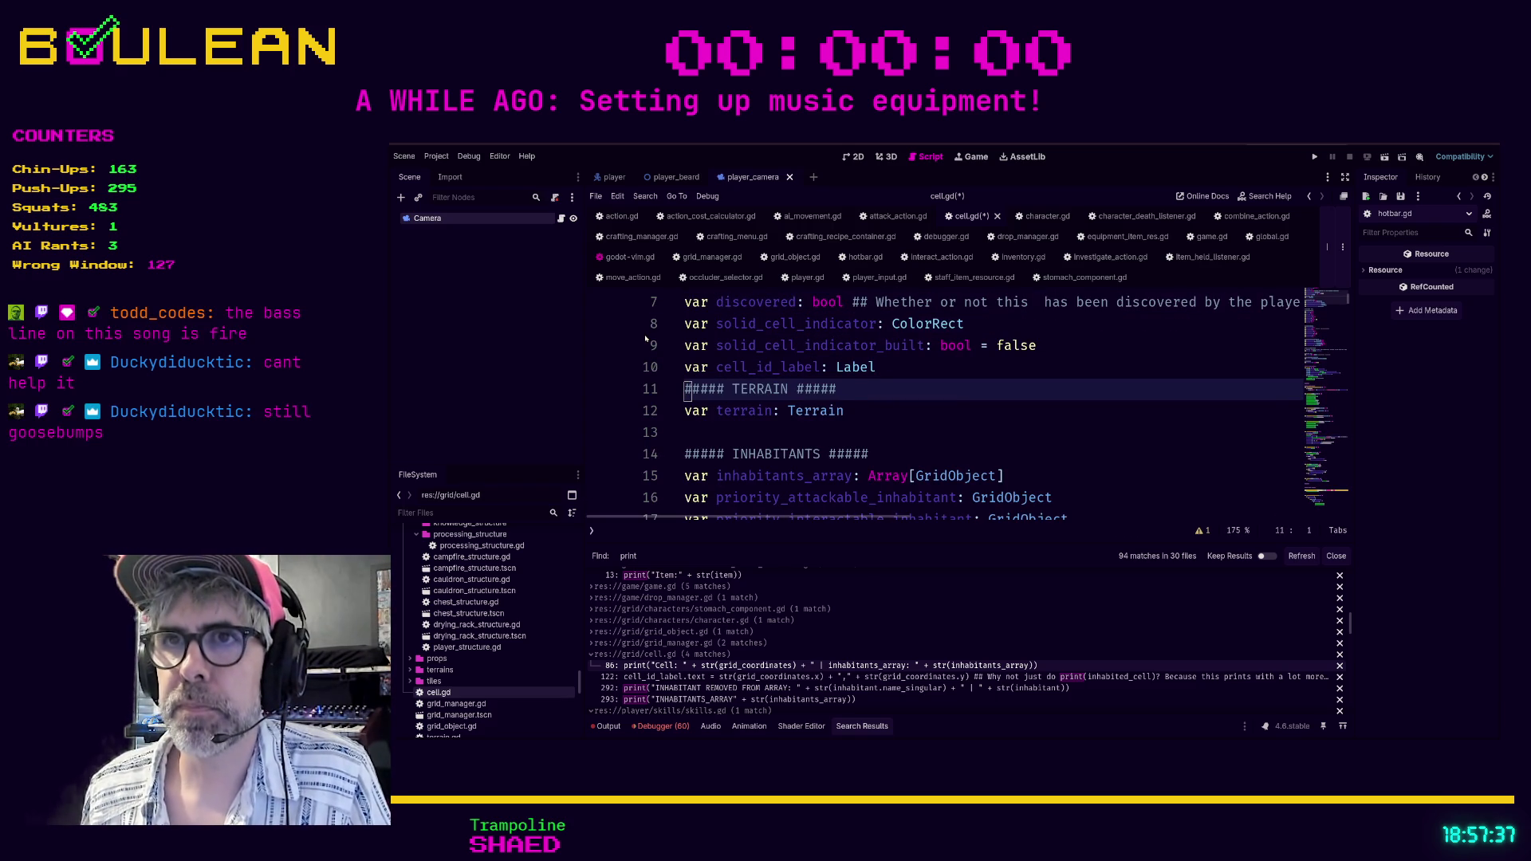
key("d")
key("d")
key("j")
key("d")
key("d")
key("d")
key("d")
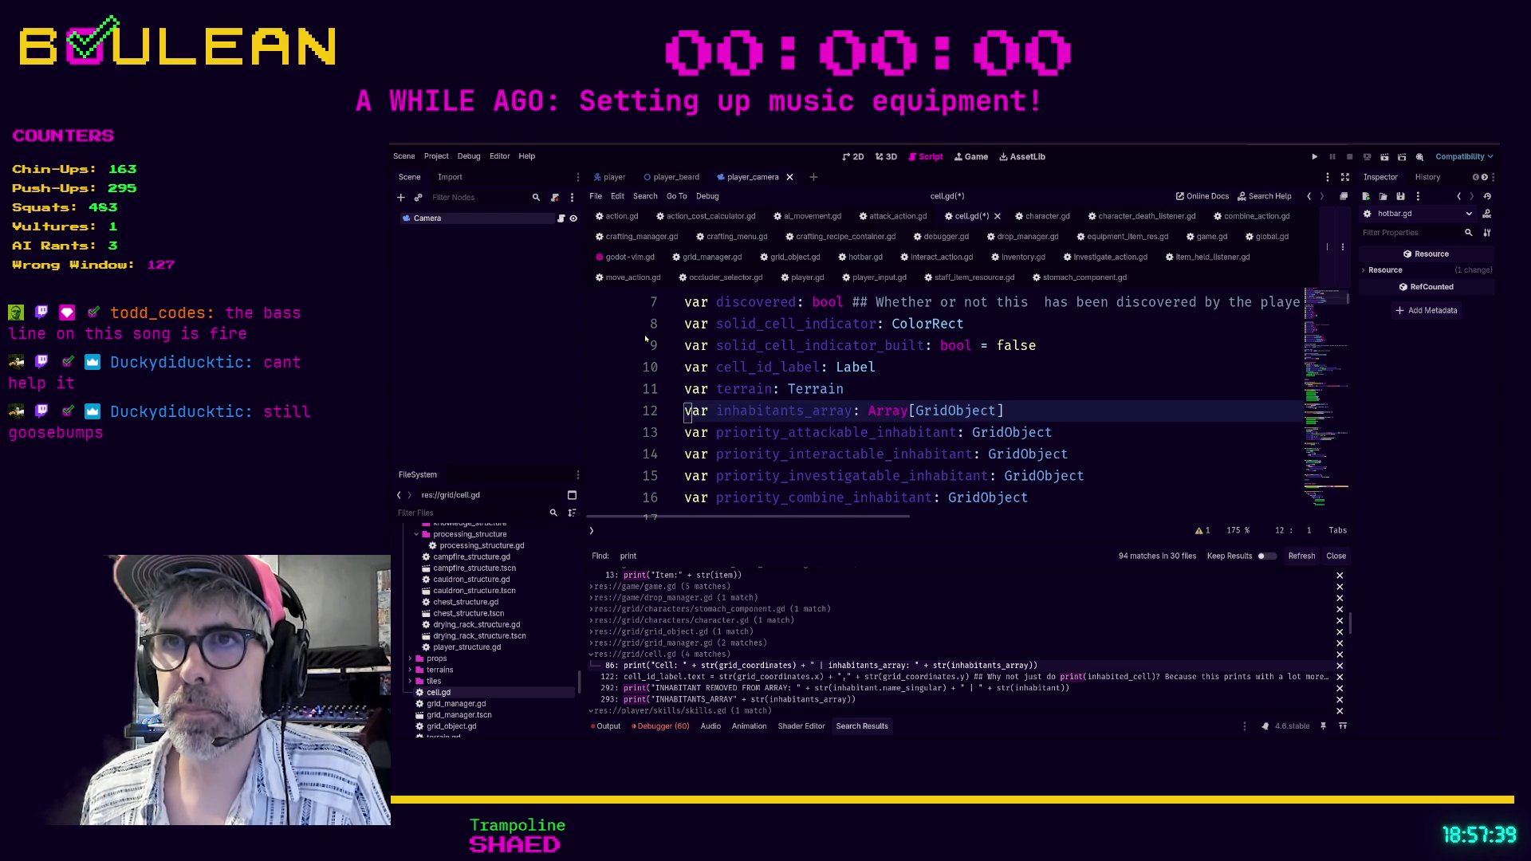
key("j")
key("j")
key("j")
key("j")
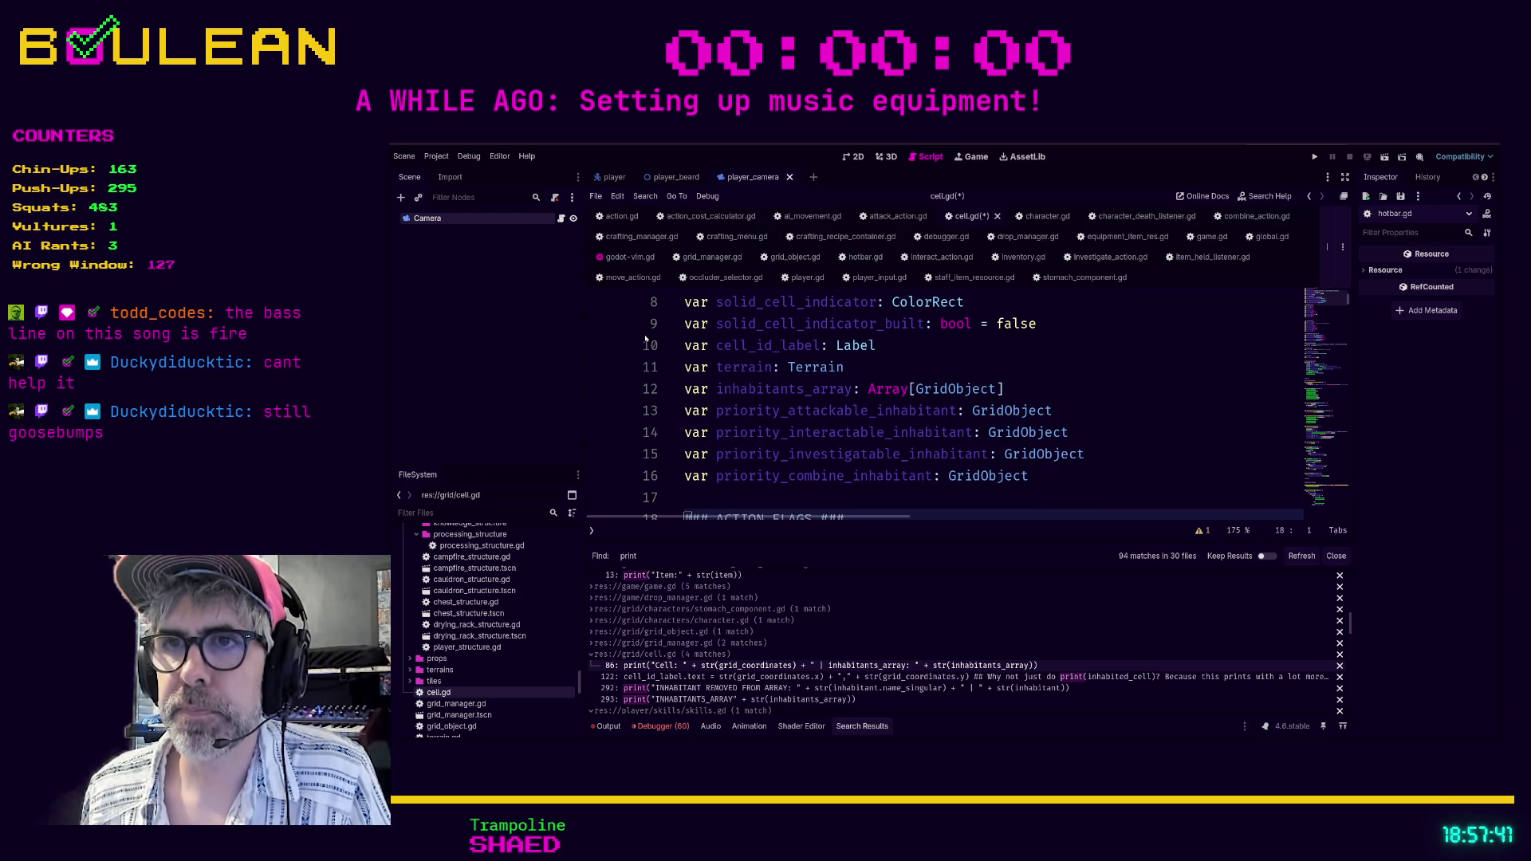
key("k")
key("d")
key("d")
key("d")
key("d")
key("j")
key("j")
key("j")
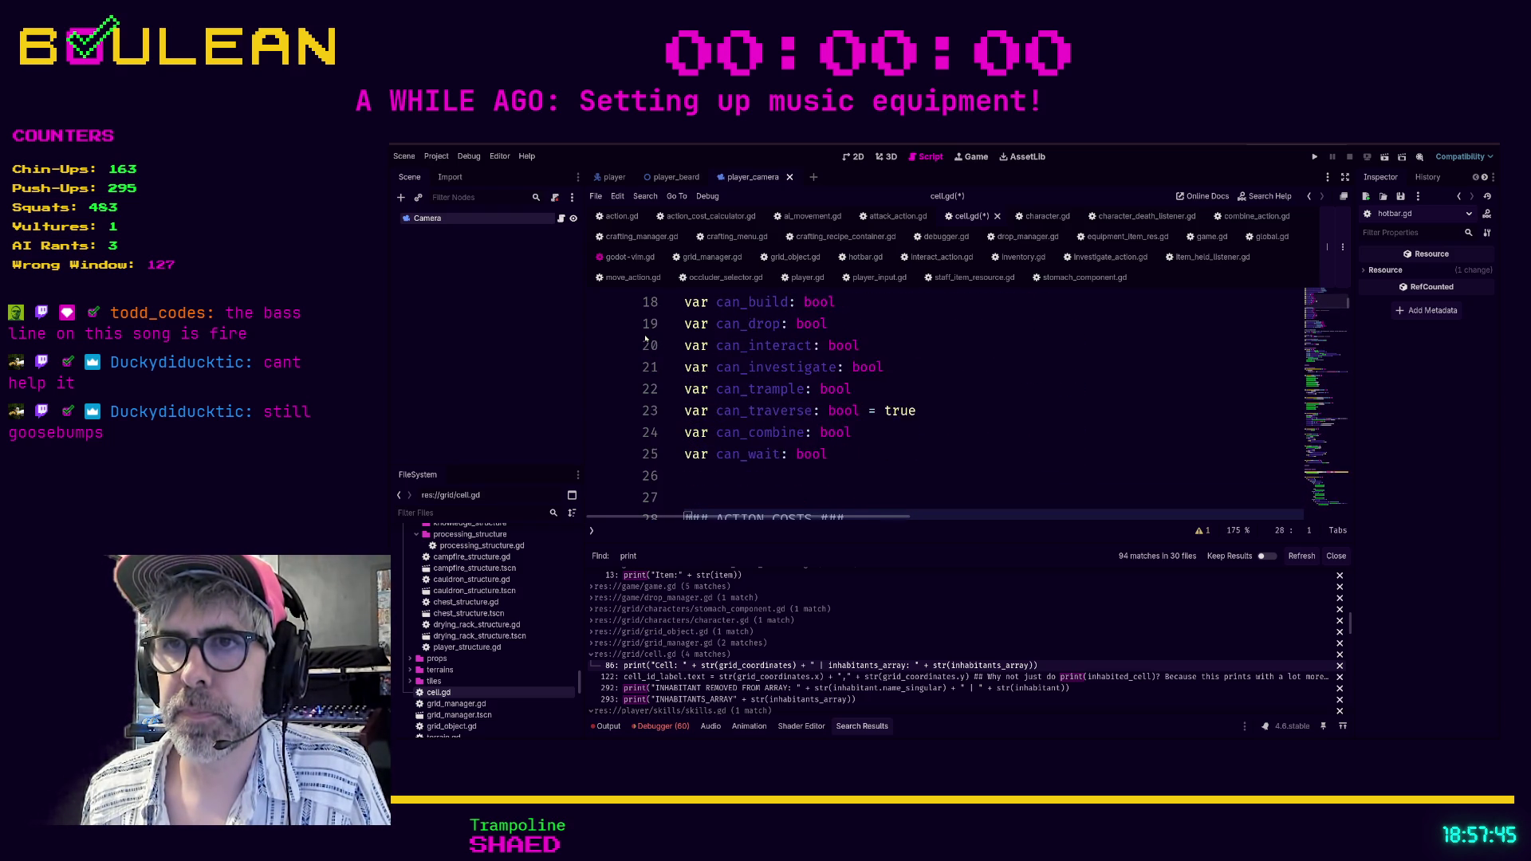
key("j")
key("d")
key("d")
key("k")
key("d")
key("d")
key("k")
key("d")
key("d")
key("j")
key("j")
key("j")
key("j")
key("j")
key("j")
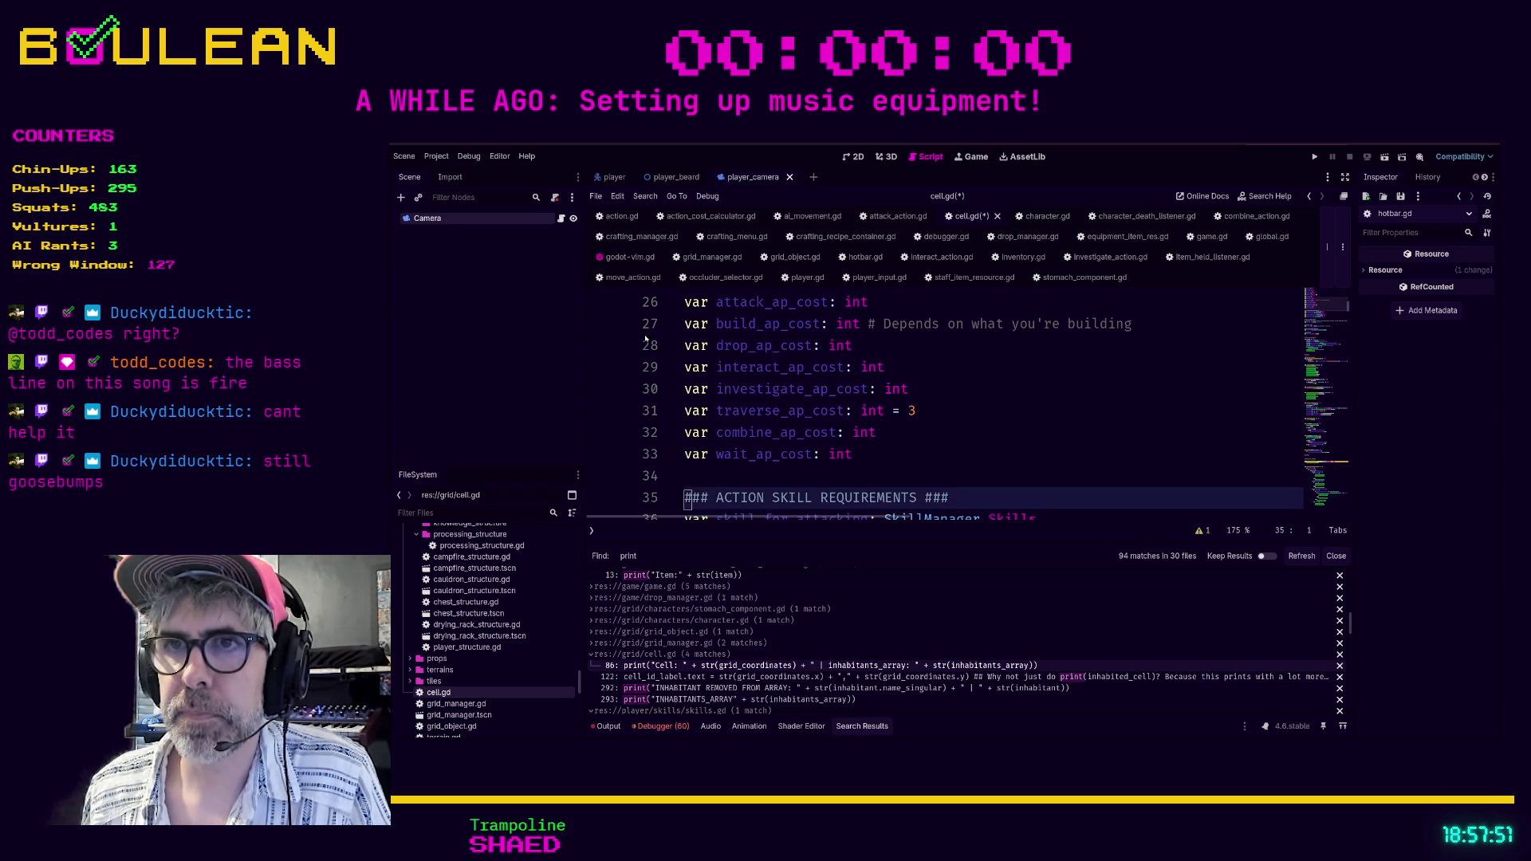
Remove the ACTION SKILL REQUIREMENTS, A* VARIABLES and DROPS headers with their blank lines, keeping skill_for_attacking.
key("k")
key("d")
key("d")
key("d")
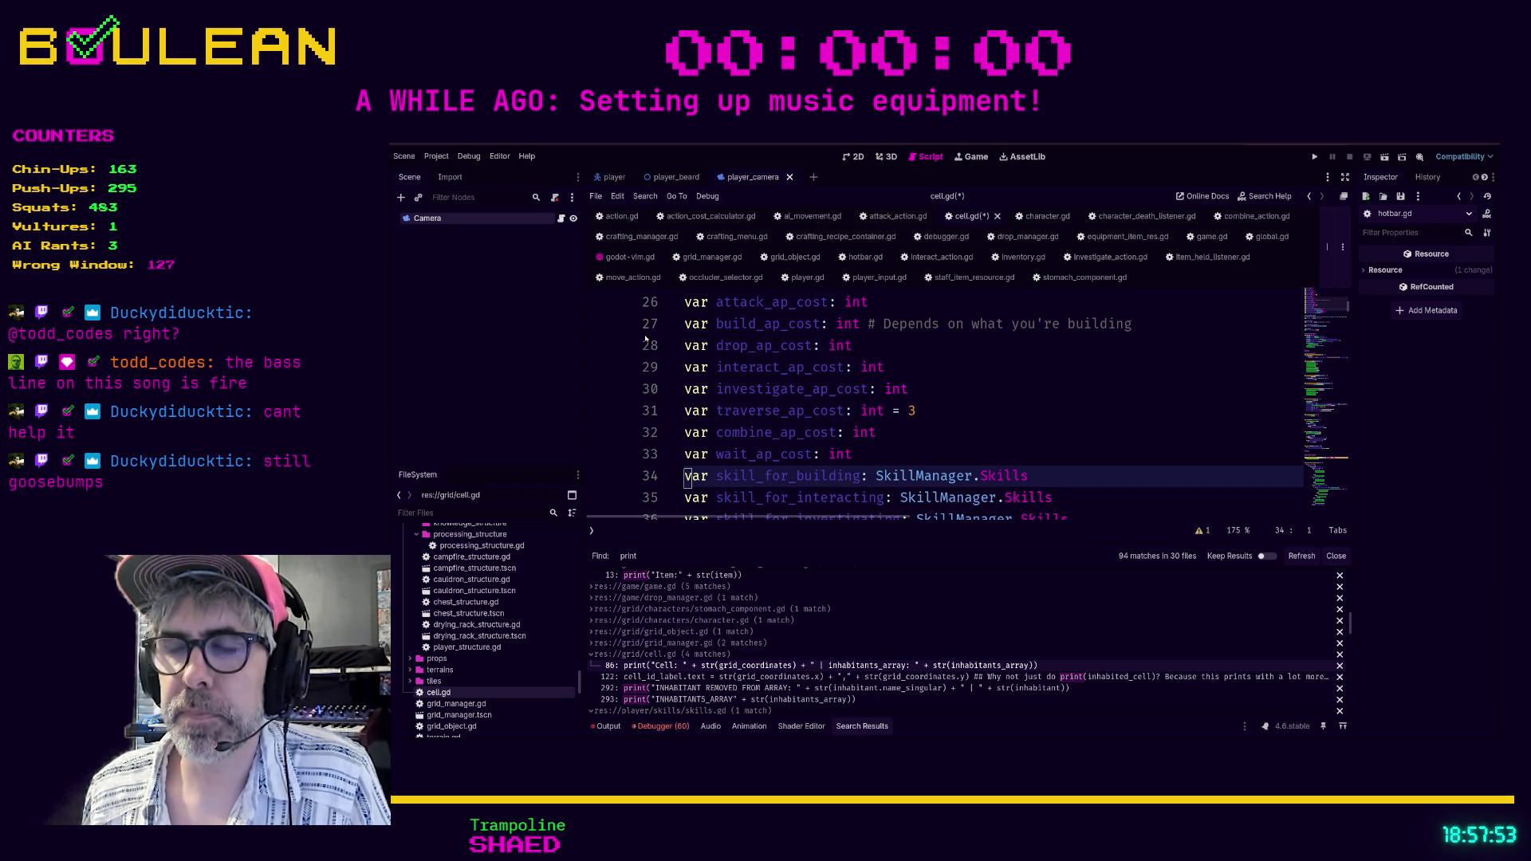
key("u")
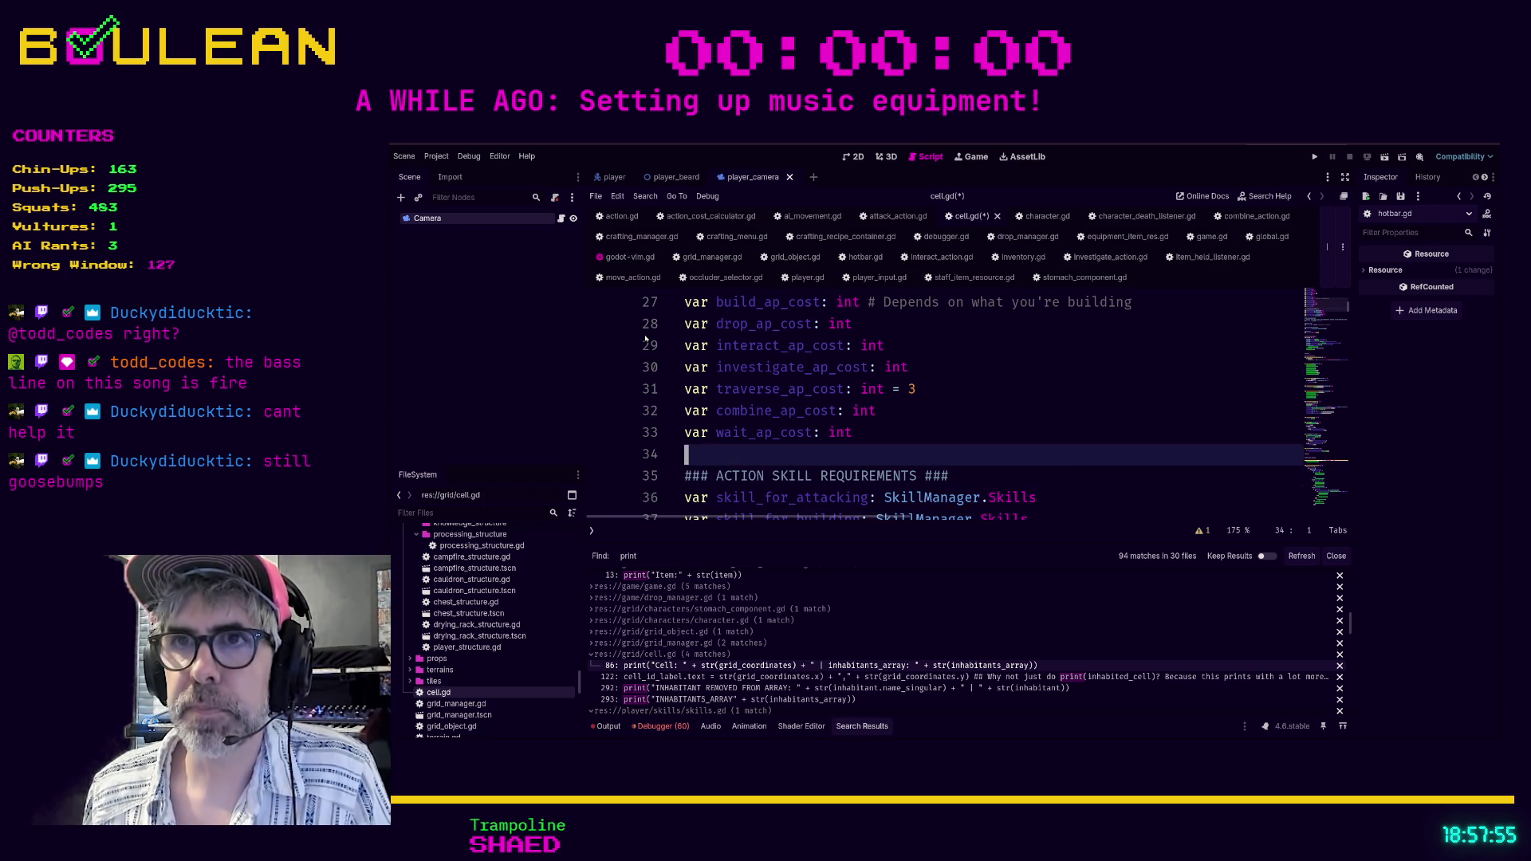
key("d")
key("d")
key("d")
key("j")
key("j")
key("j")
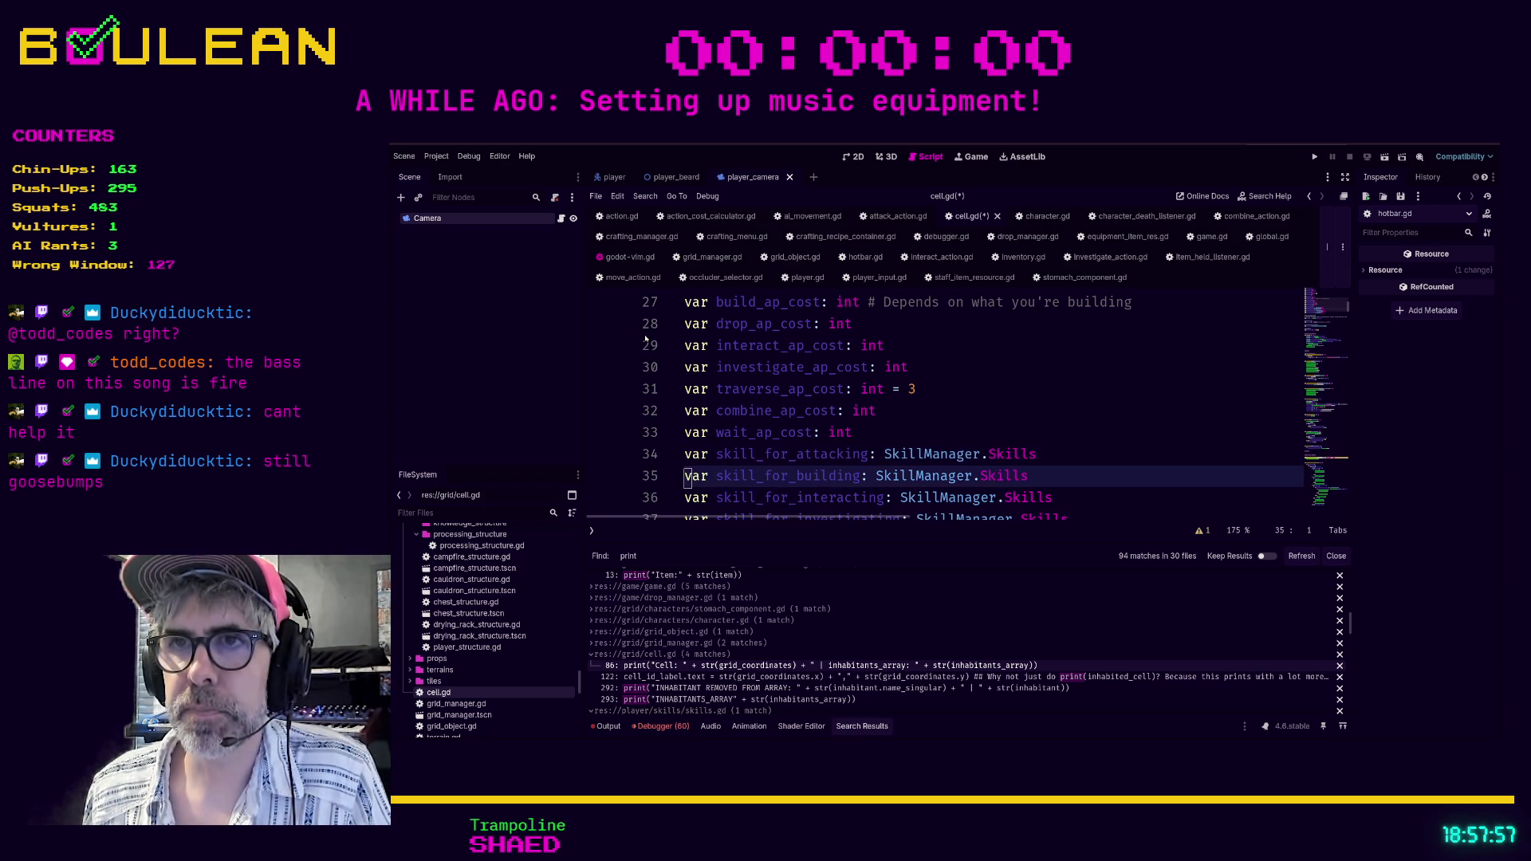
key("j")
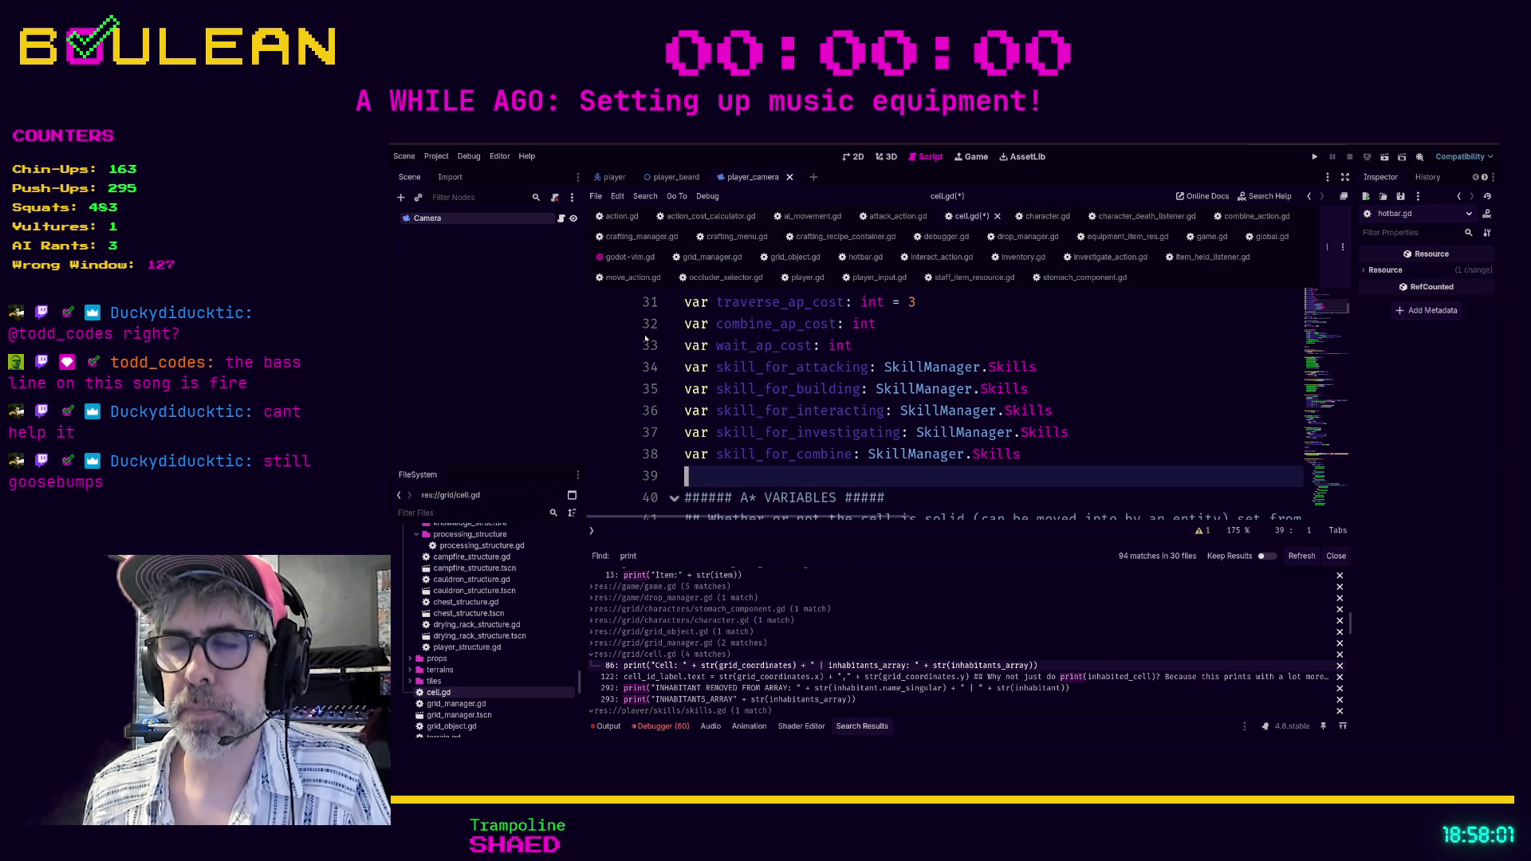
key("d")
key("j")
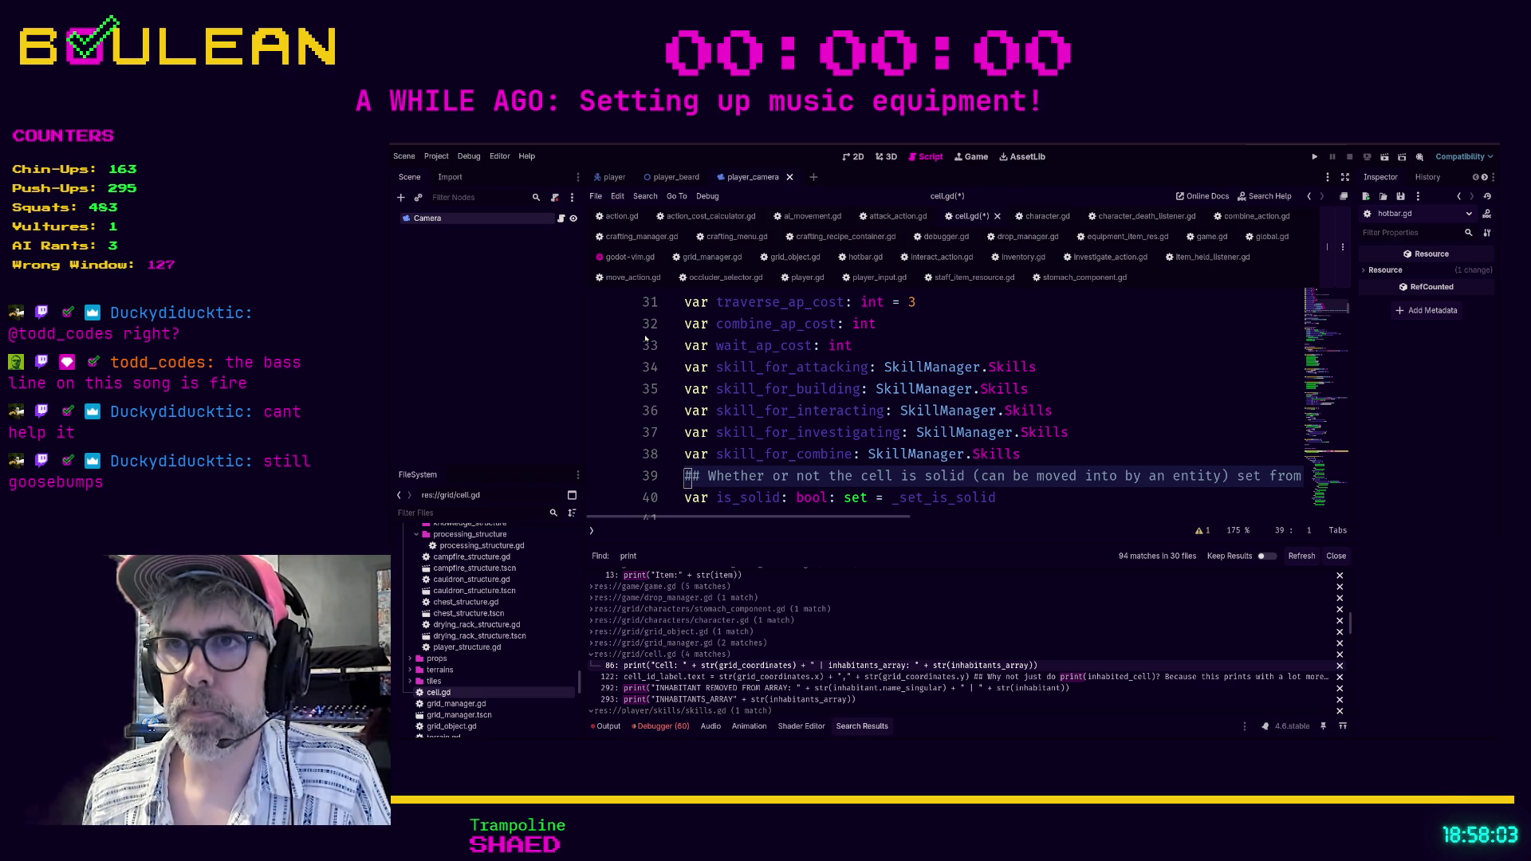
key("j")
key("j")
key("j")
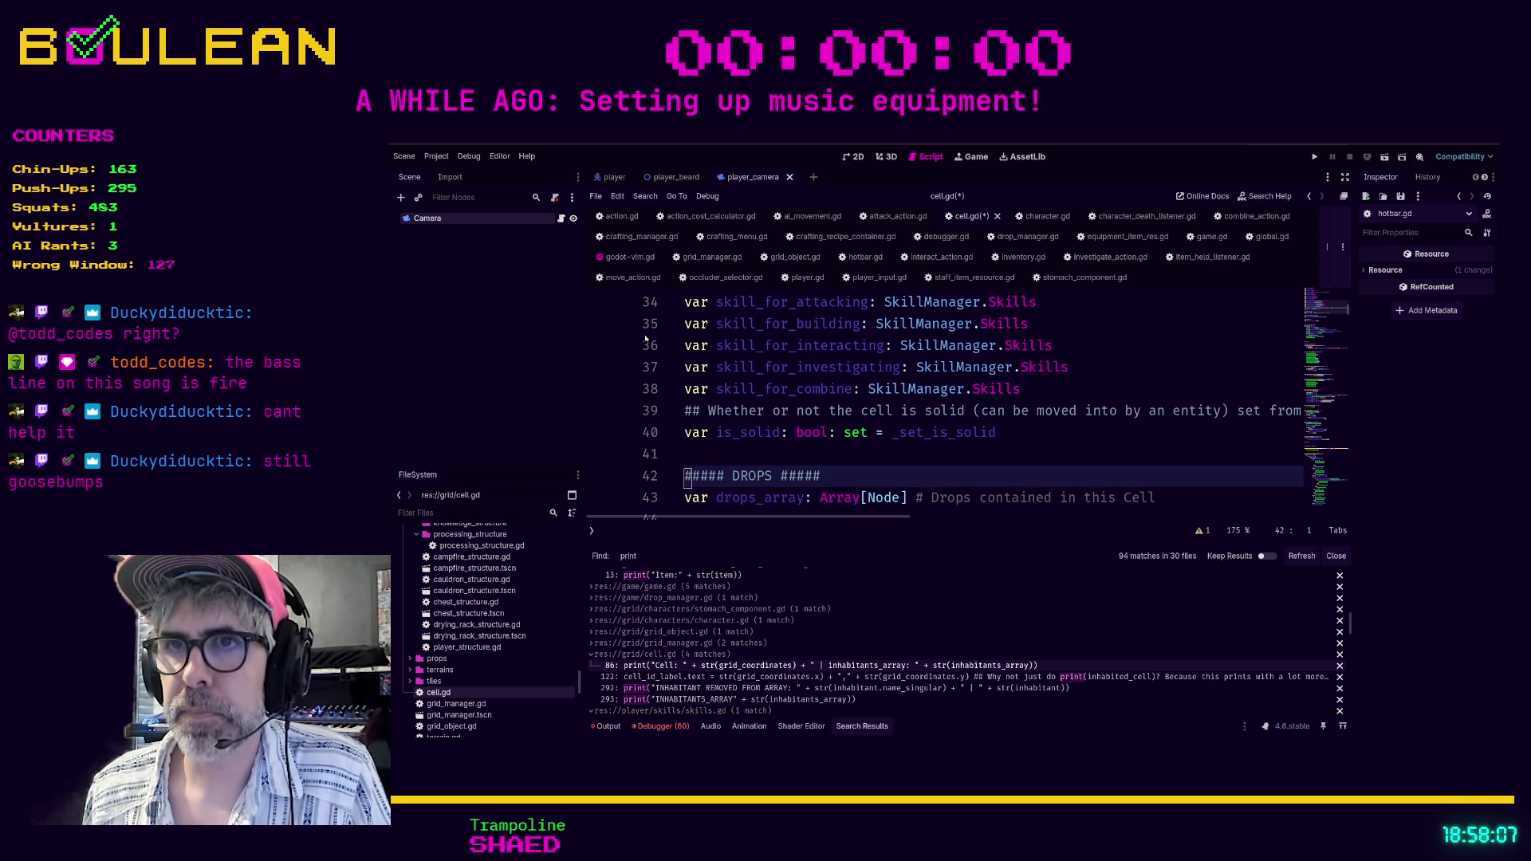
key("k")
key("d")
key("j")
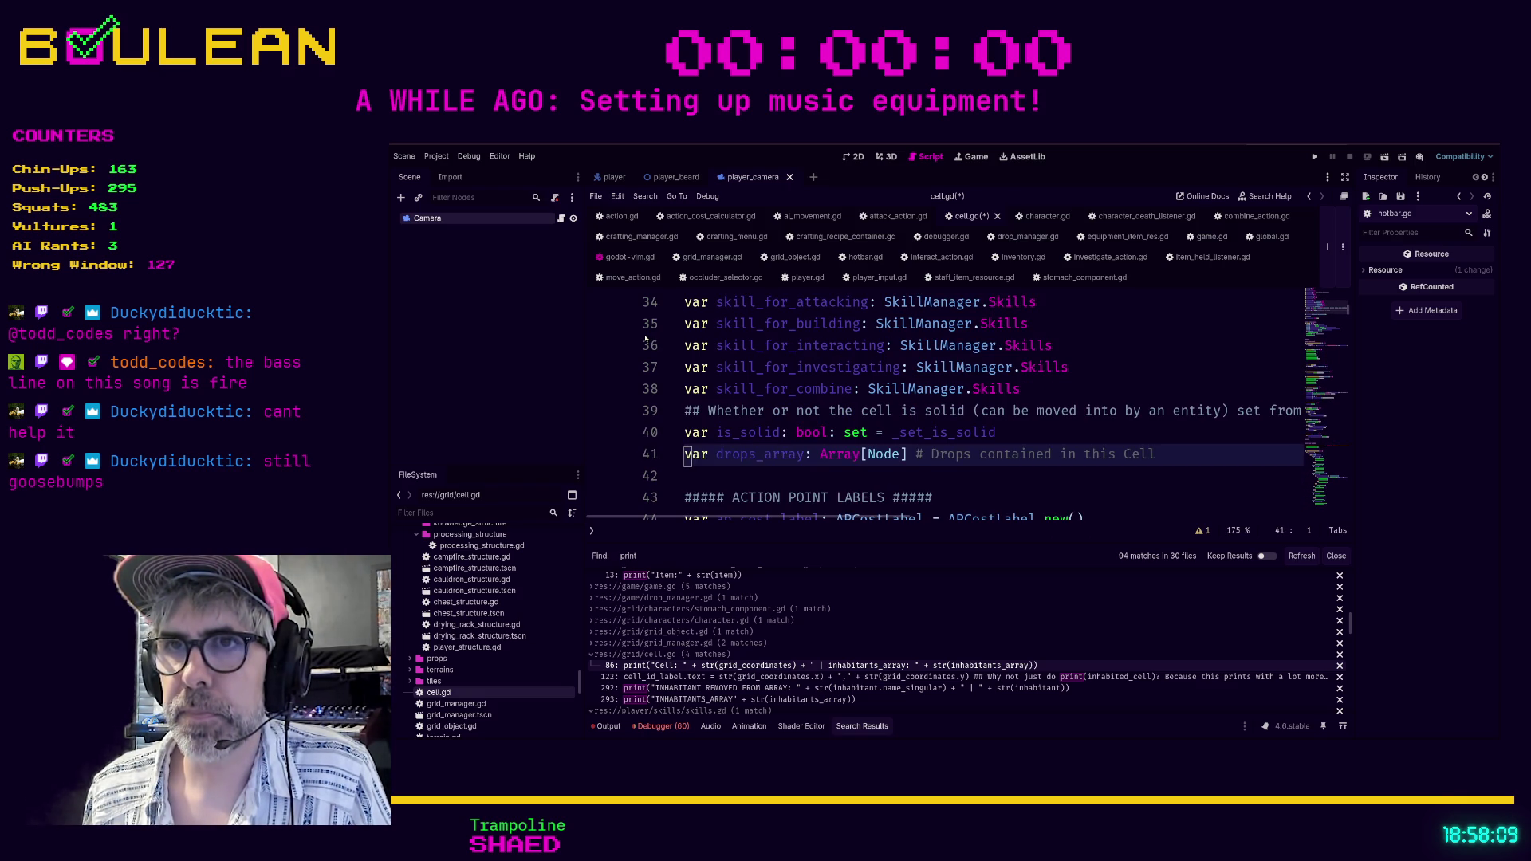
key("j")
Move ap_cost_label up, delete the ACTION POINT LABELS header and hash row, and save cell.gd.
key("d")
key("j")
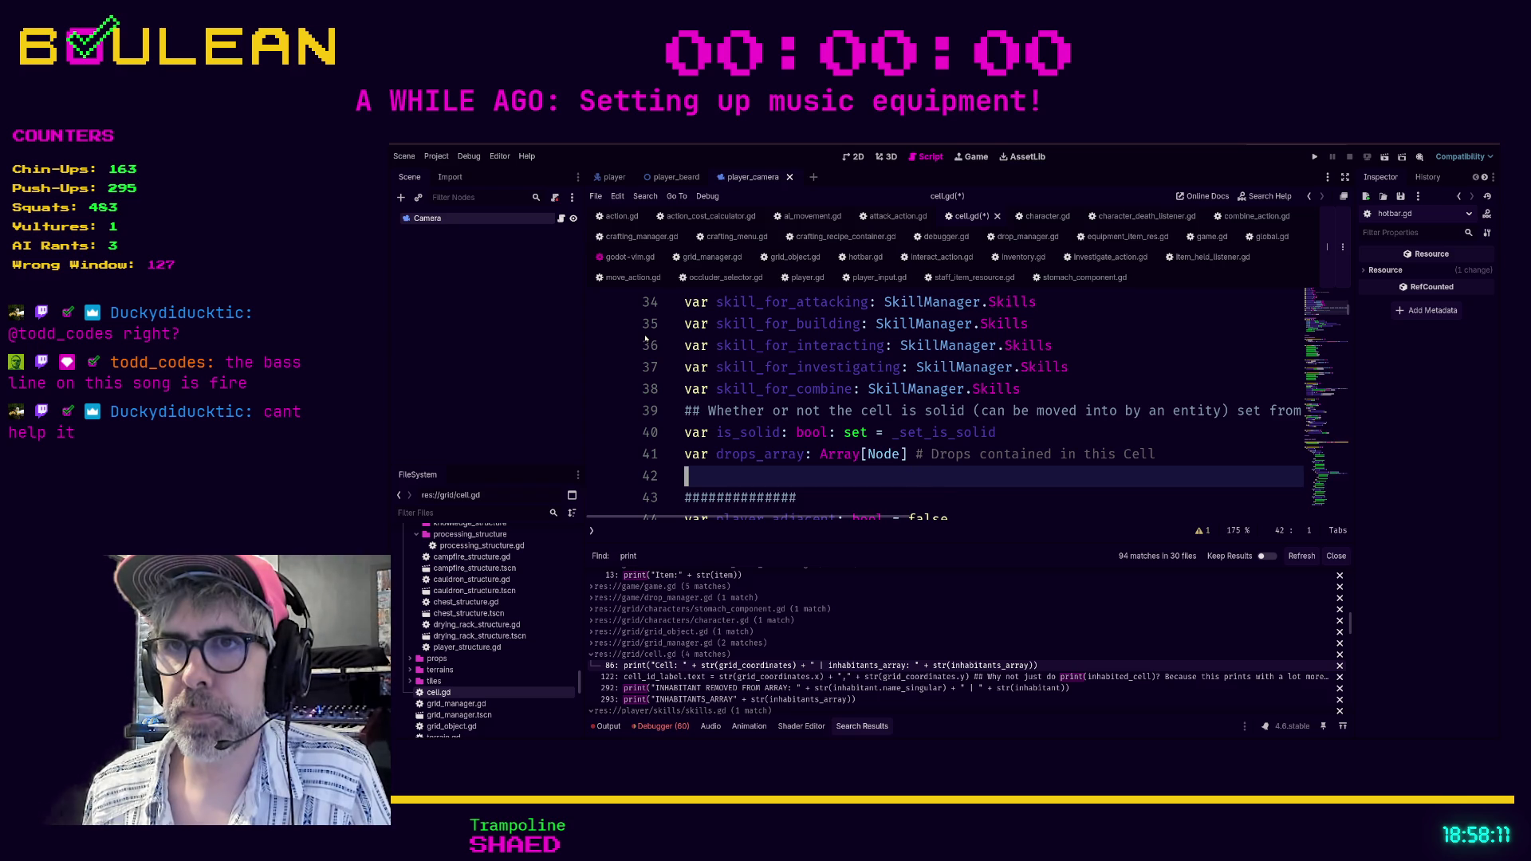
key("j")
key("P")
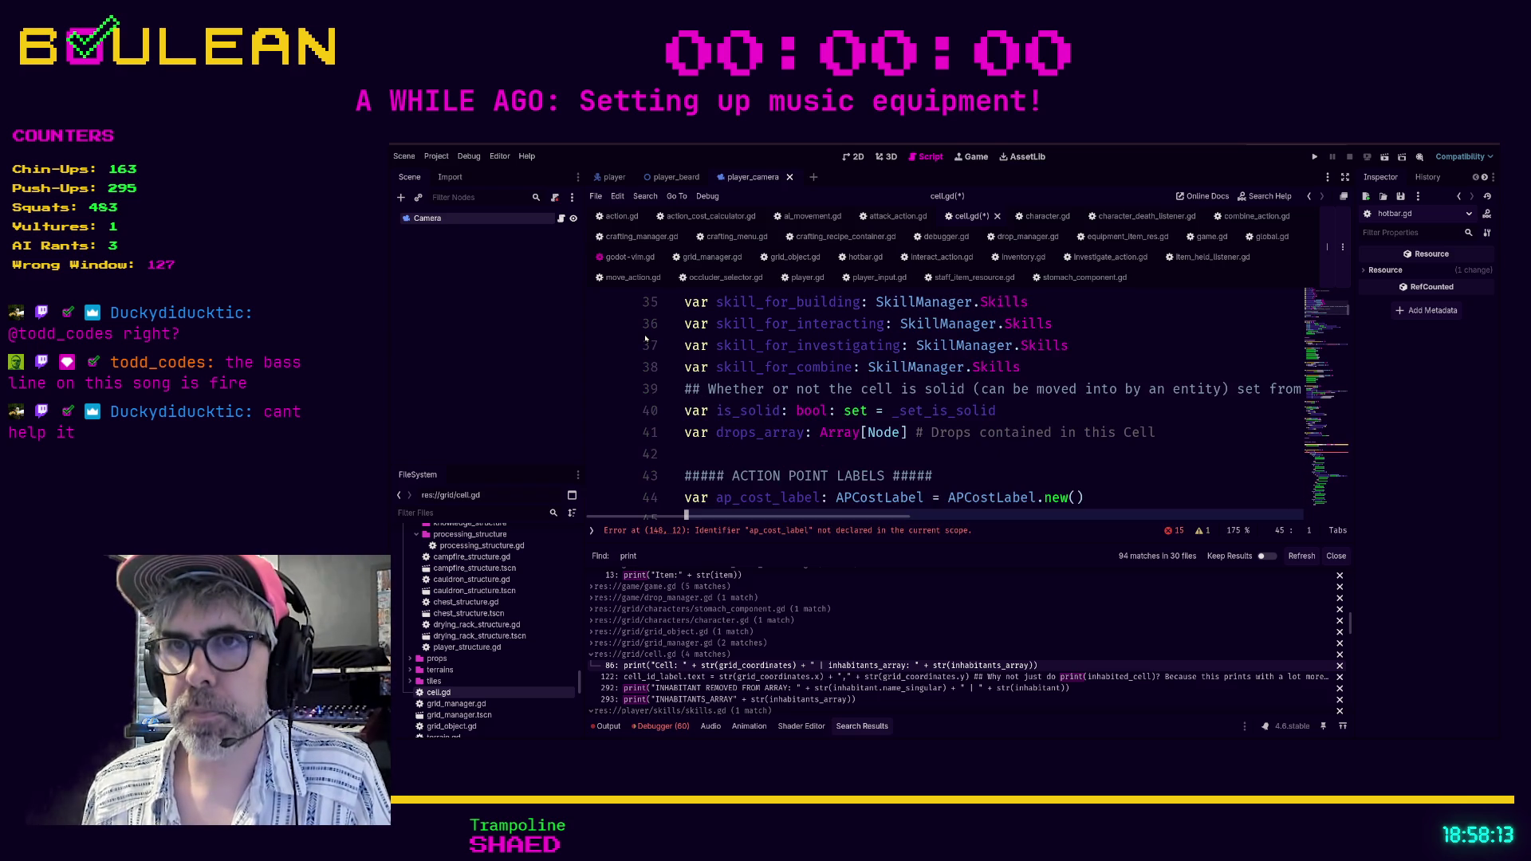
key("k")
key("k")
key("k")
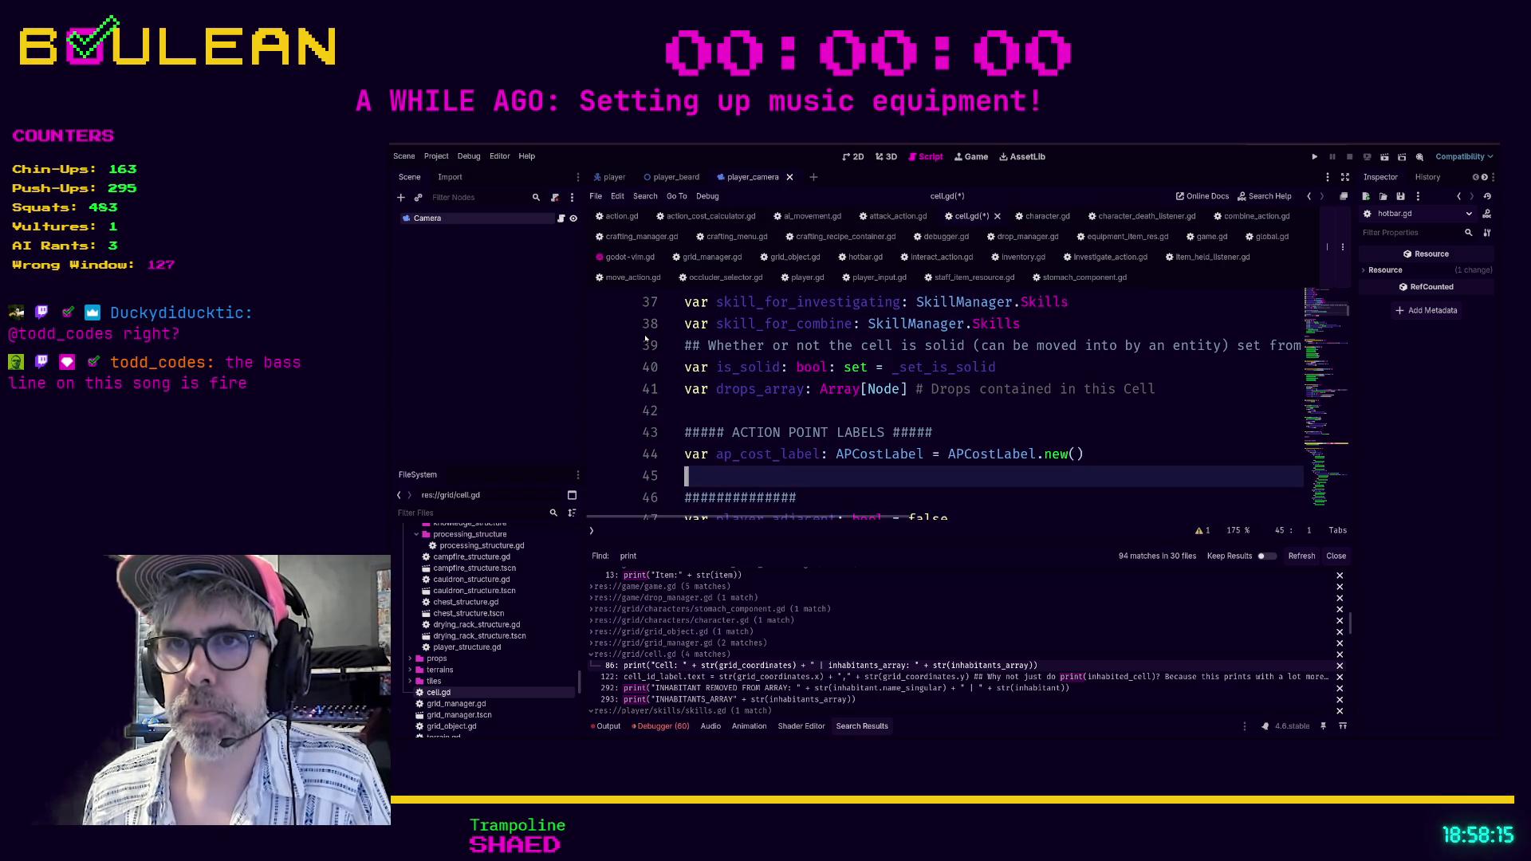
key("k")
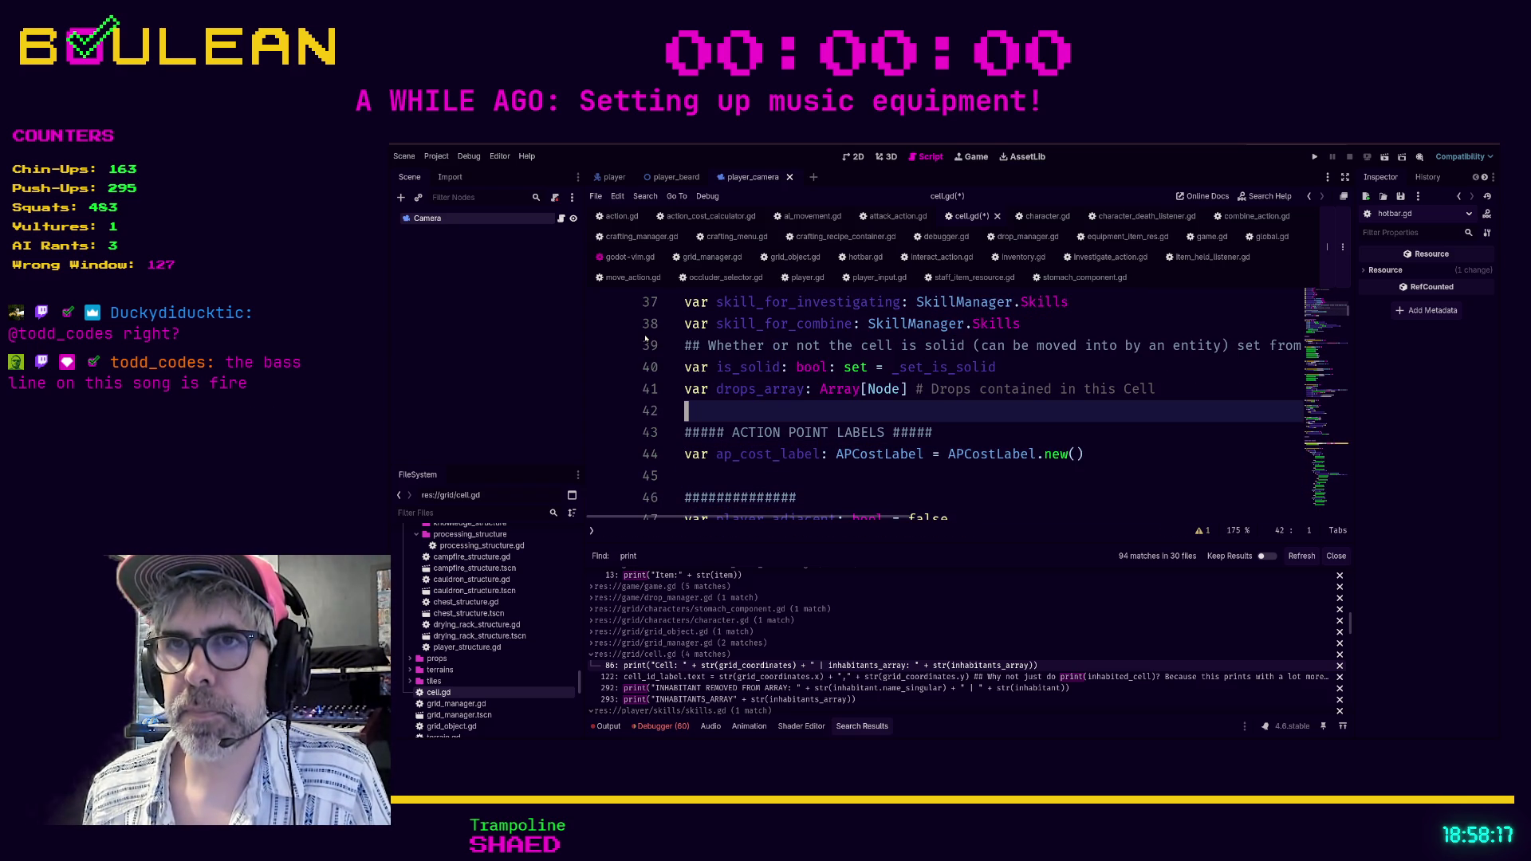
key("d")
key("j")
key("j")
key("d")
key("j")
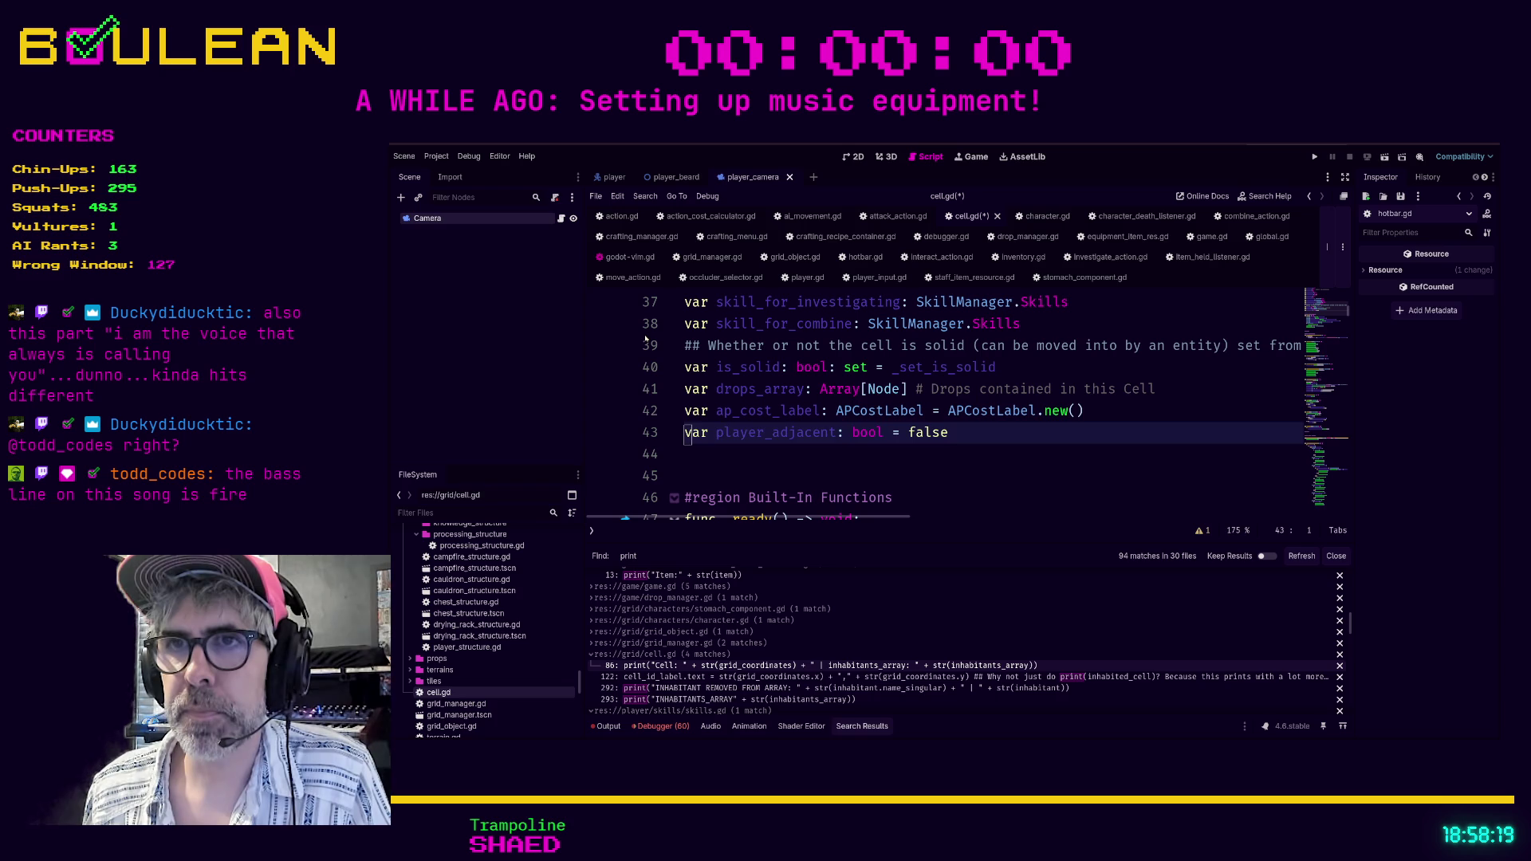
key("j")
key("j")
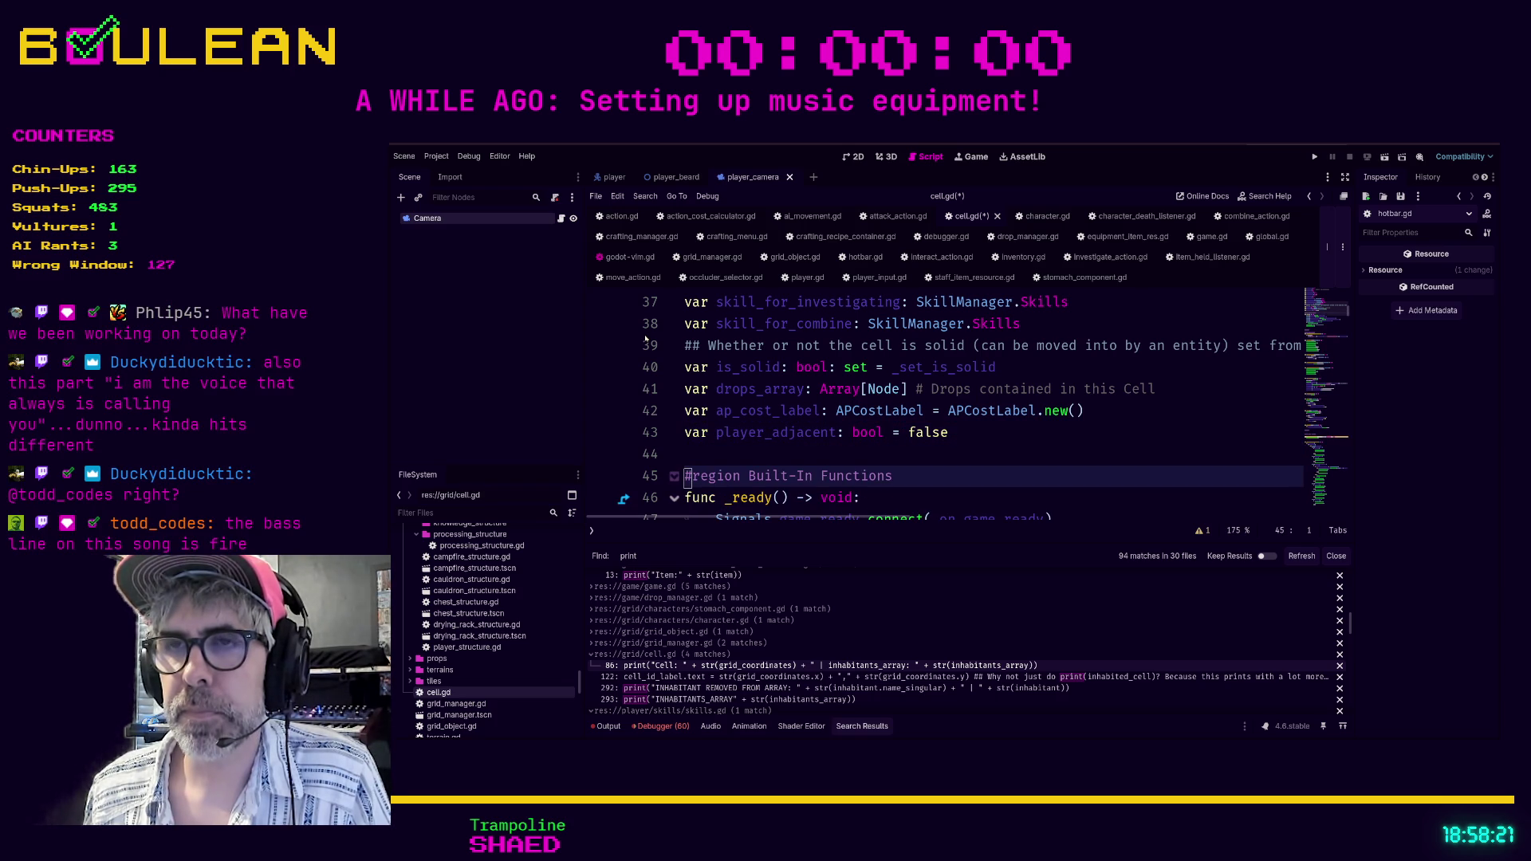
key("j")
key("A")
key("ctrl+s")
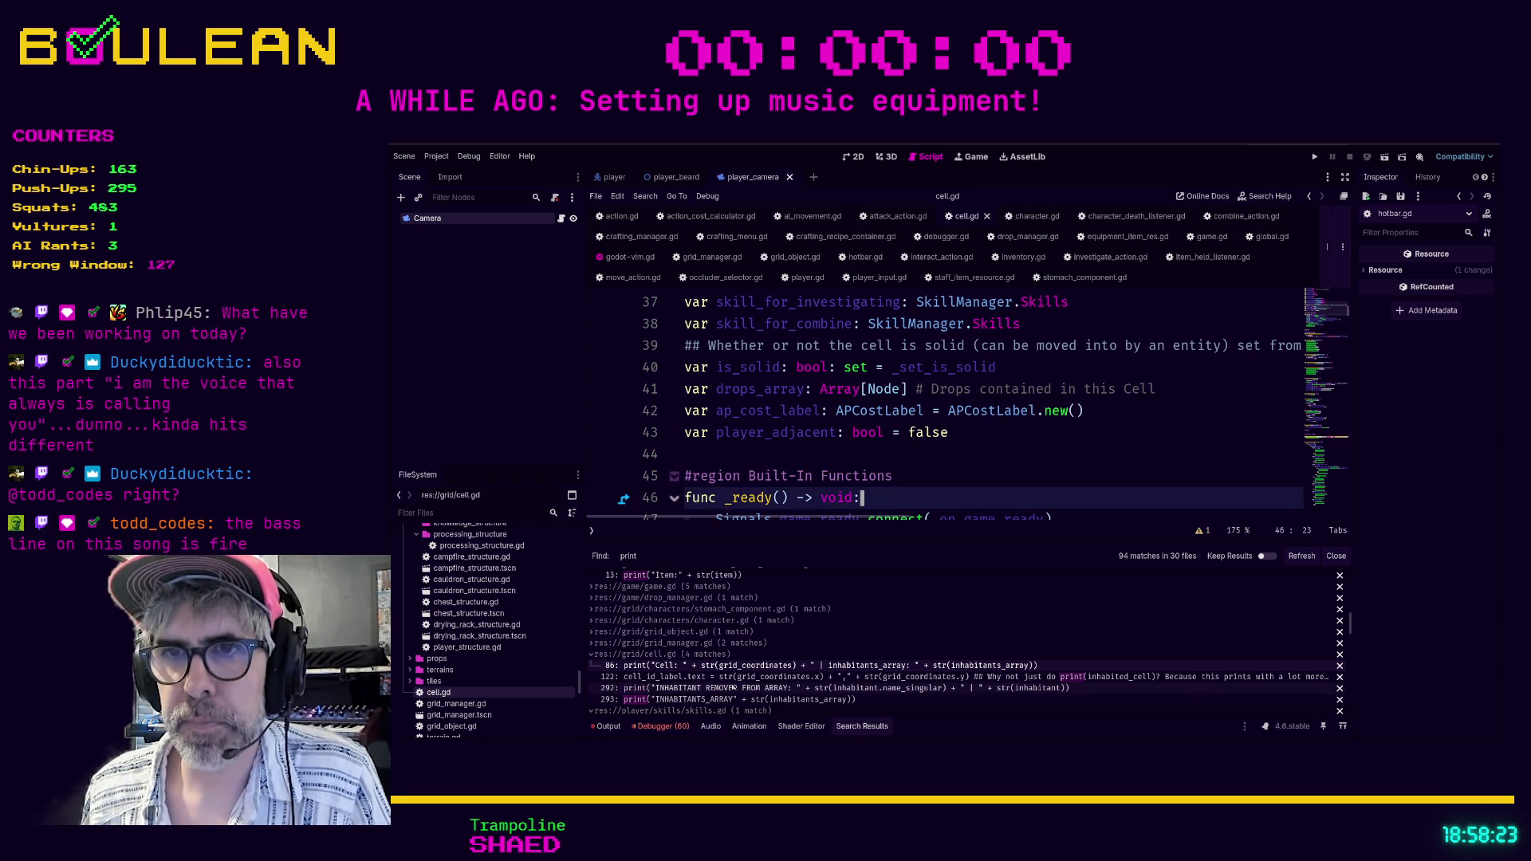
Search cell.gd for 'print' to reach the inhabitant-removal prints at line 269.
left_click(720, 699)
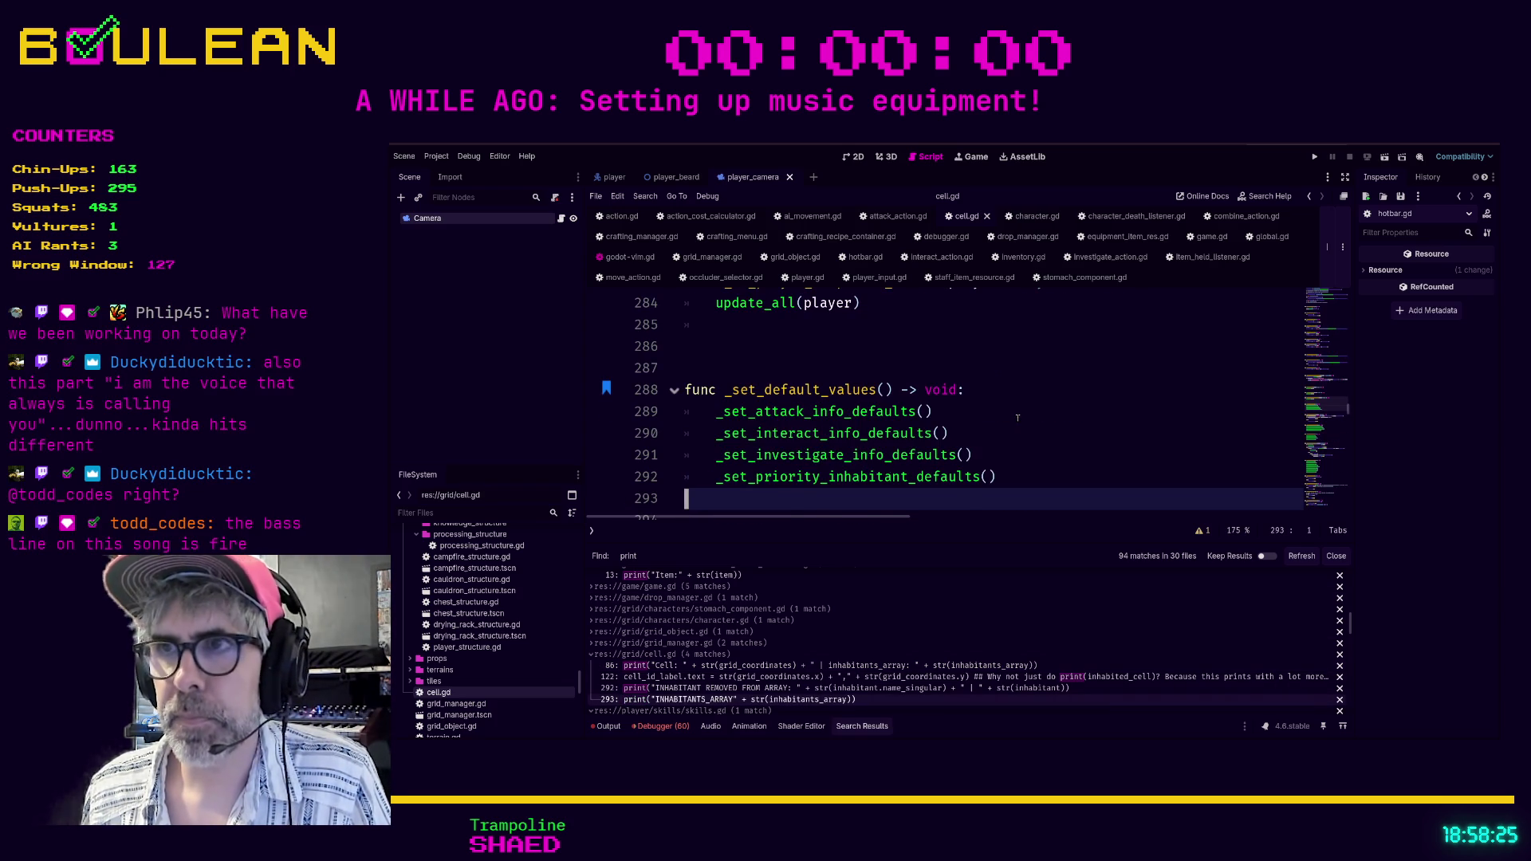
key("shift+Up")
key("shift+Up")
key("shift+Up")
key("ctrl+f")
type("print")
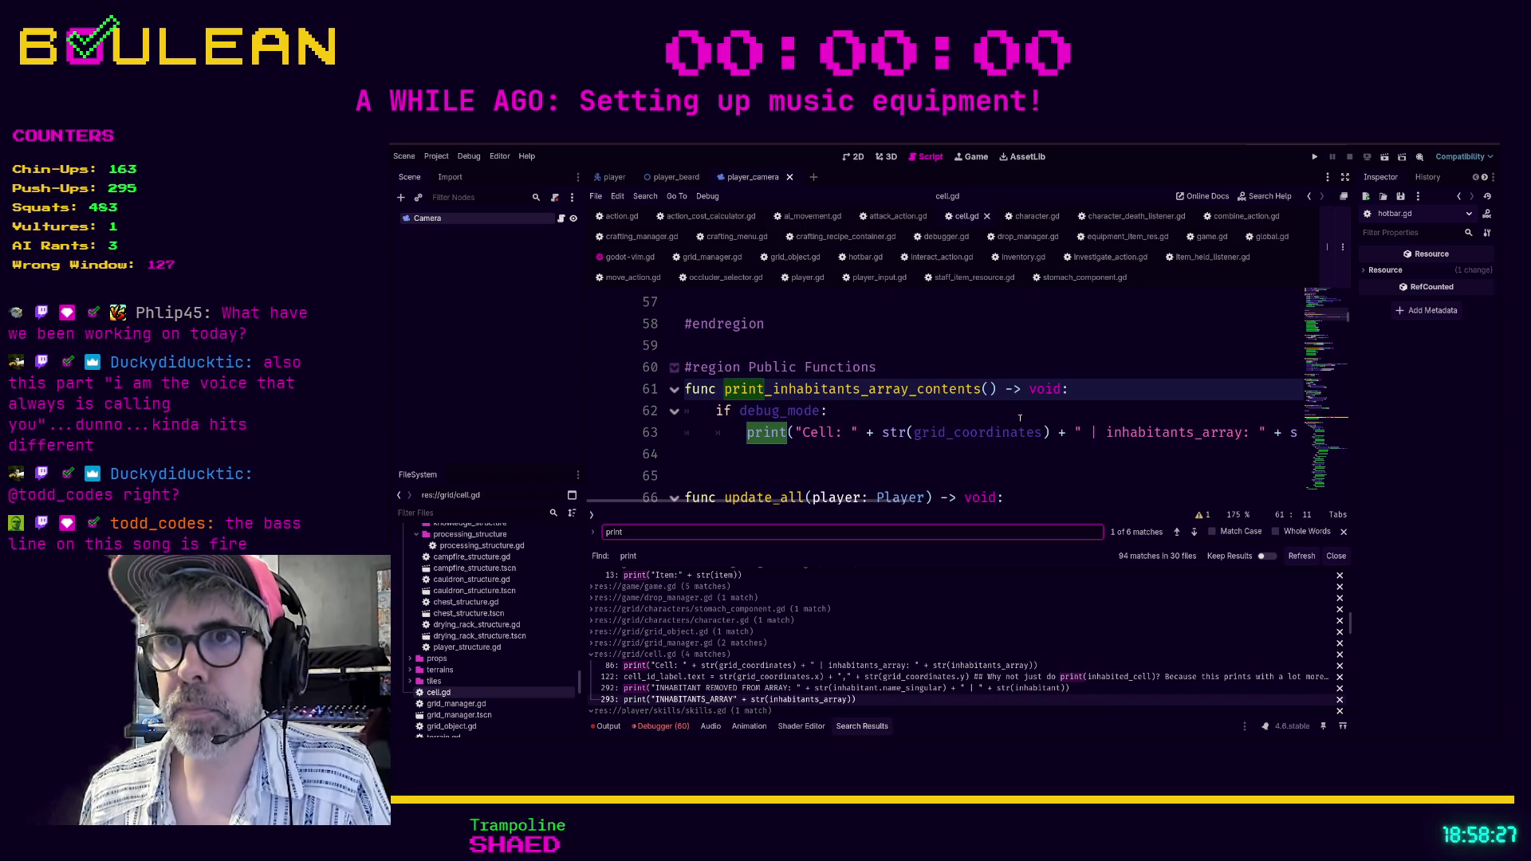
key("Return")
key("Return")
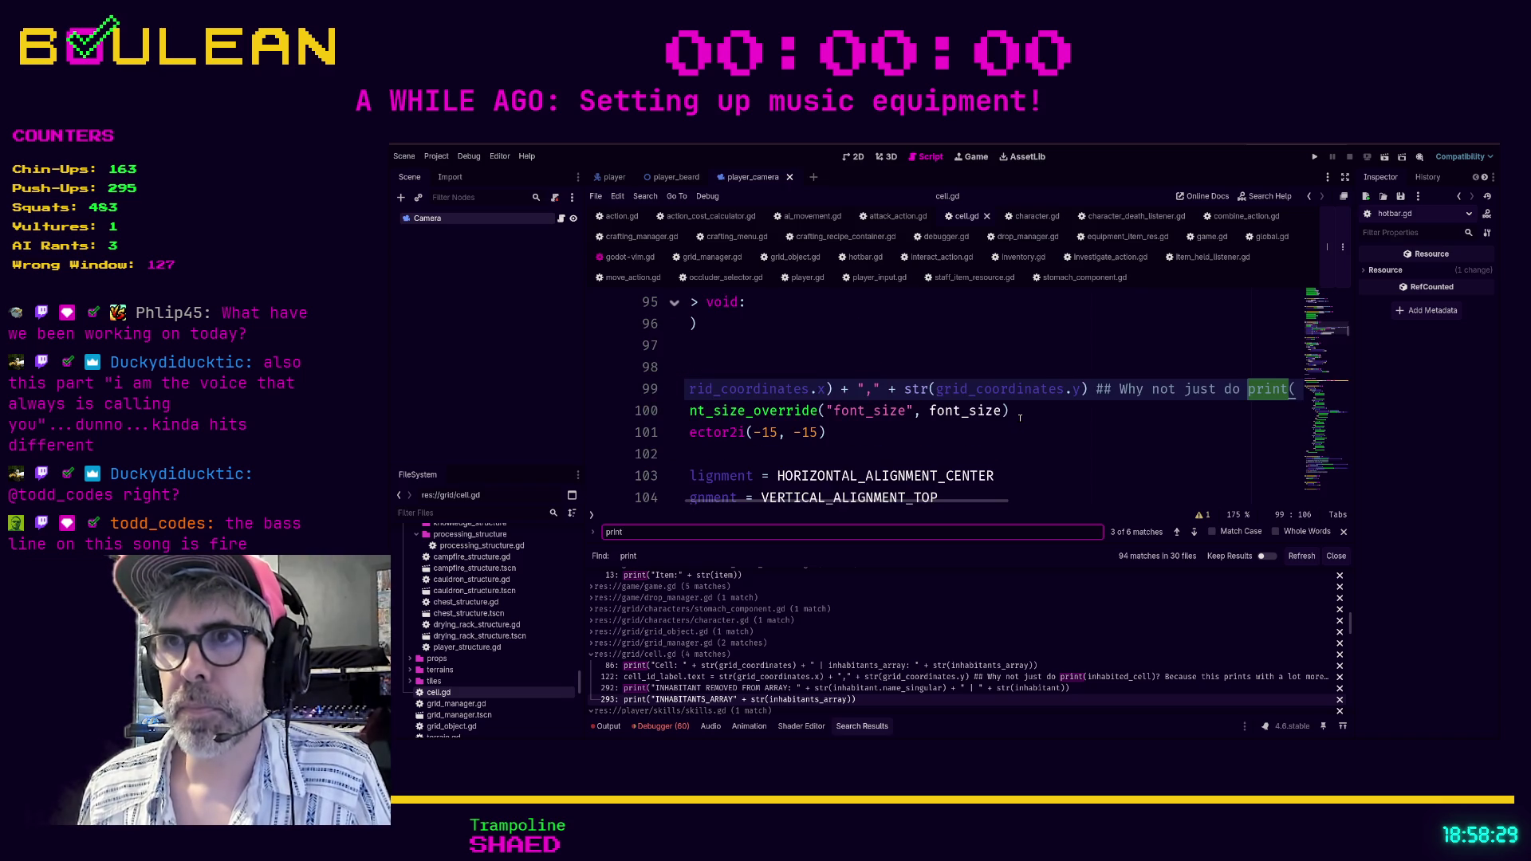
key("Return")
key("Return")
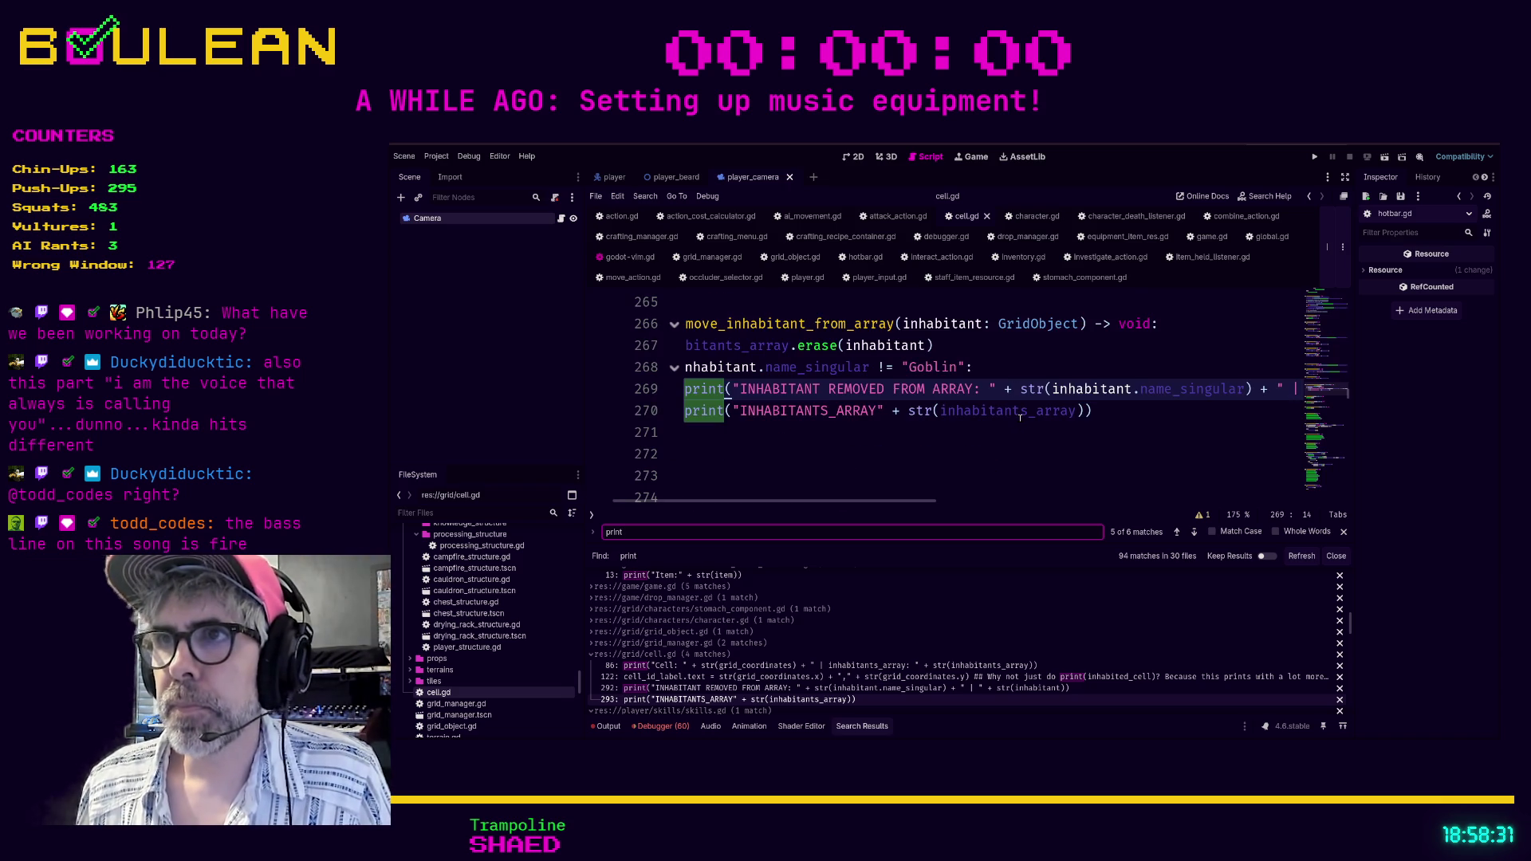
Nest the two removal prints under 'if debug_mode:' after the Goblin check and save cell.gd.
scroll(957, 420, "left", 2)
left_click(1059, 372)
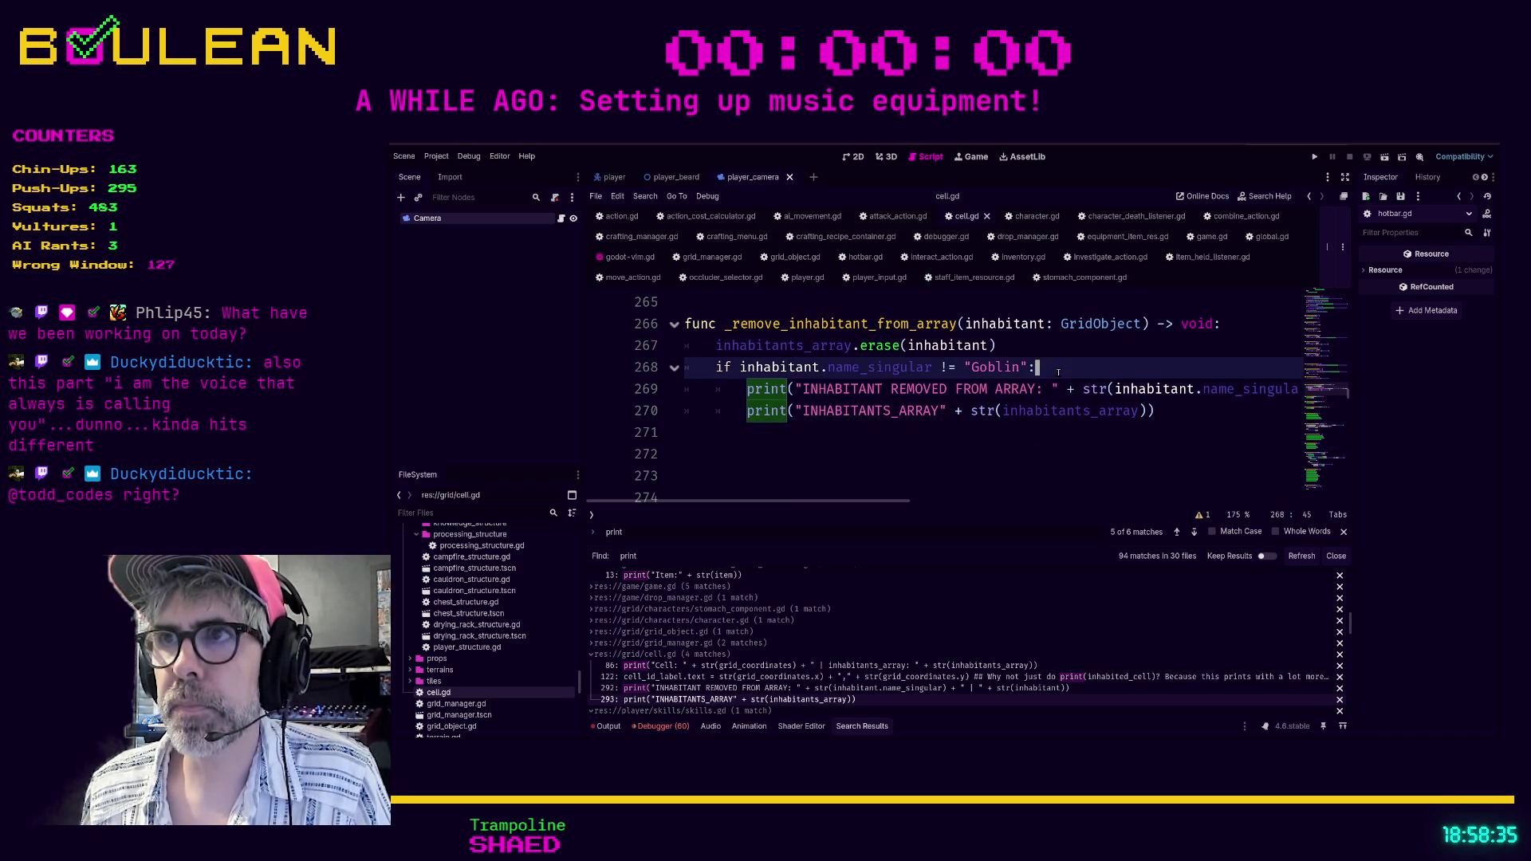
key("Return")
type("if ")
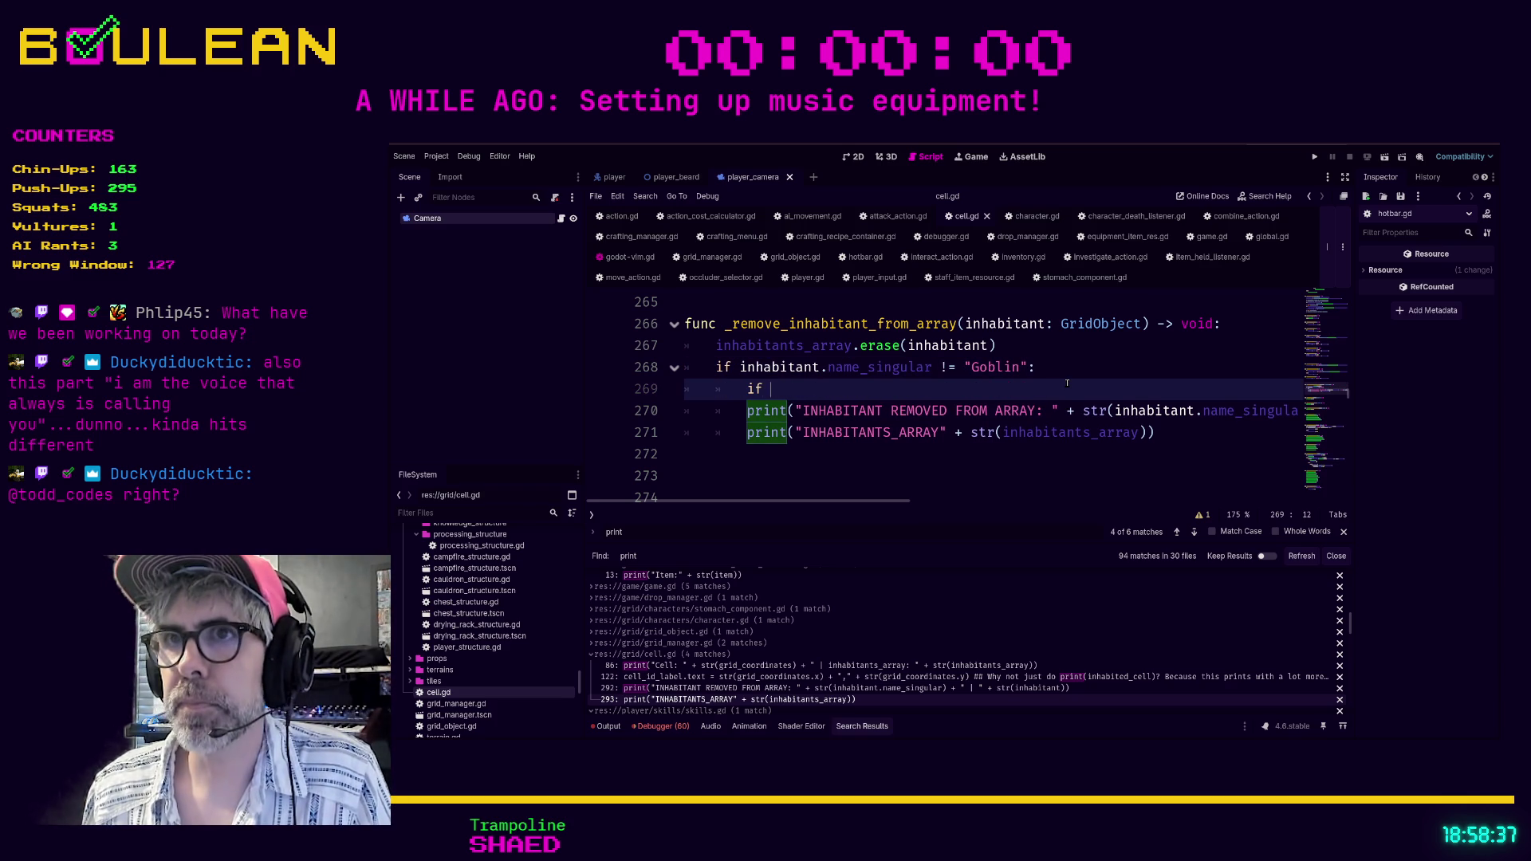
type("debug_mode:")
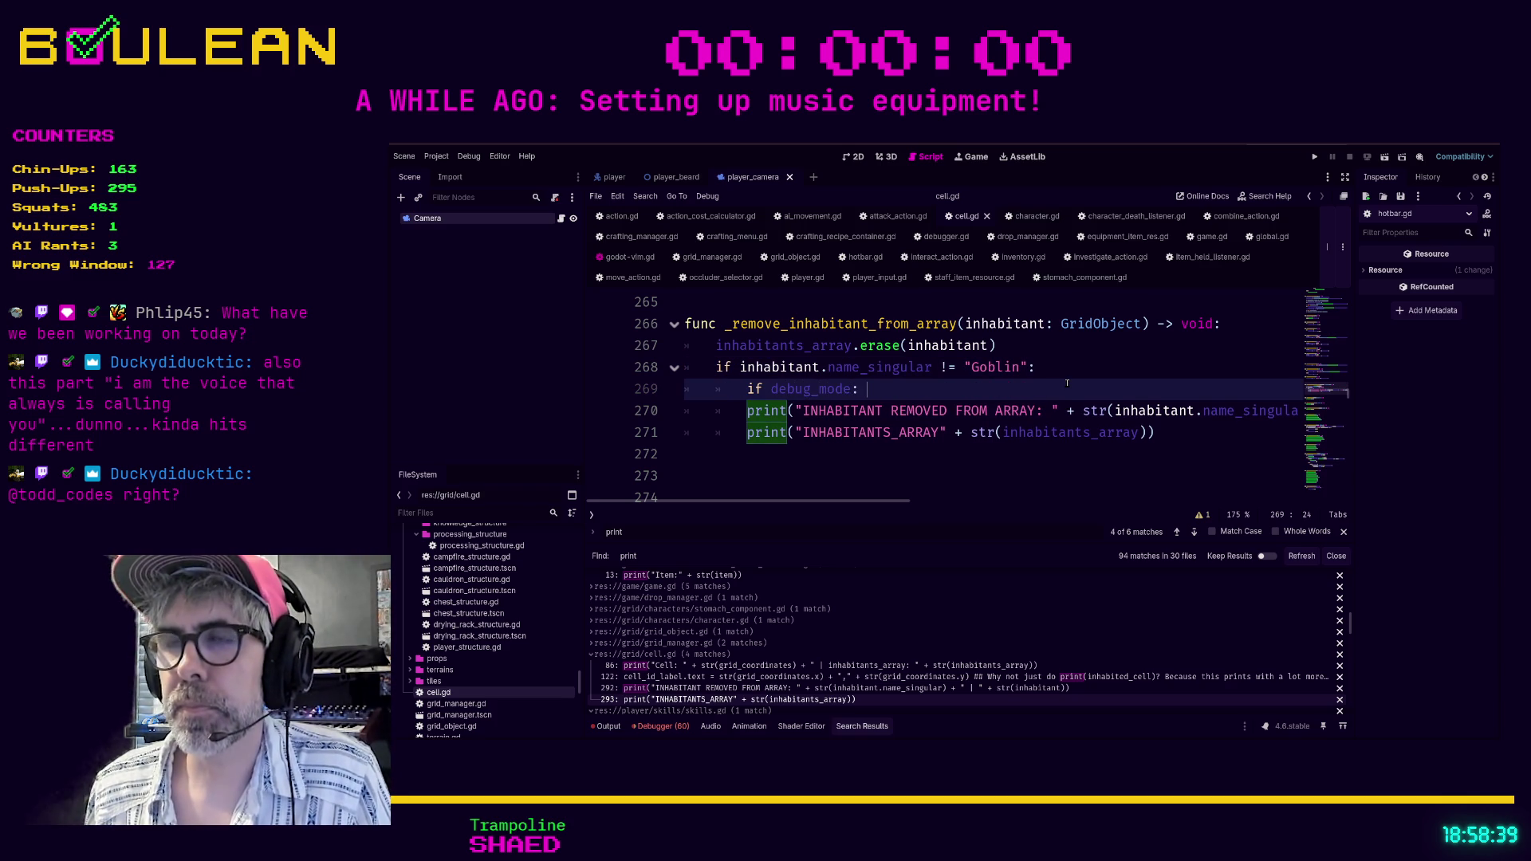
key("Escape")
key("j")
key("greater")
key("greater")
key("j")
key("greater")
key("greater")
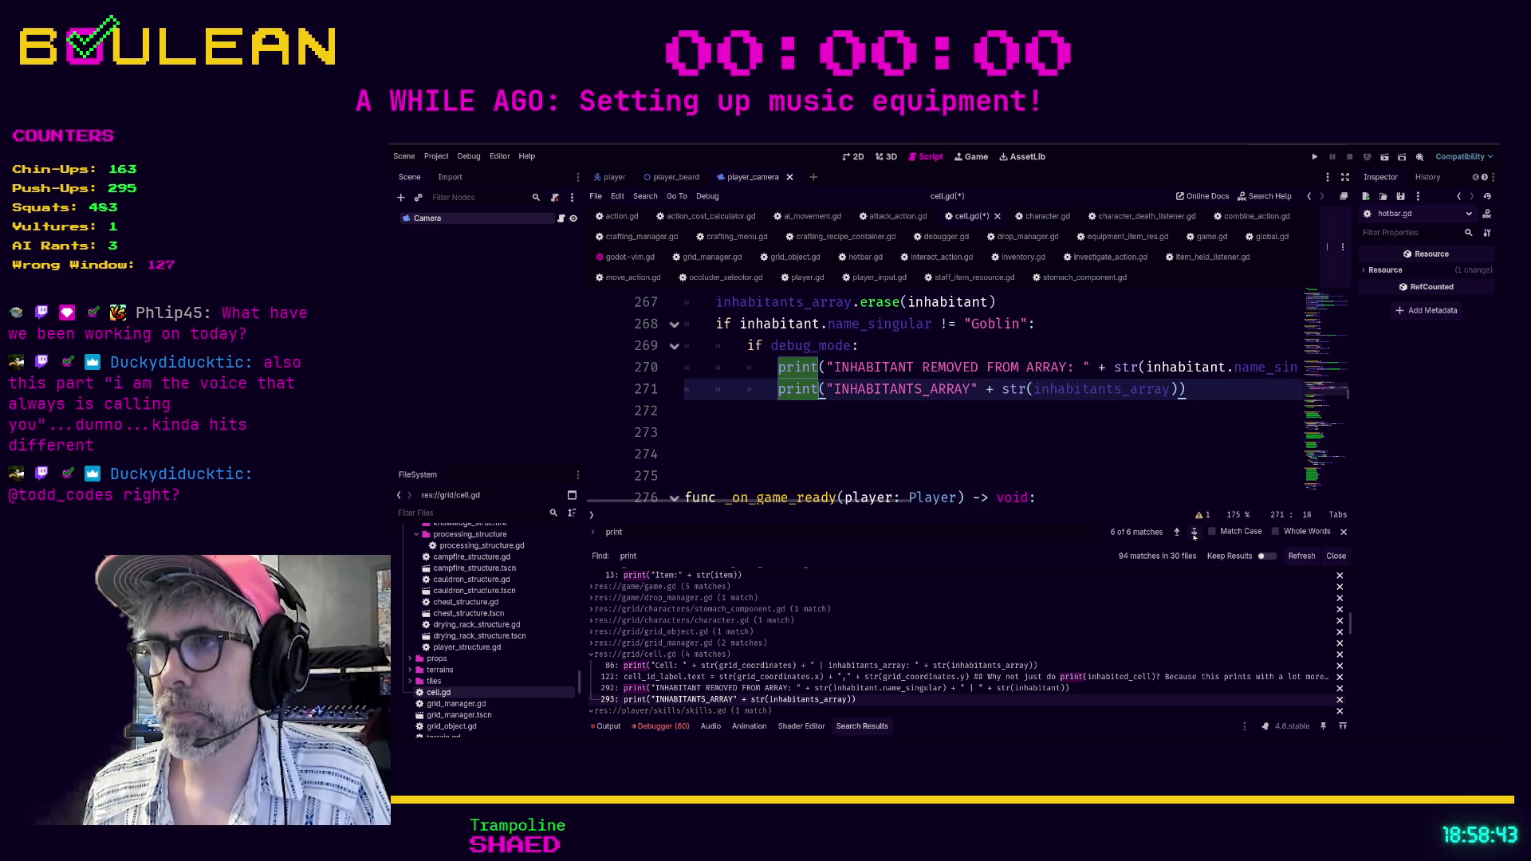
scroll(926, 453, "down", 1)
left_click(927, 453)
key("ctrl+s")
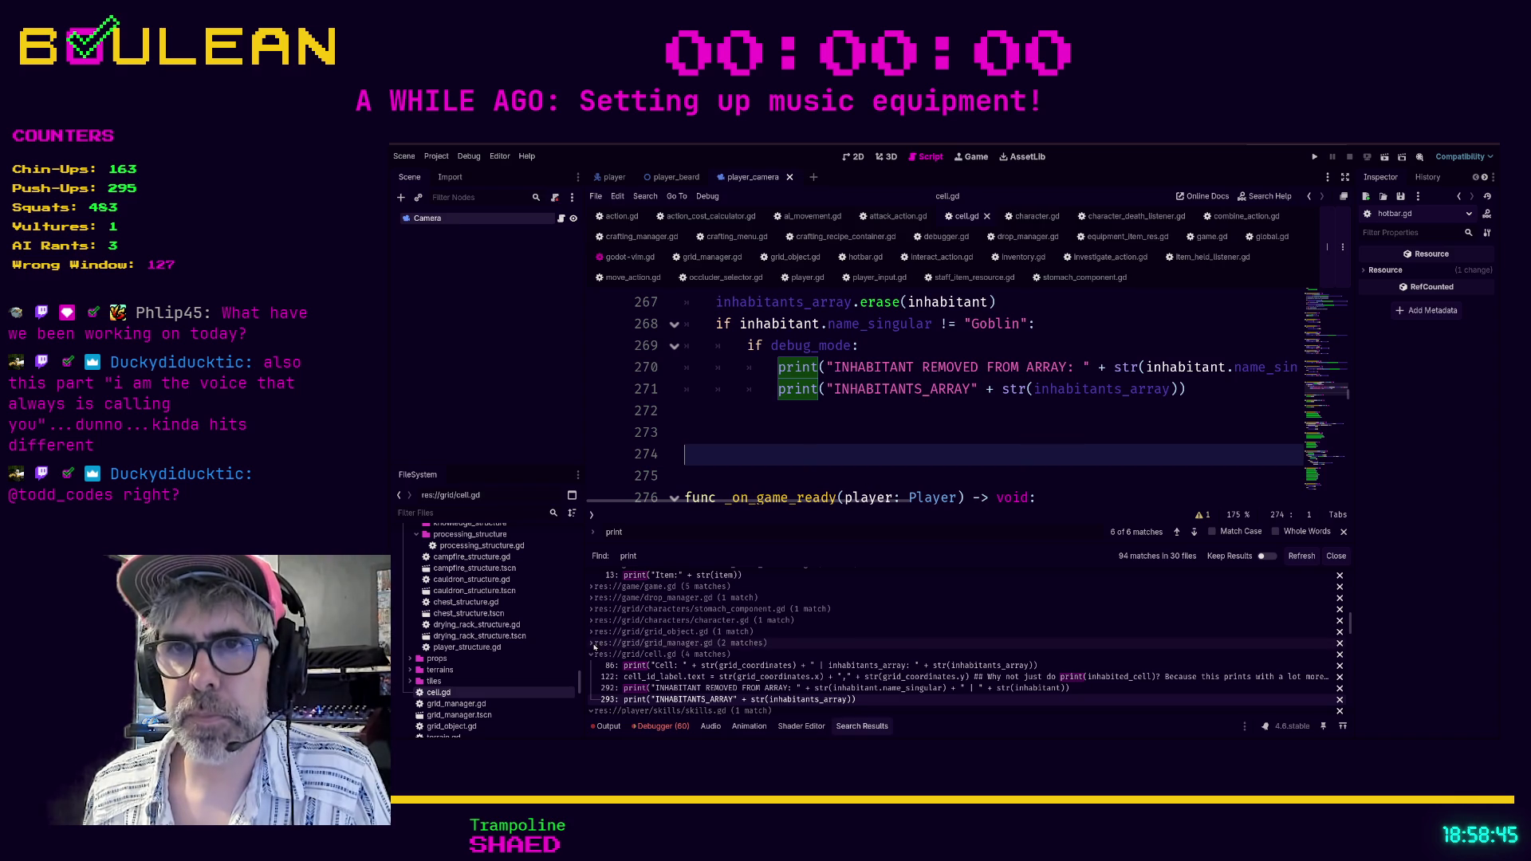
left_click(648, 677)
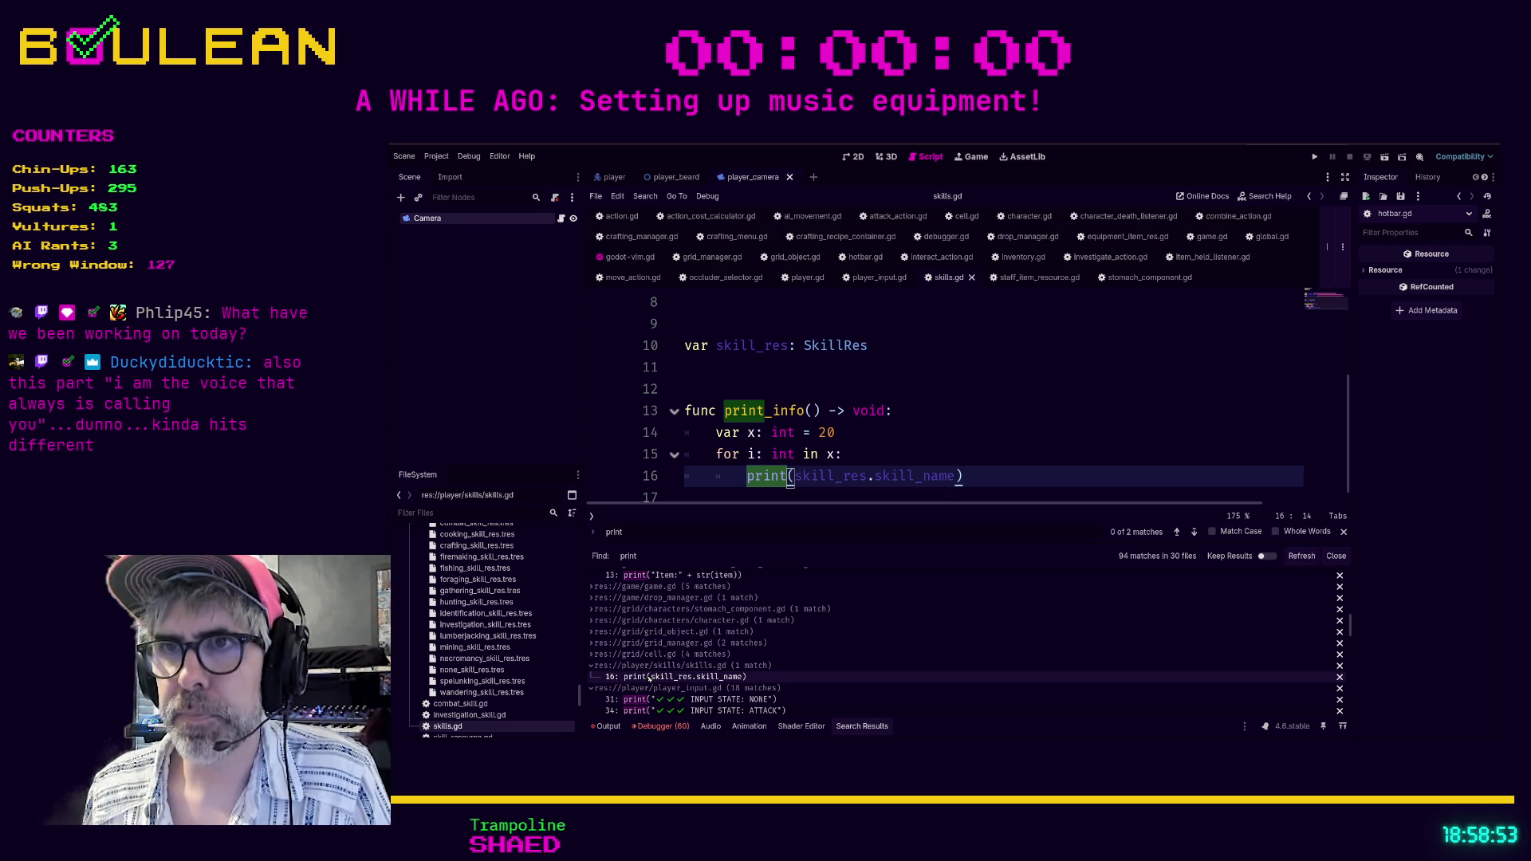
Indent skills.gd's skill-name print under a new 'if debug_mode' line inside the for loop.
left_click(864, 451)
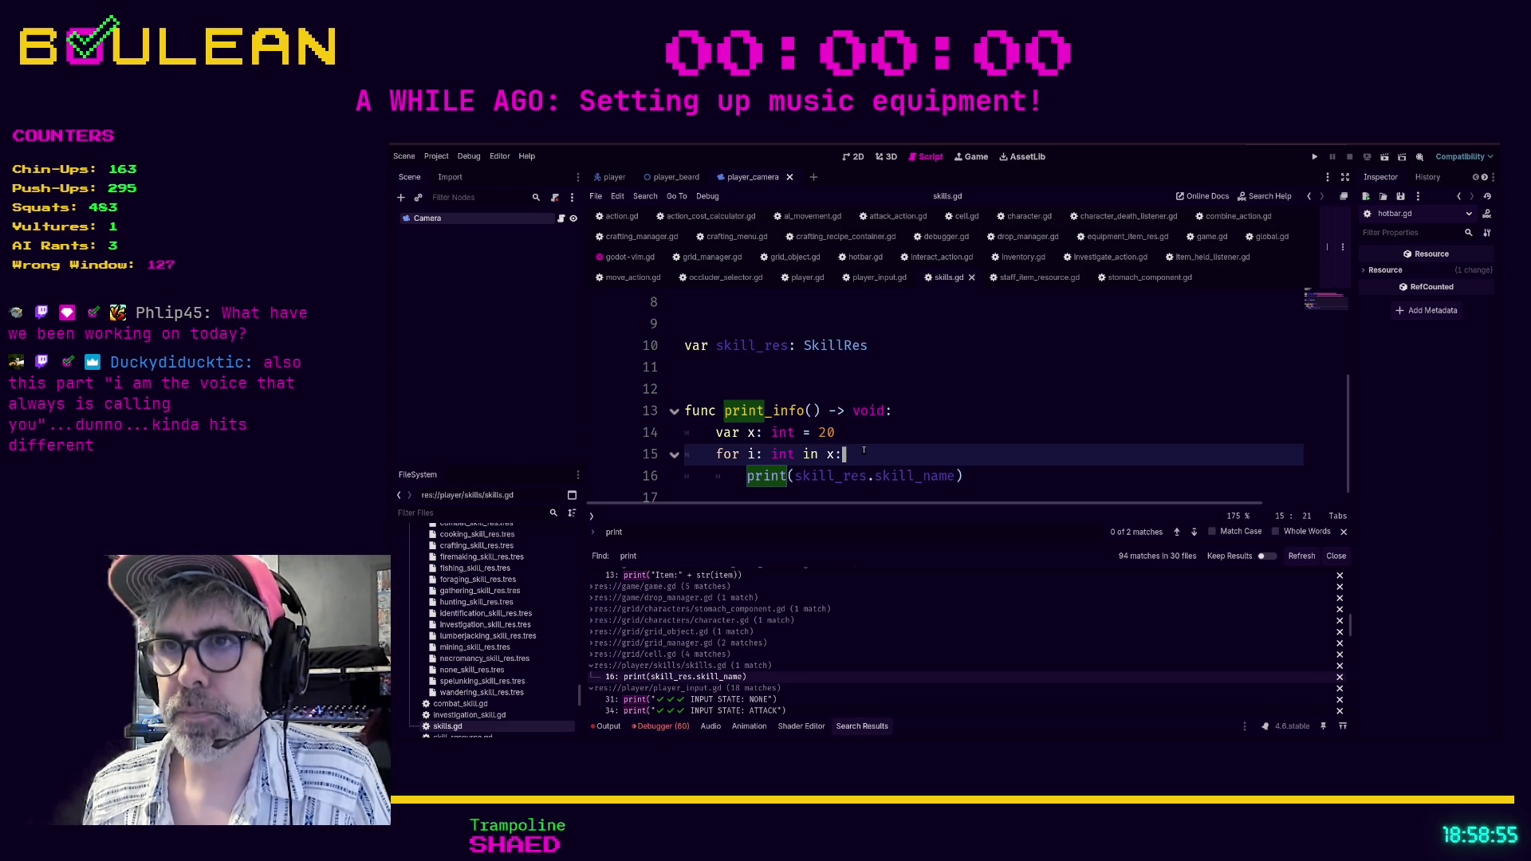
key("Return")
type("if debug_mode:")
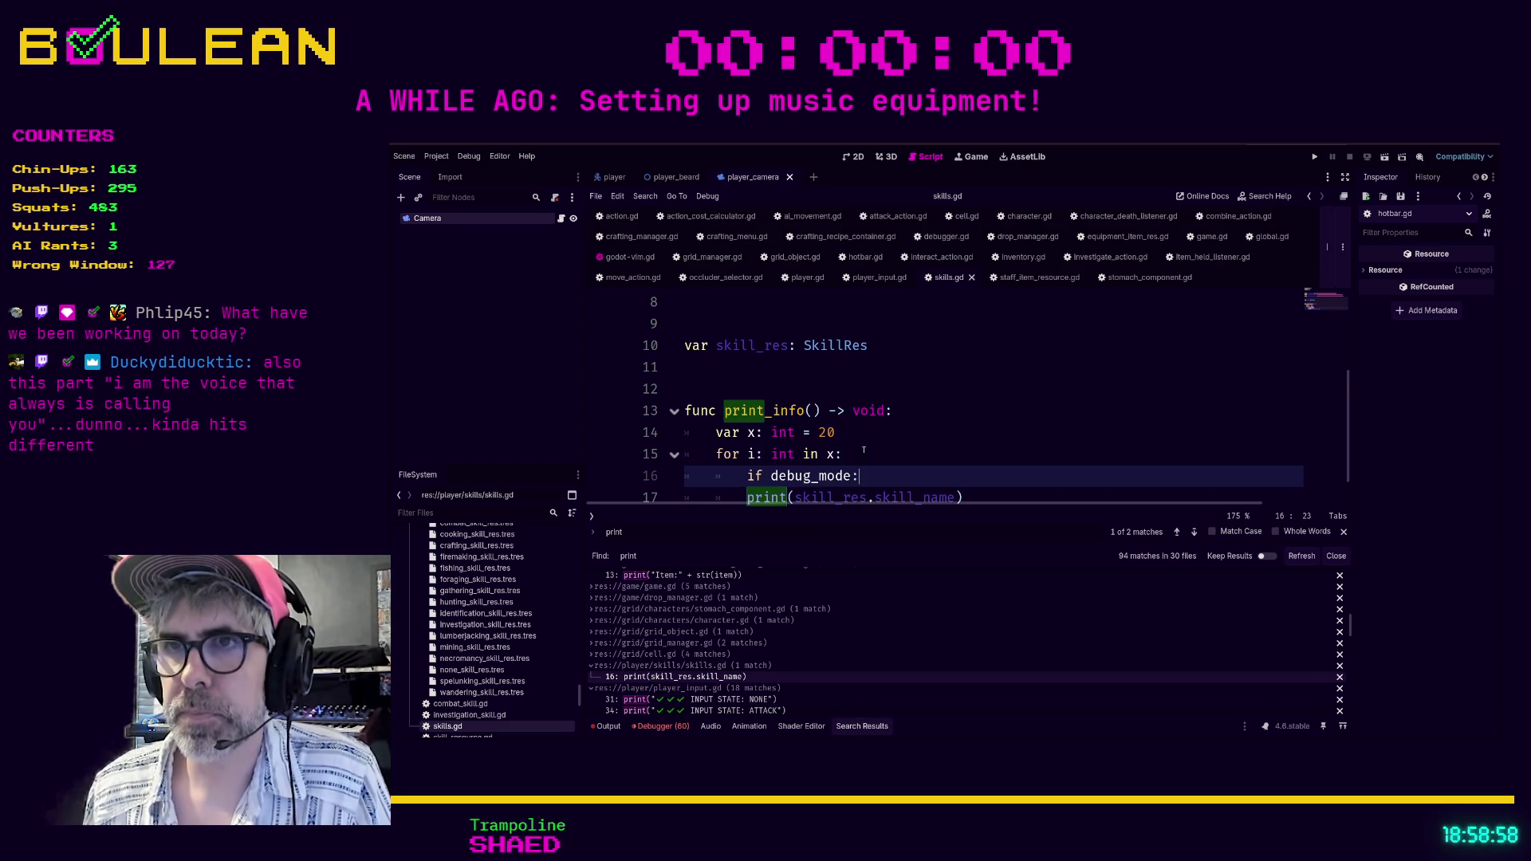
key("Down")
key("Home")
key("Tab")
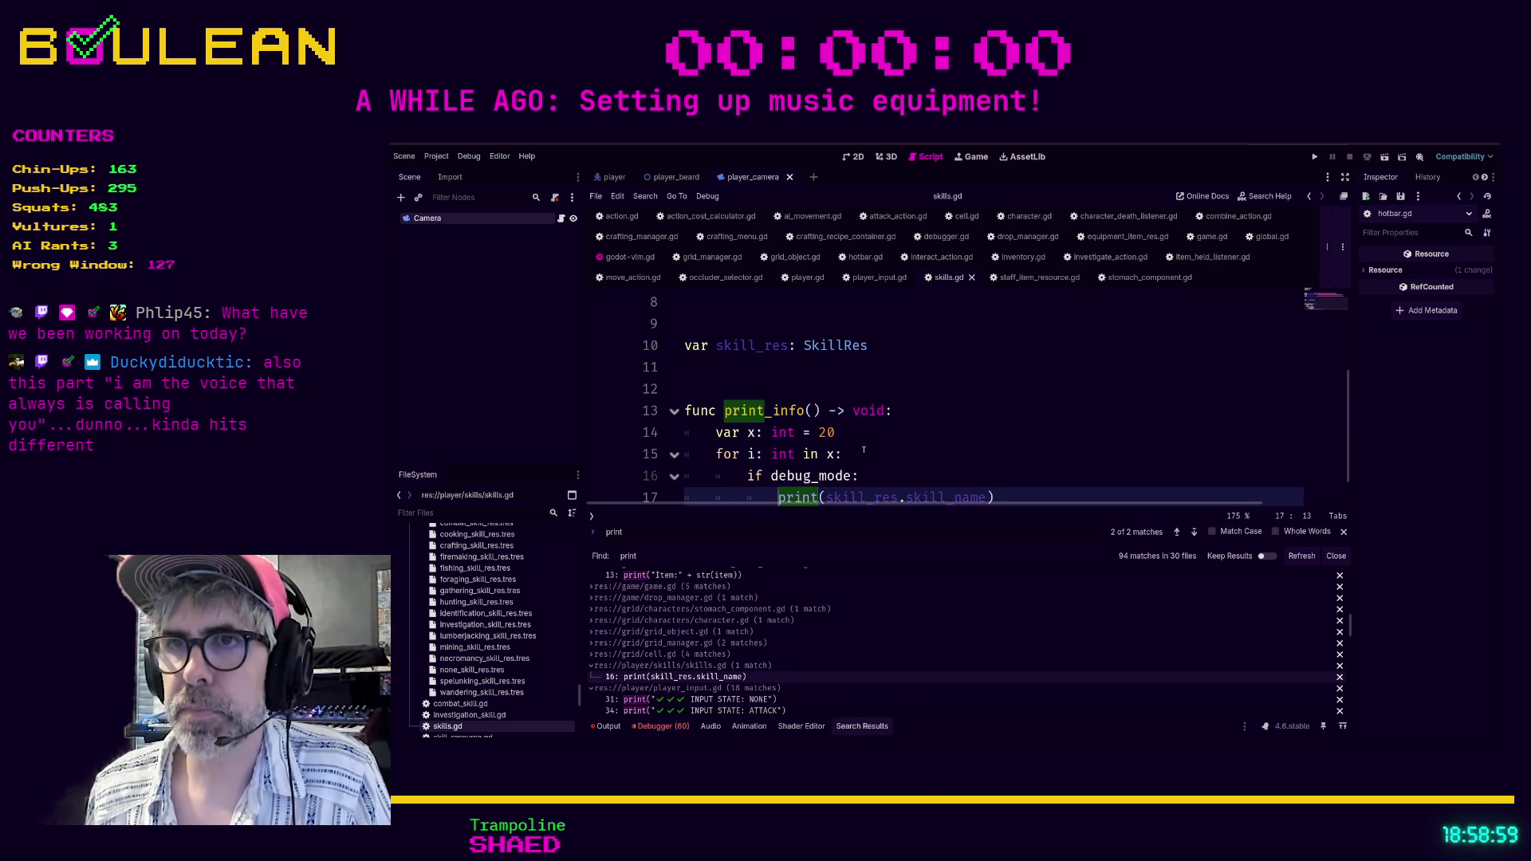
Declare 'var debug_mode: bool = false' above skill_res and save skills.gd.
scroll(949, 399, "up", 1)
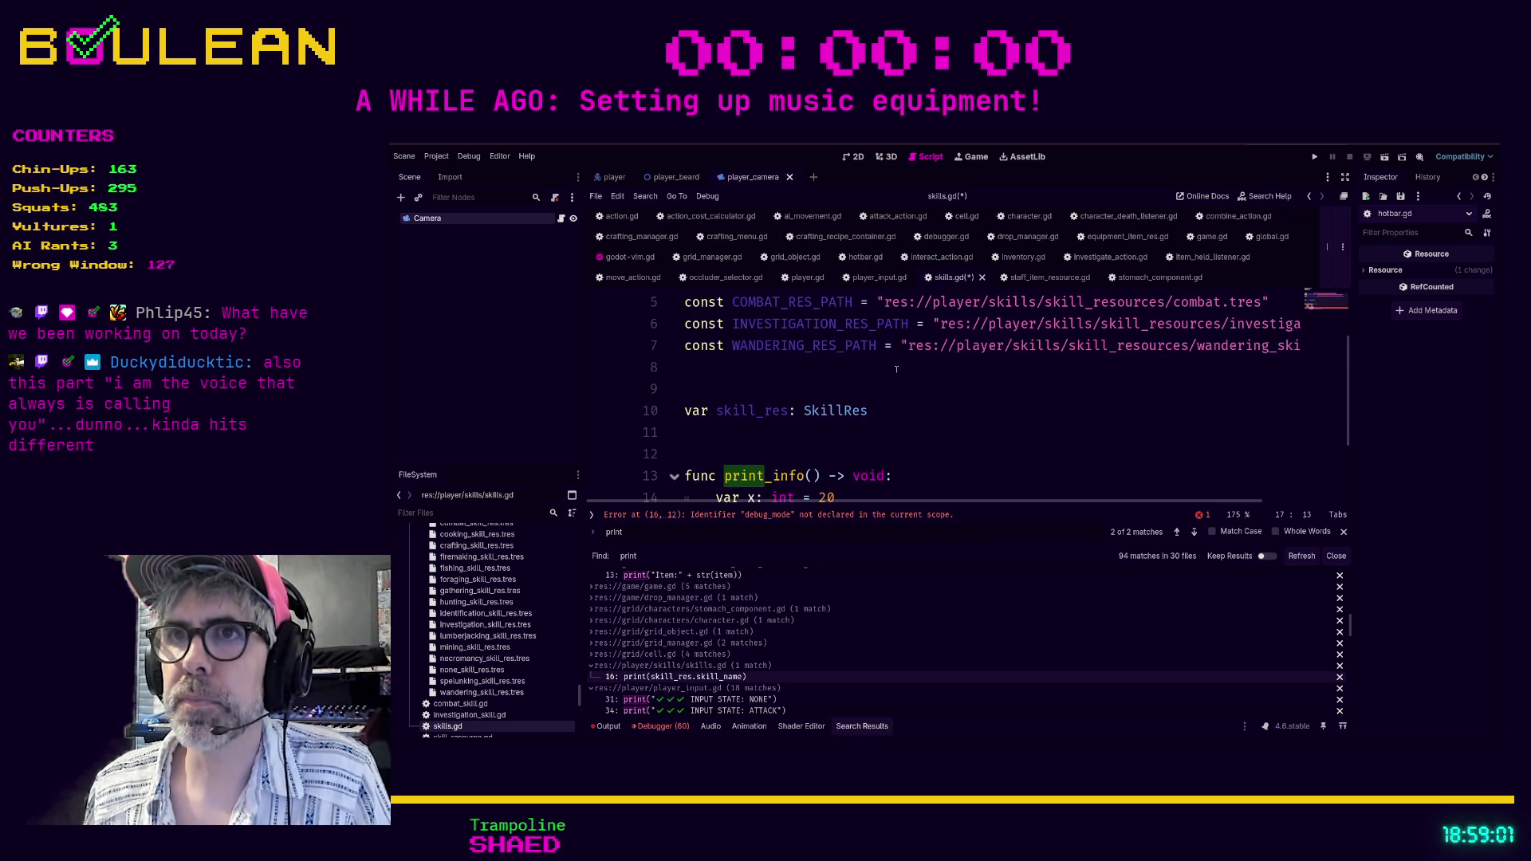
left_click_drag(764, 411, 763, 399)
left_click(763, 399)
type("va")
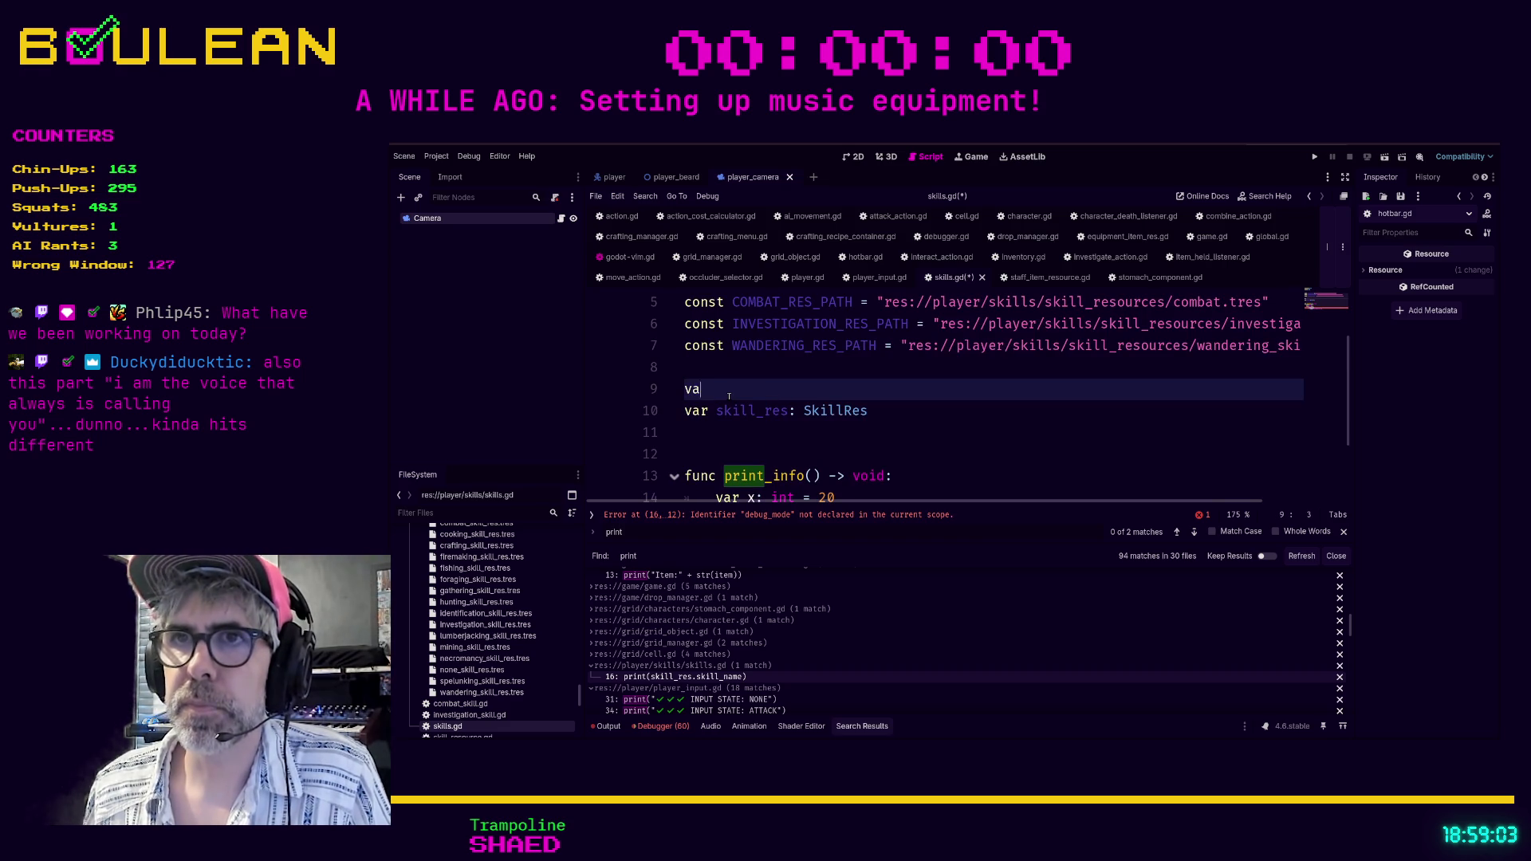
type("r debug")
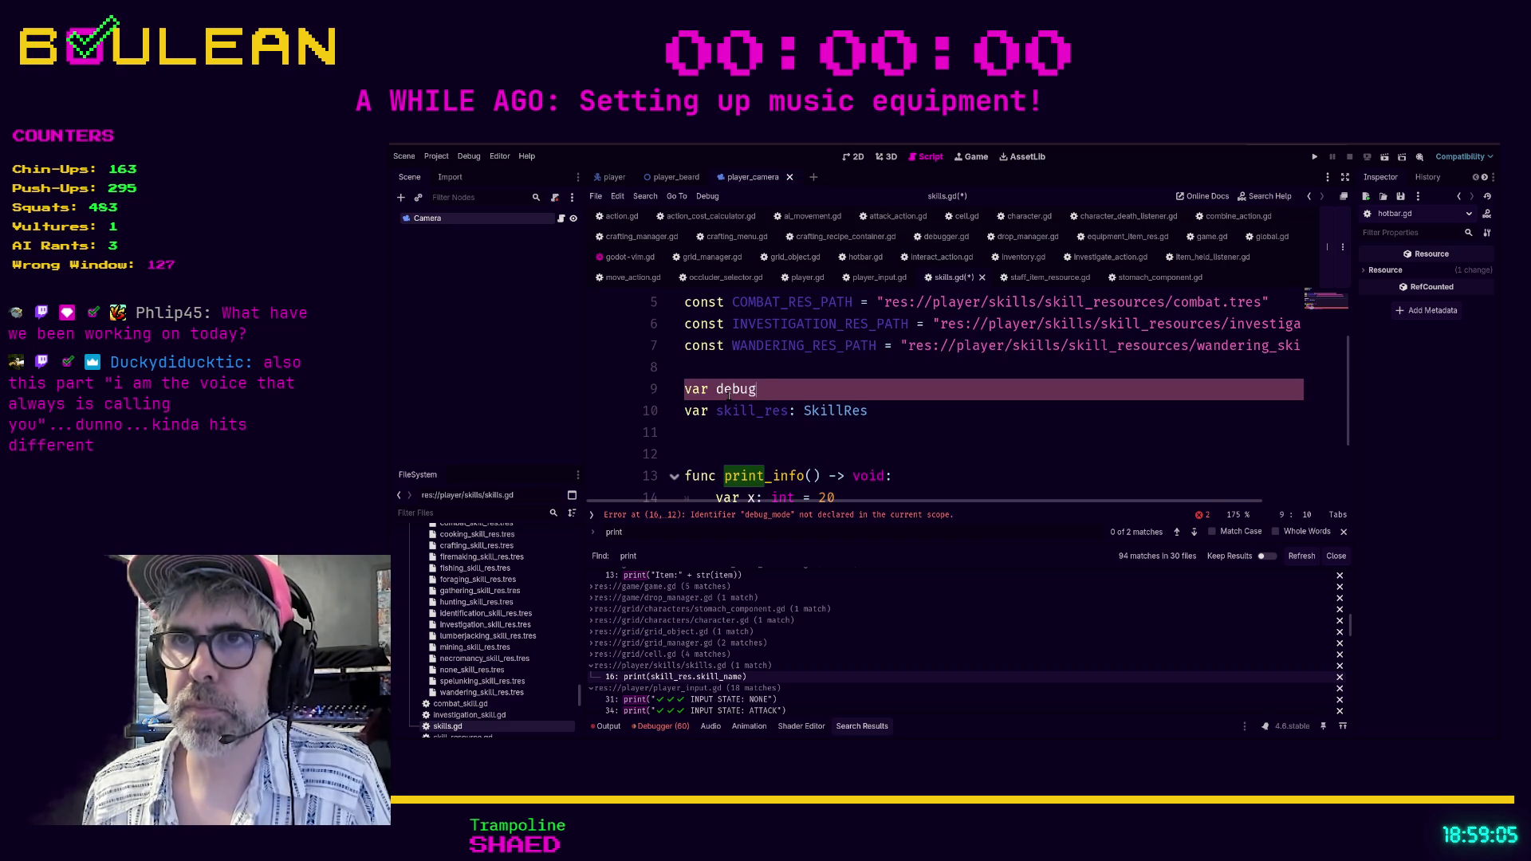
type("_mode: bool ")
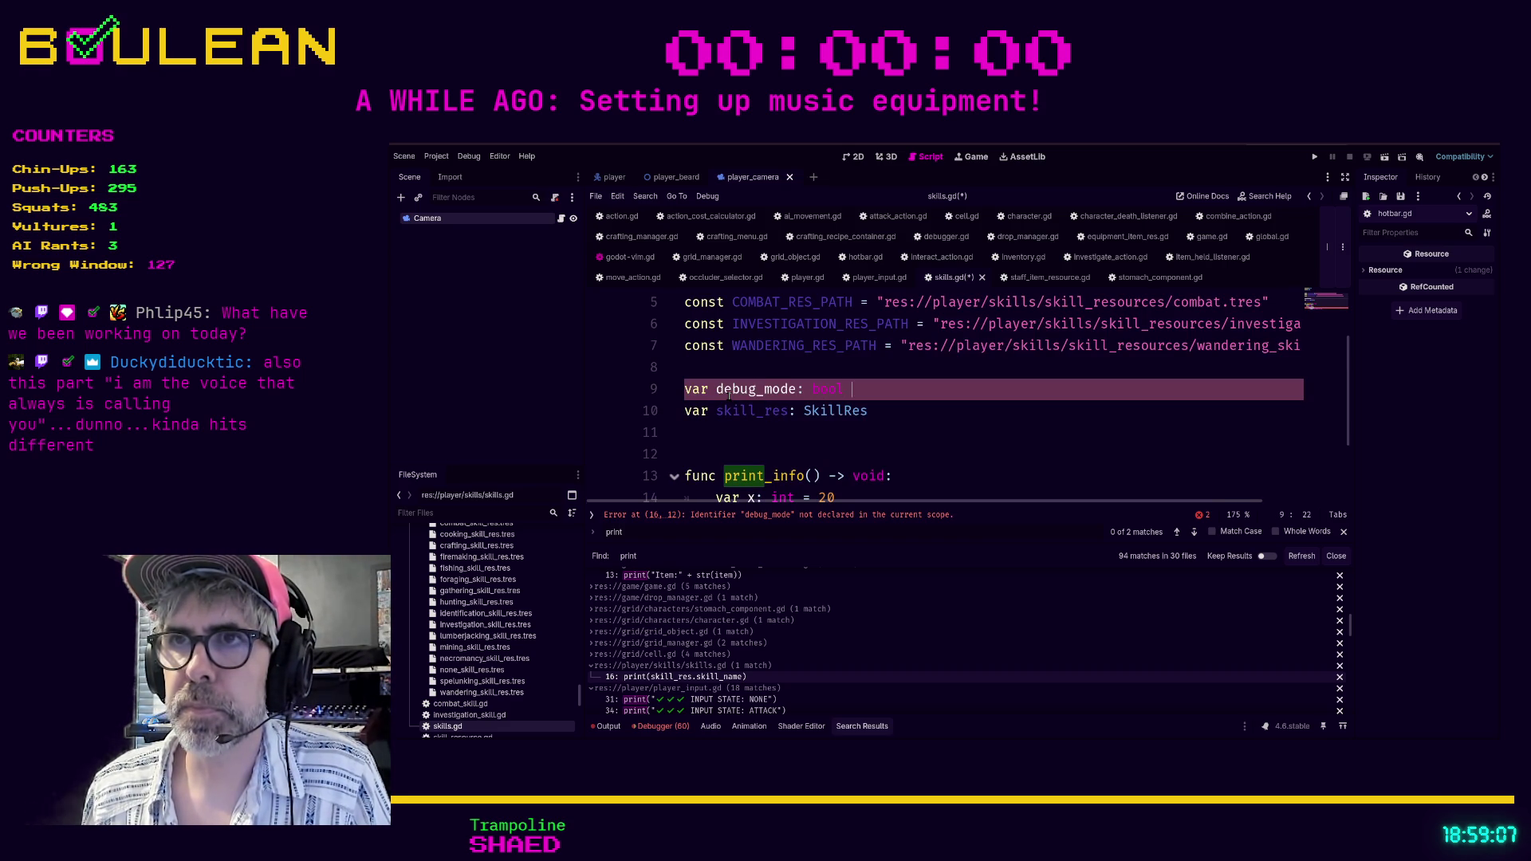
type("= false")
left_click(802, 454)
key("ctrl+s")
Look over the edited skills.gd, then go to player_input.gd's first print match.
scroll(800, 456, "down", 2)
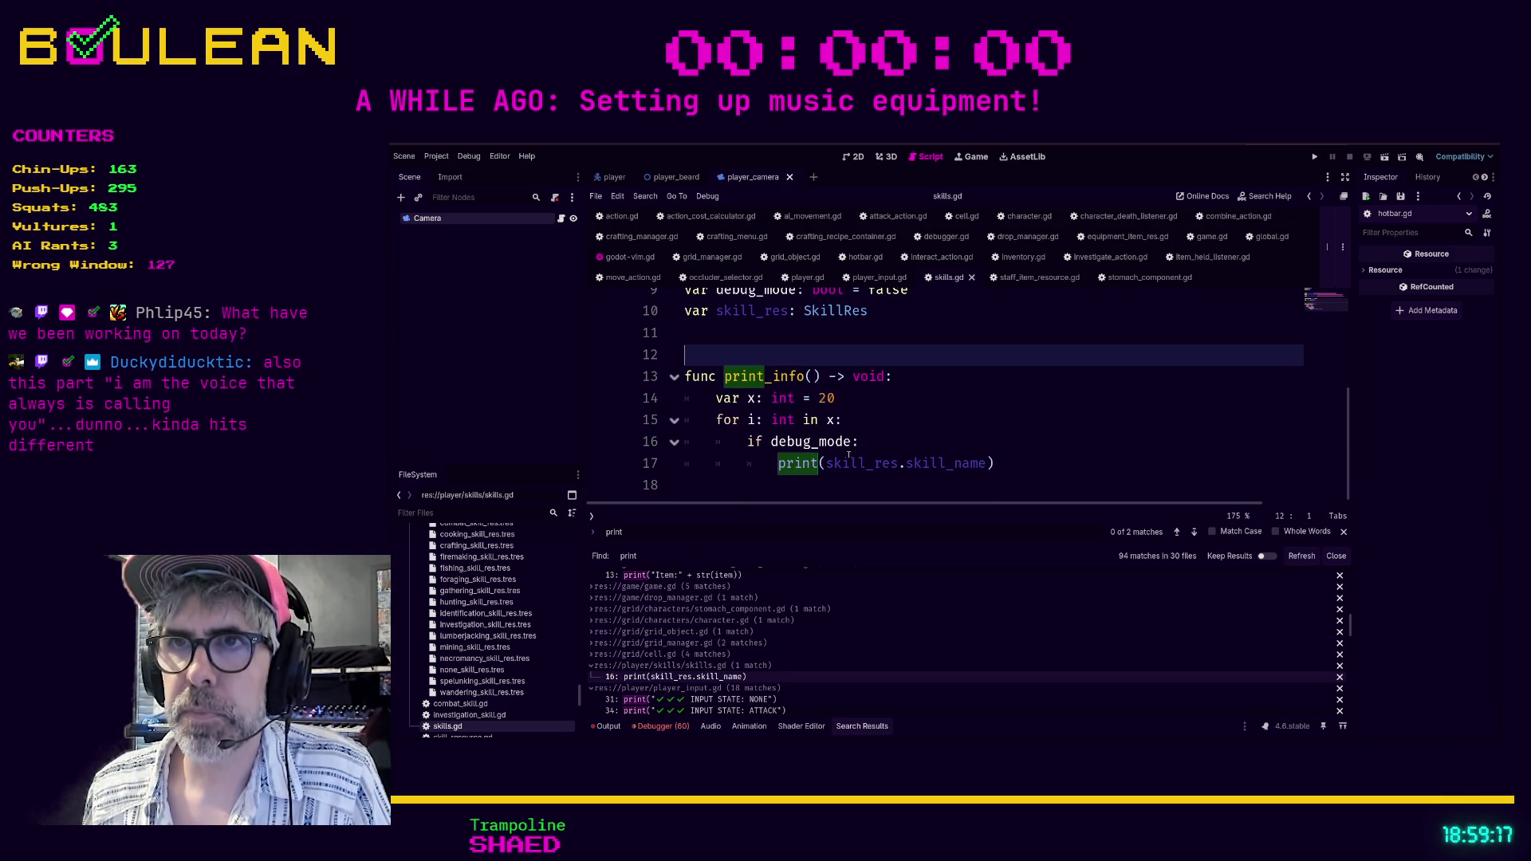
scroll(1000, 465, "up", 1)
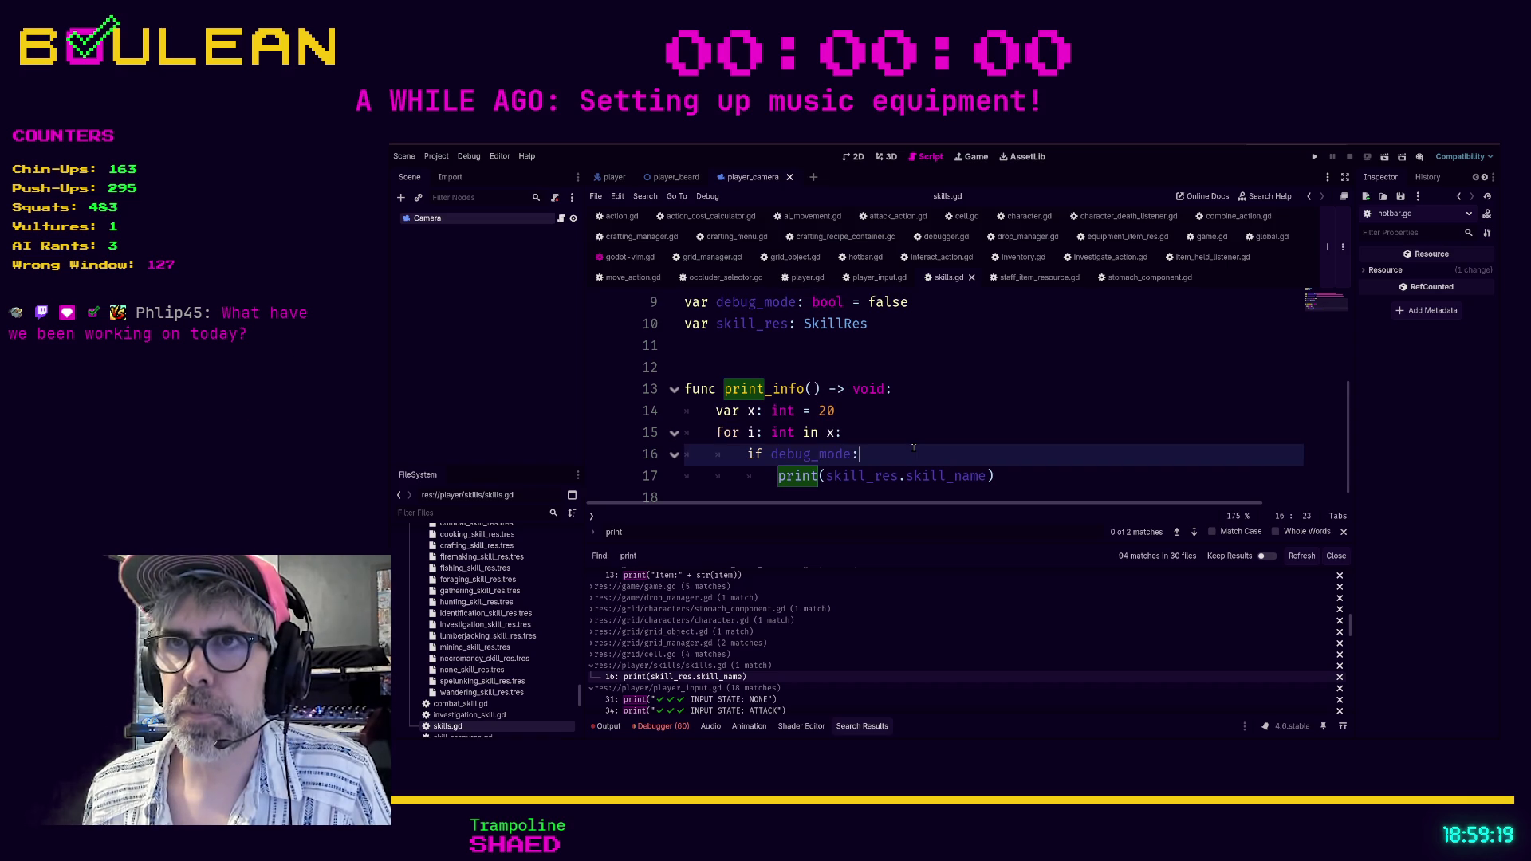
left_click_drag(859, 454, 669, 464)
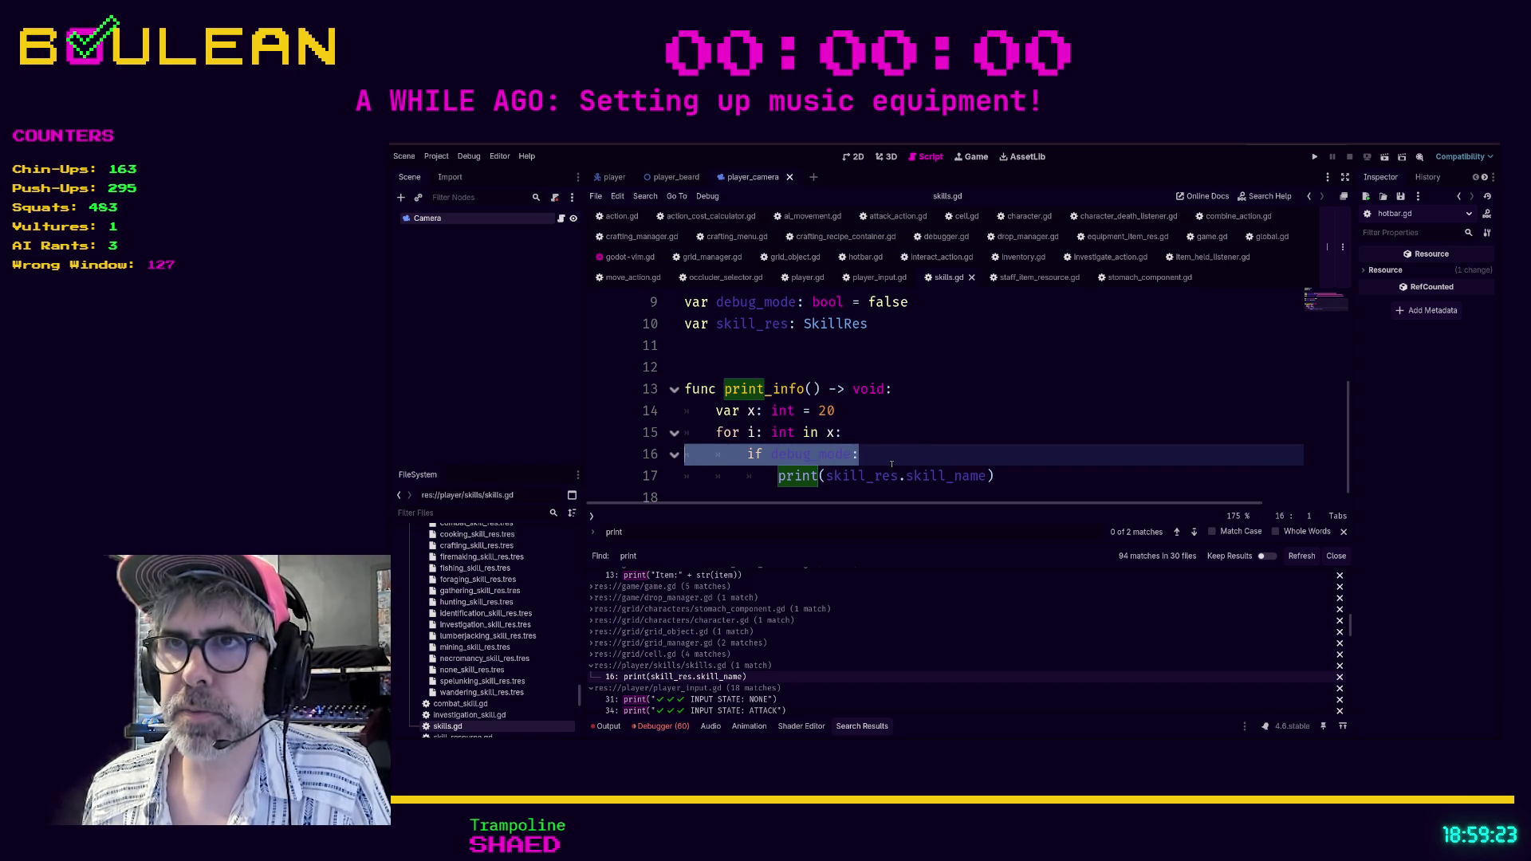
scroll(892, 464, "up", 3)
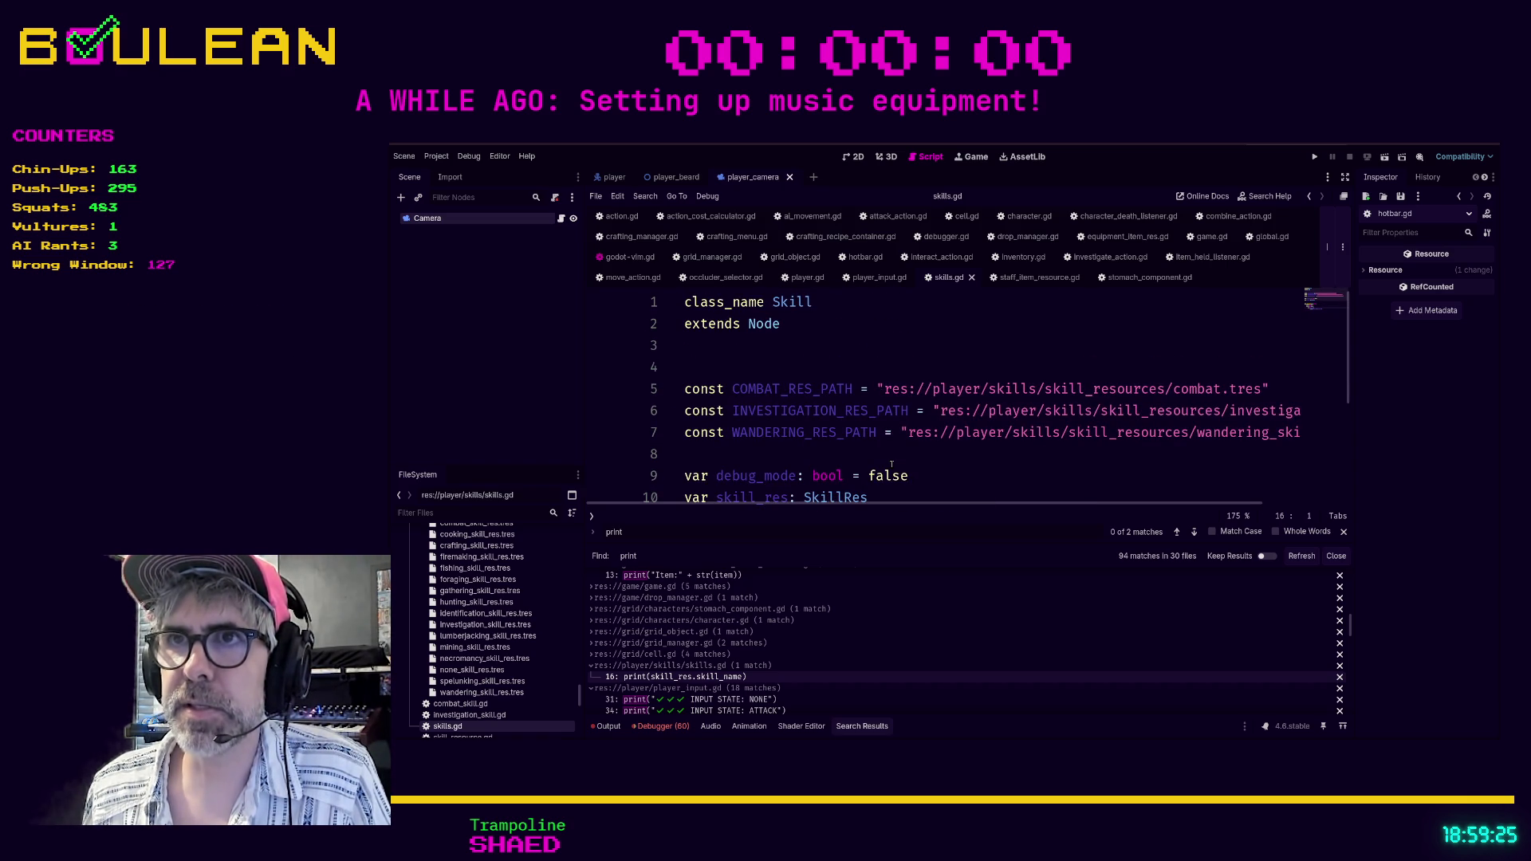
scroll(891, 464, "down", 3)
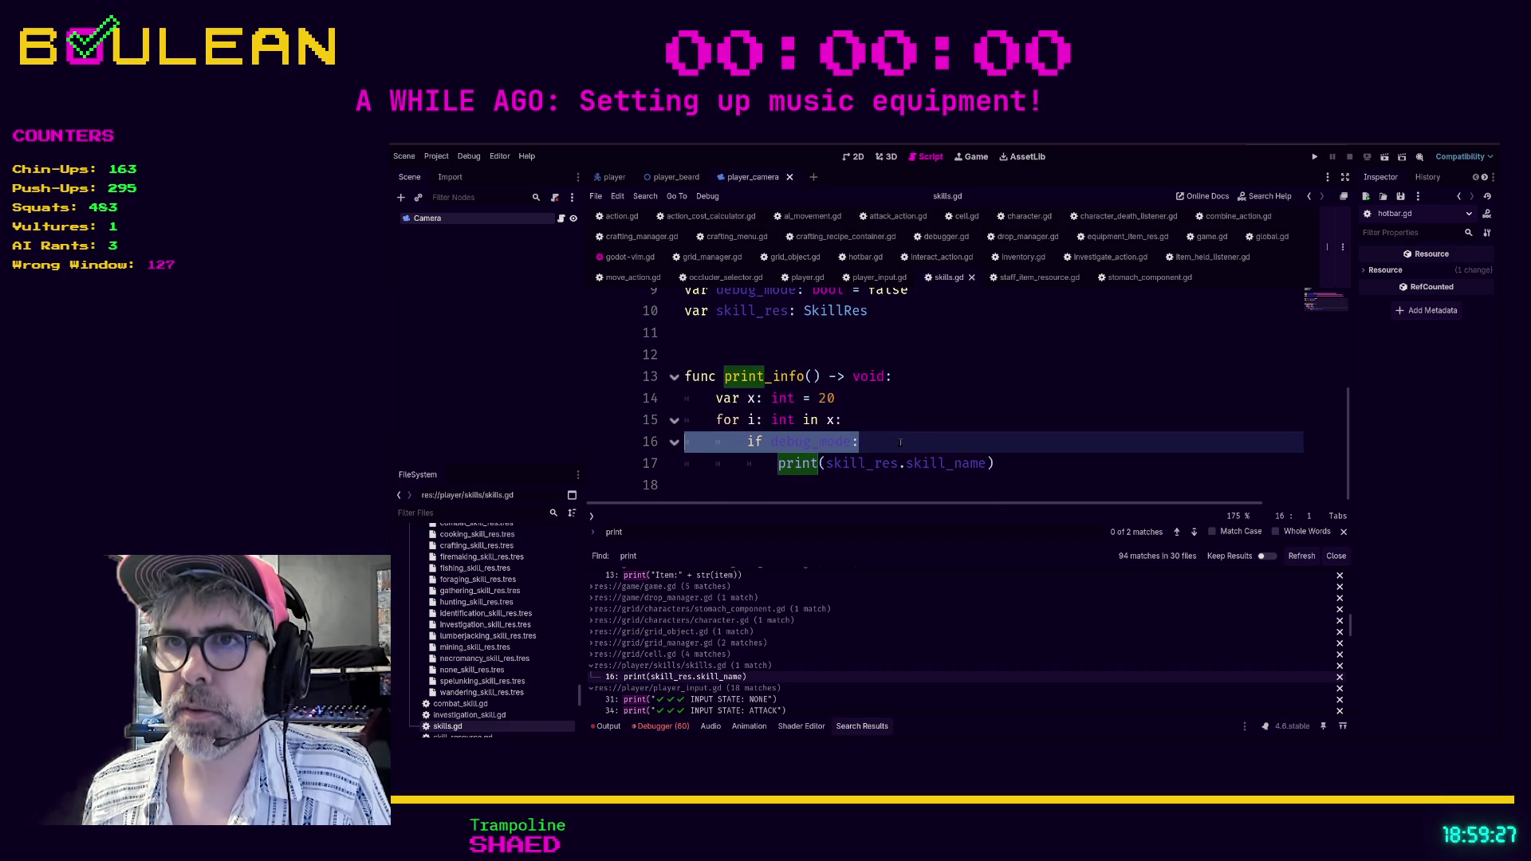
left_click(903, 435)
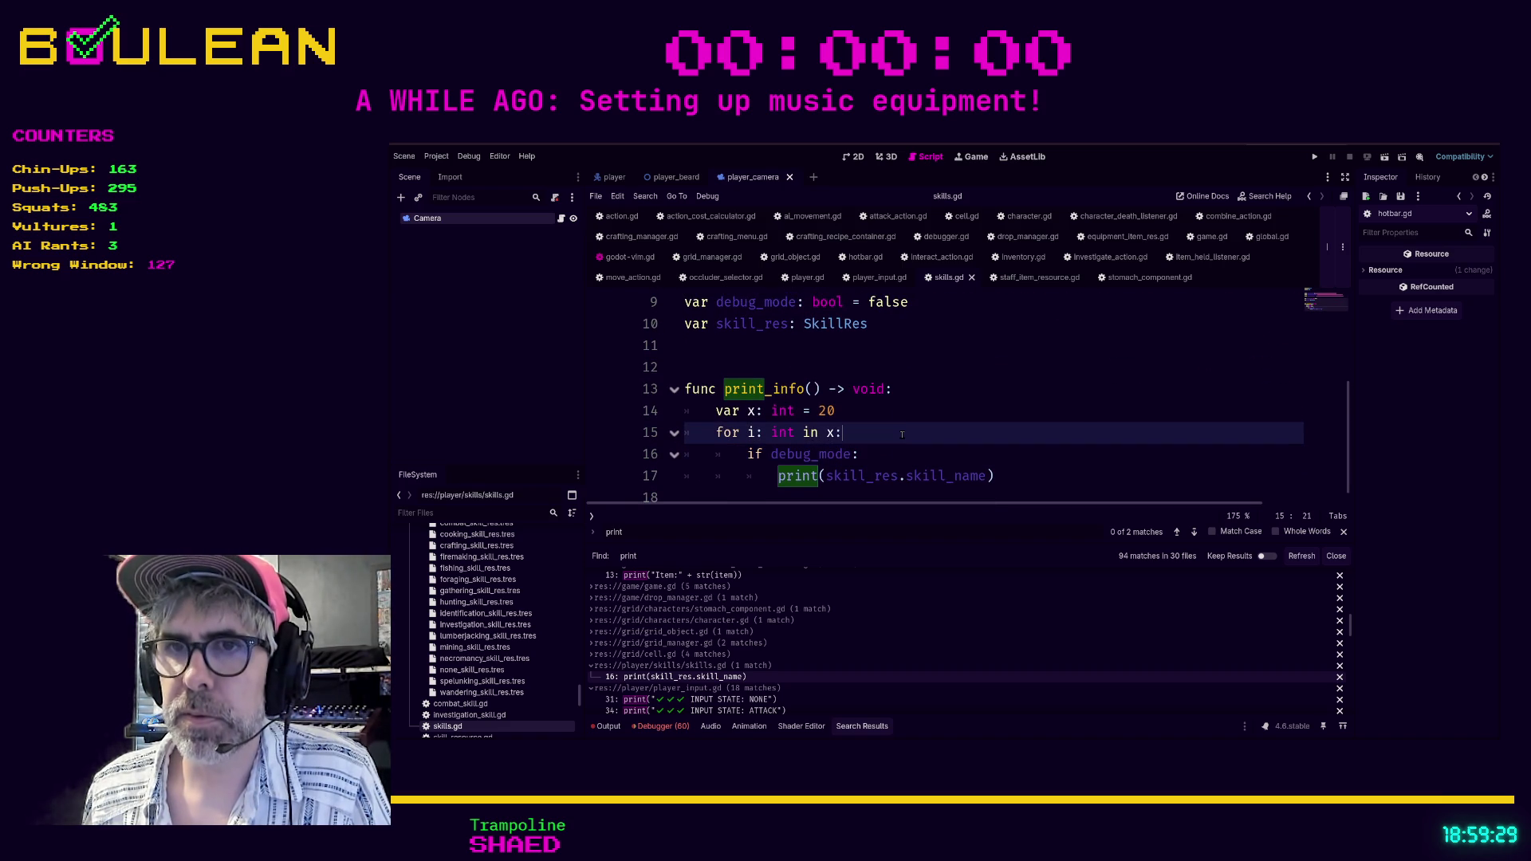
left_click(697, 700)
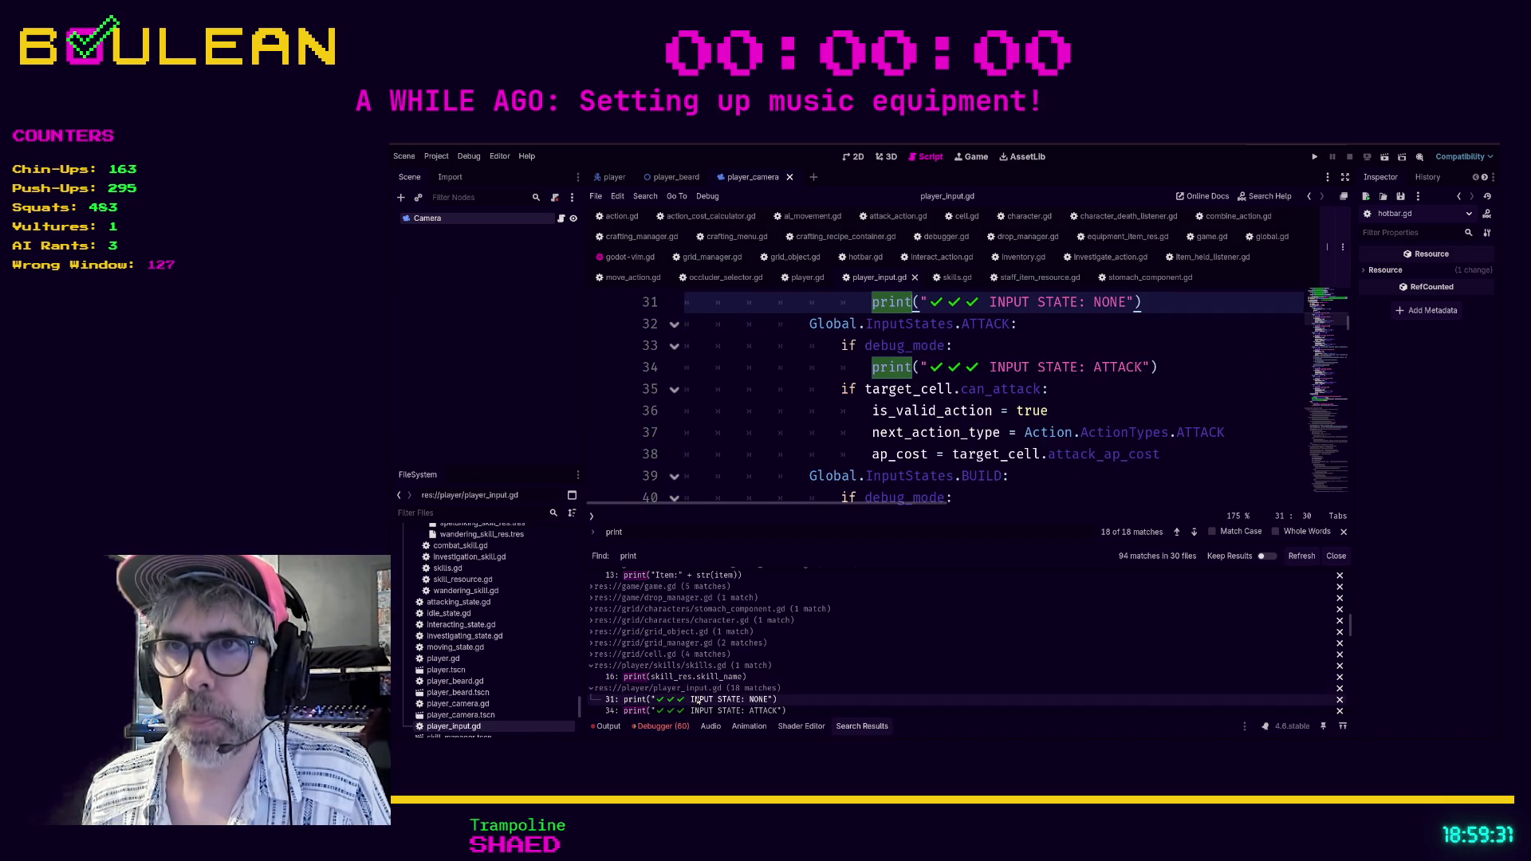
Review the state prints in player_input.gd: ATTACK, BUILD, COMBINE_OR_DROP, DROP_OR_COMBINE, INTERACT, INVESTIGATE, MOVE (lines 34-88).
scroll(801, 419, "up", 2)
scroll(801, 419, "down", 2)
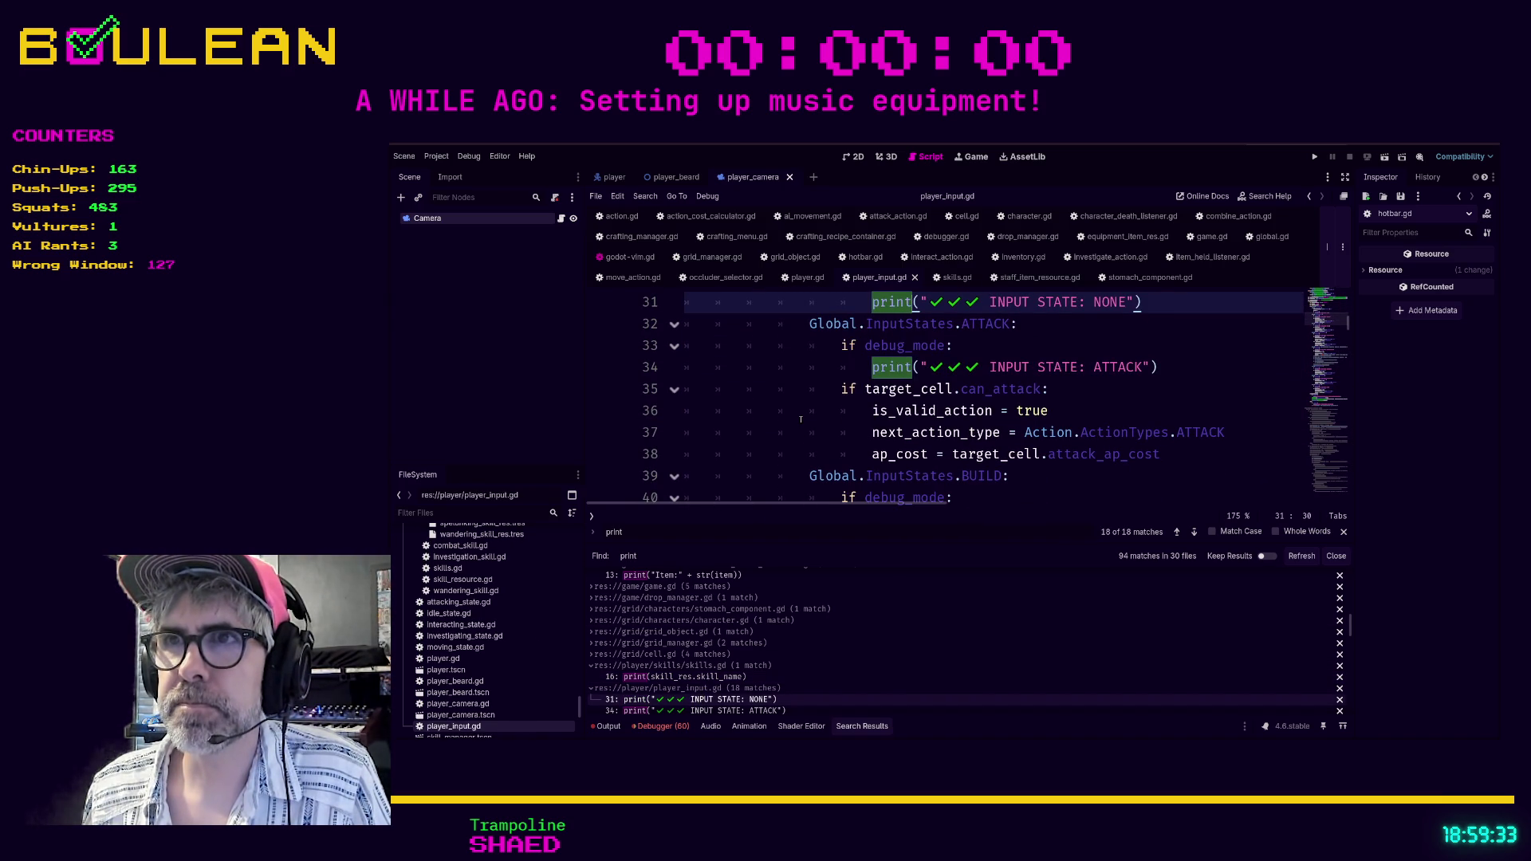
left_click(758, 711)
scroll(758, 654, "down", 2)
scroll(757, 654, "down", 3)
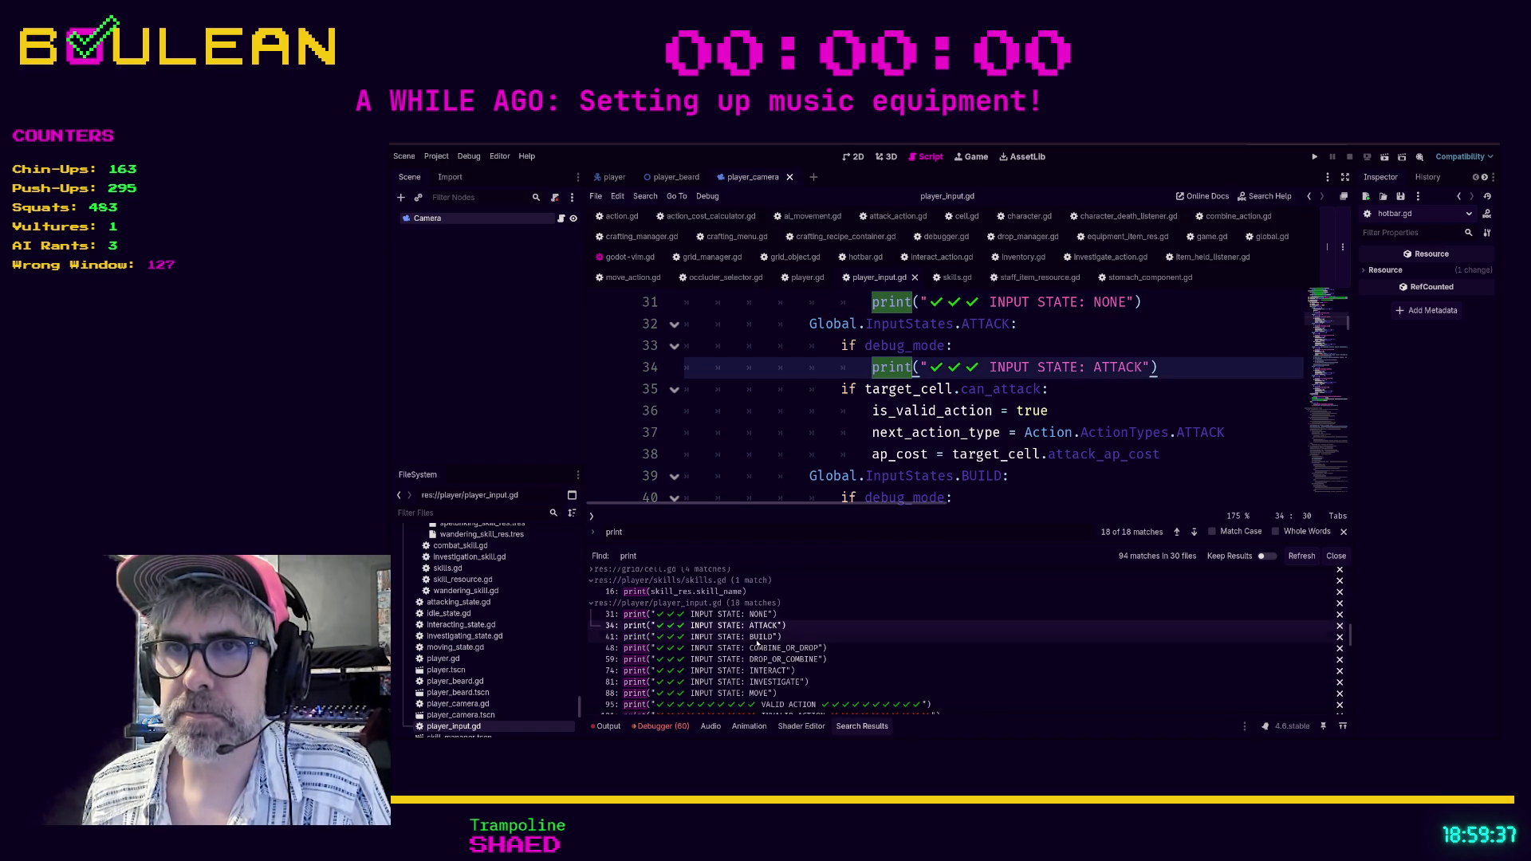
left_click(755, 637)
left_click(756, 648)
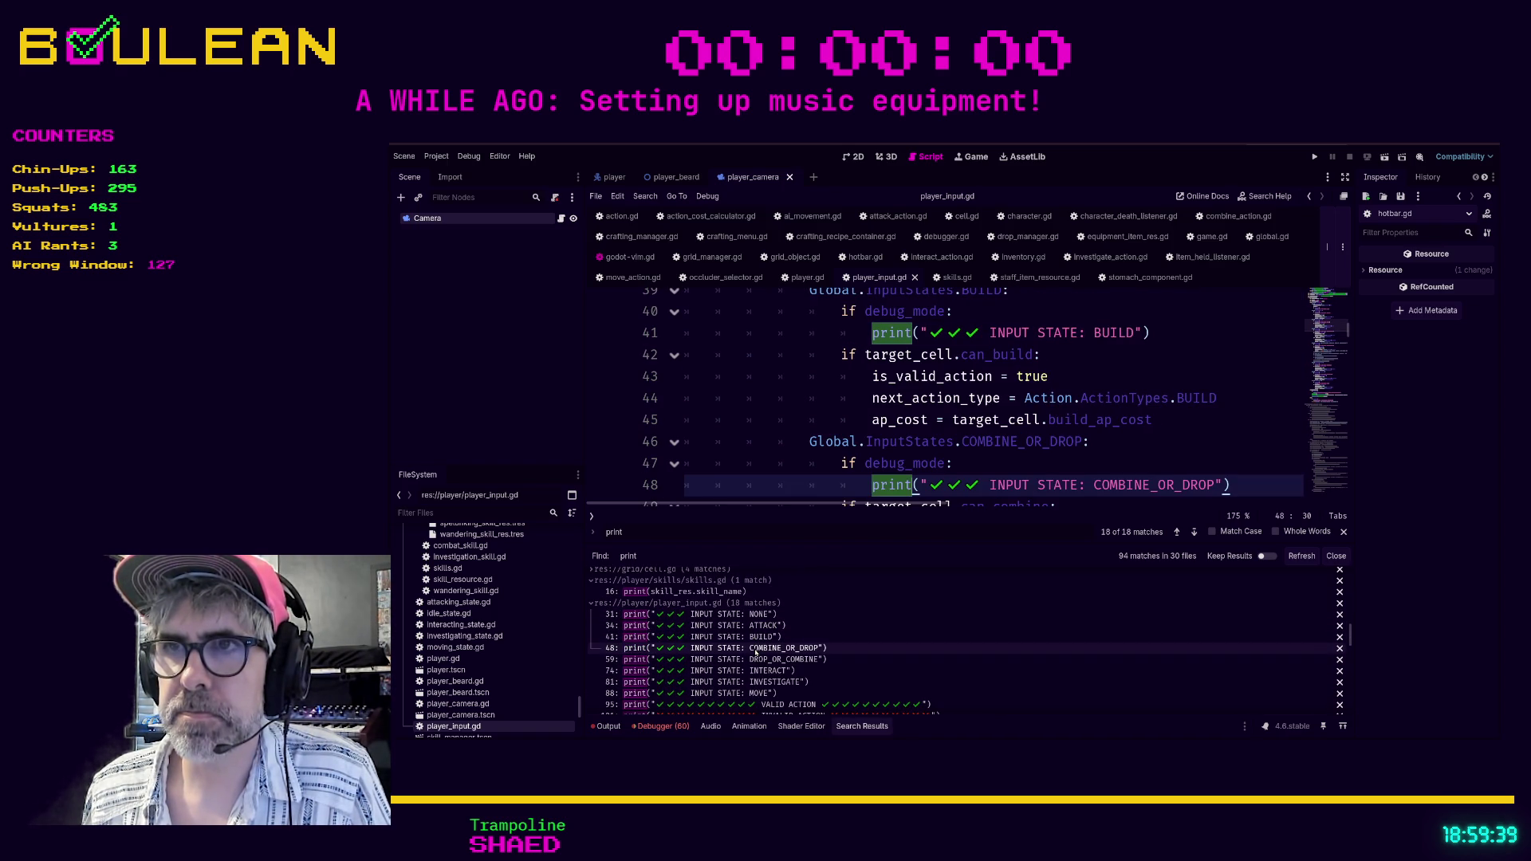
left_click(755, 661)
left_click(755, 671)
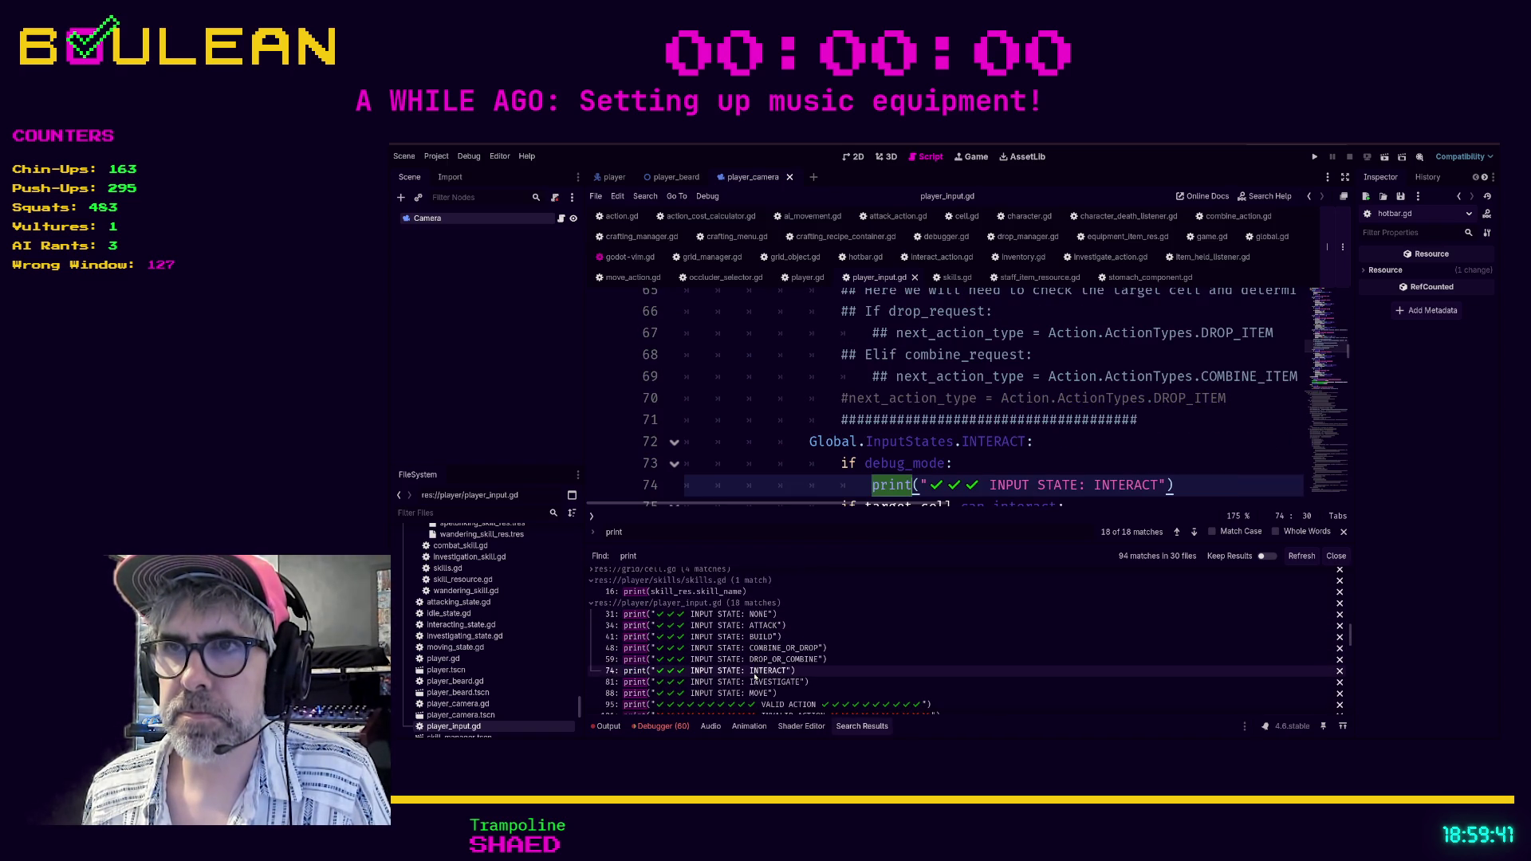
left_click(755, 682)
left_click(758, 693)
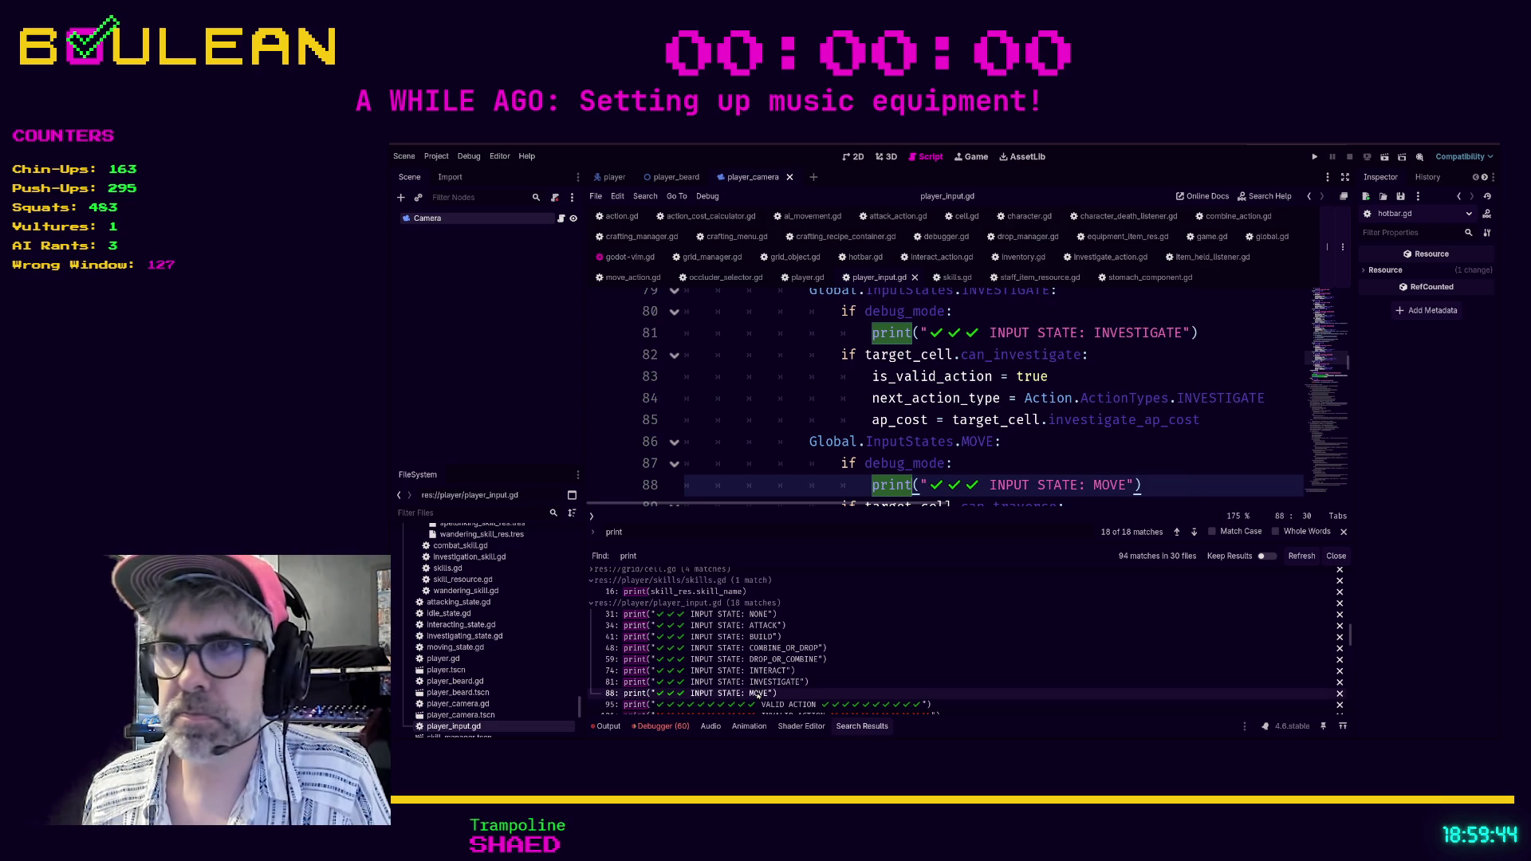
Confirm the VALID ACTION (line 95) and INVALID ACTION (line 101) prints sit under `if debug_mode:`.
left_click(762, 705)
scroll(818, 652, "down", 1)
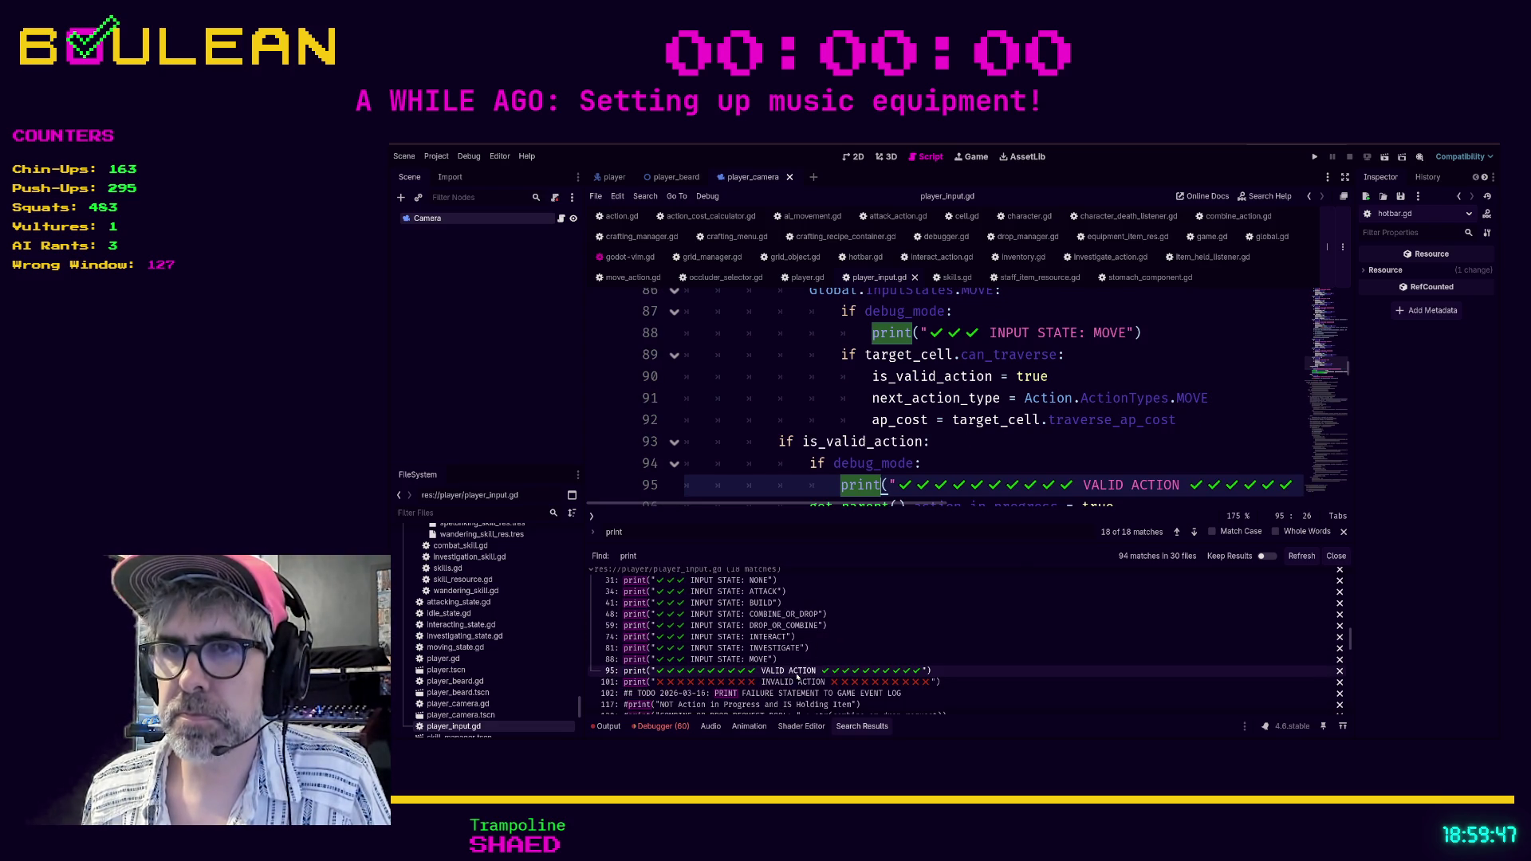
left_click(798, 682)
scroll(822, 627, "down", 3)
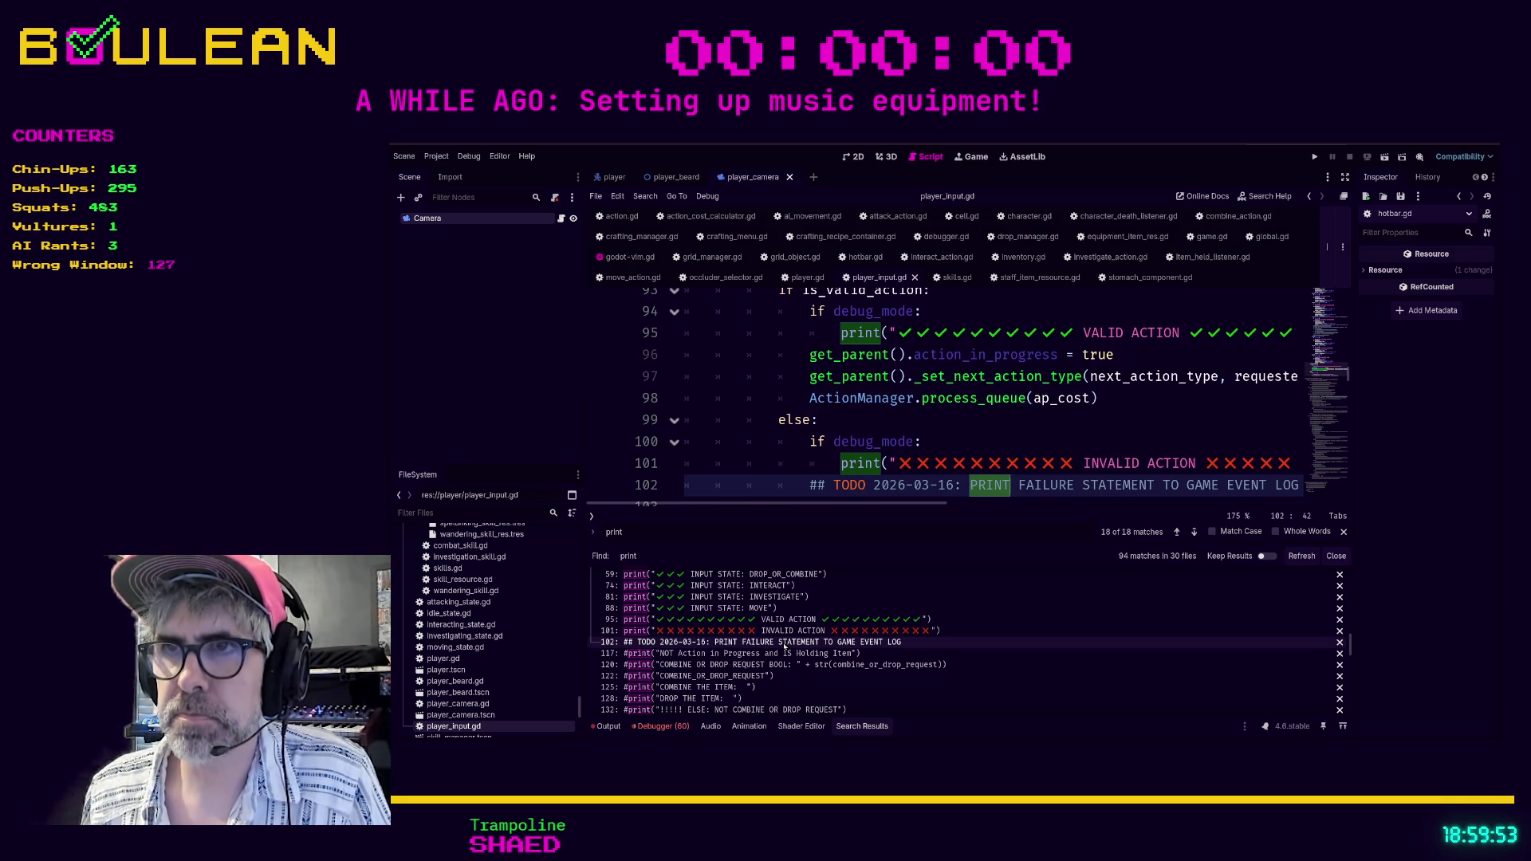
Check the combine-or-drop prints on lines 117, 120, 122, 125, 128, 132 and 134 are commented out.
left_click(778, 654)
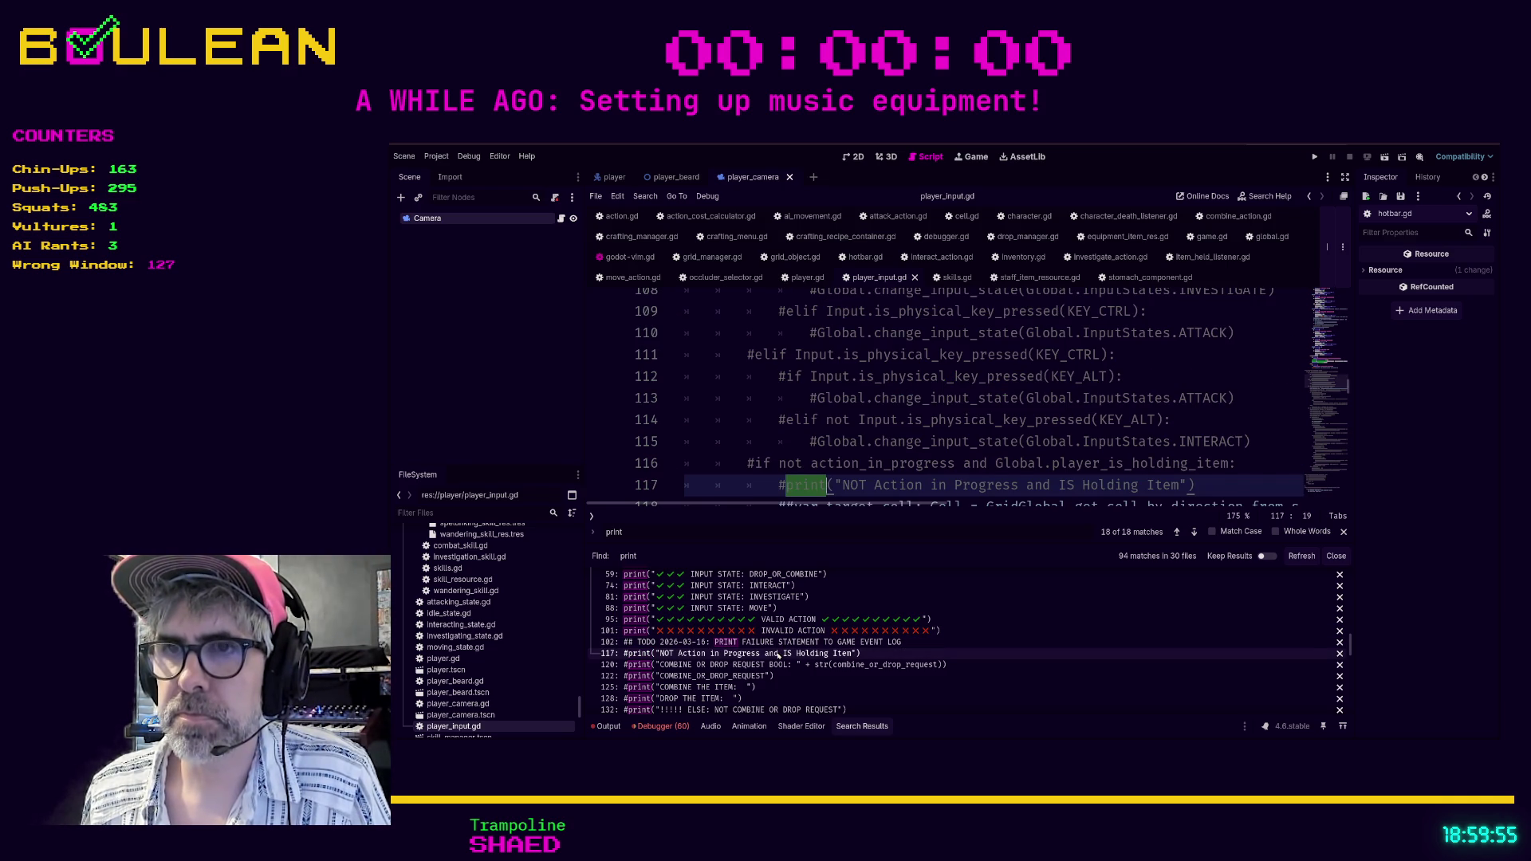
left_click(778, 666)
left_click(765, 676)
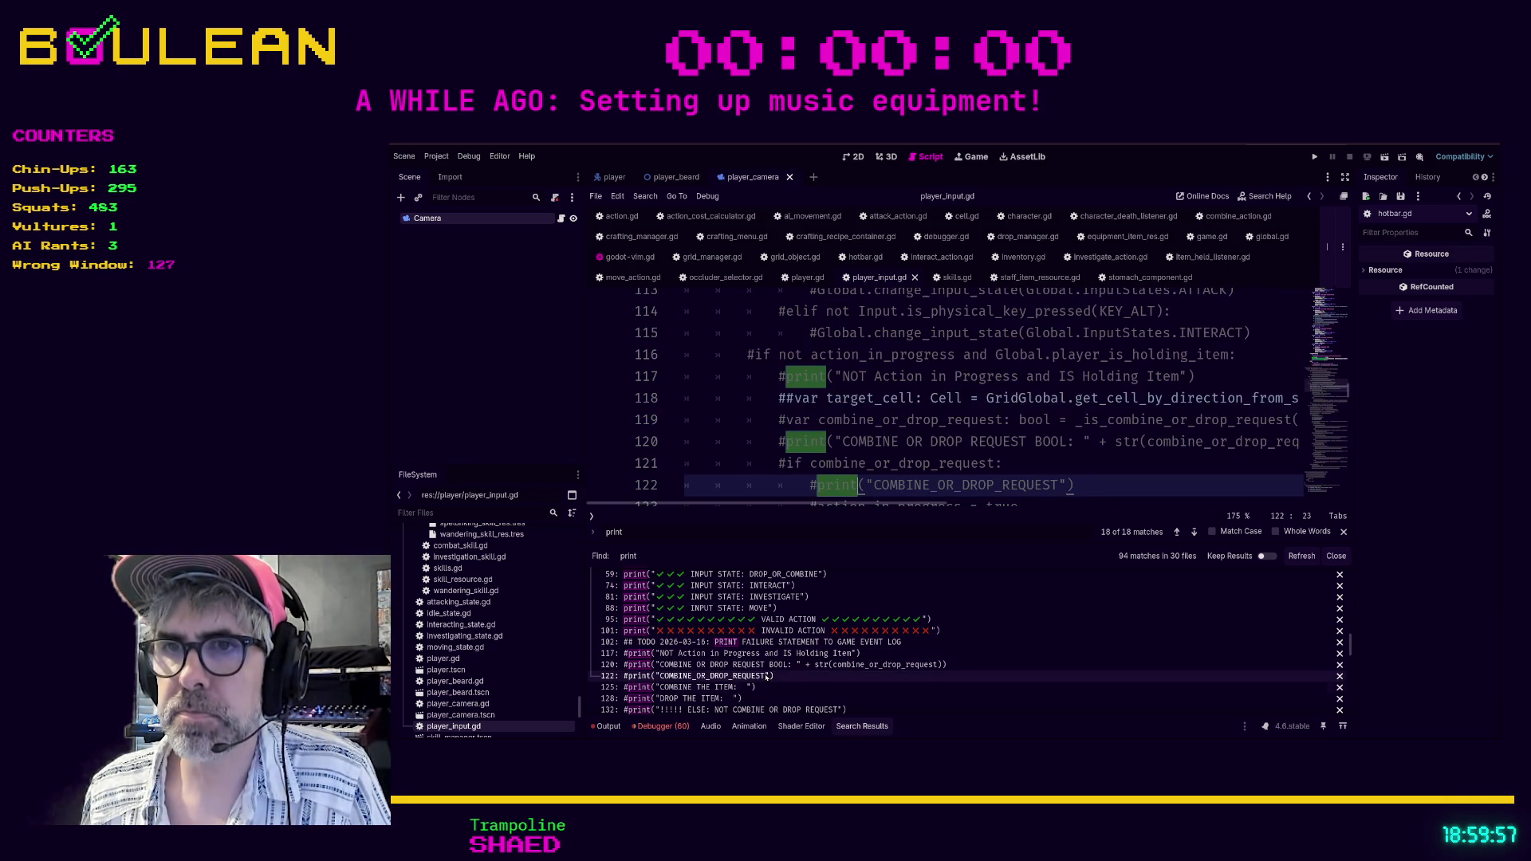
left_click(747, 688)
left_click(749, 699)
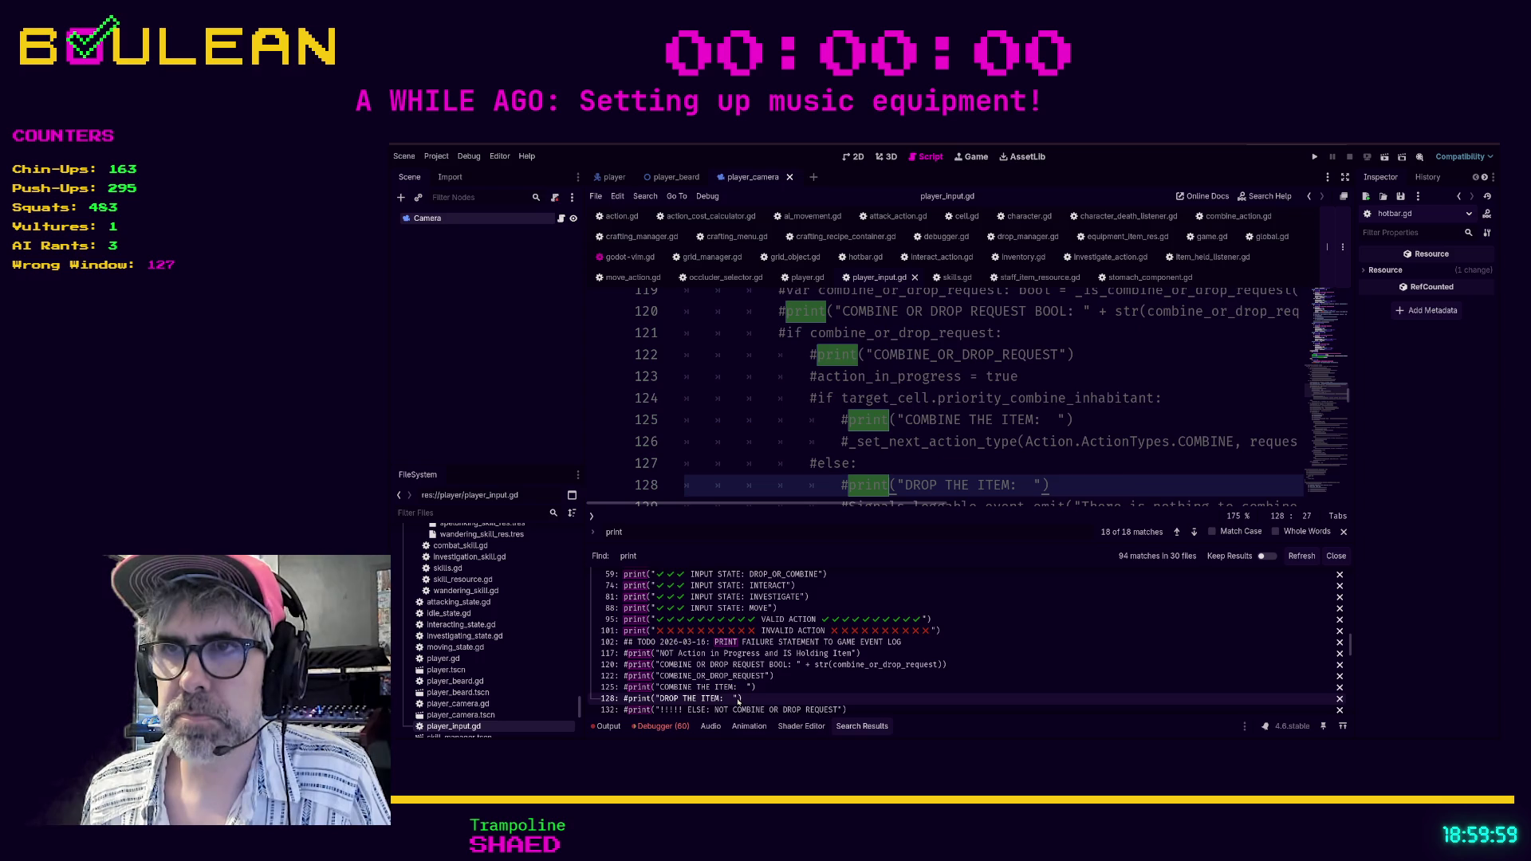
left_click(798, 710)
scroll(819, 676, "down", 3)
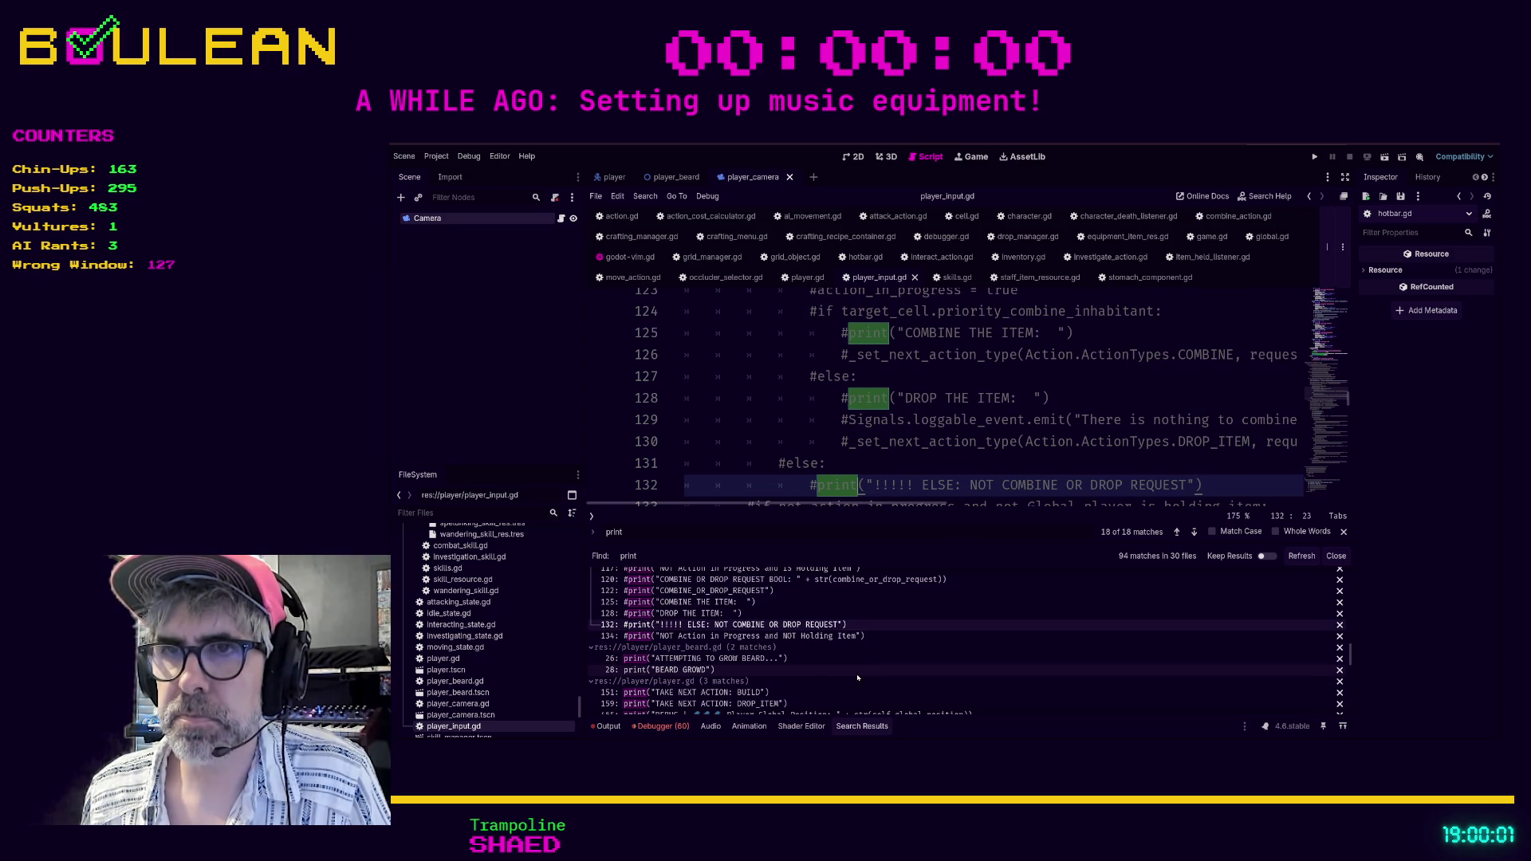
left_click(804, 636)
scroll(786, 640, "down", 1)
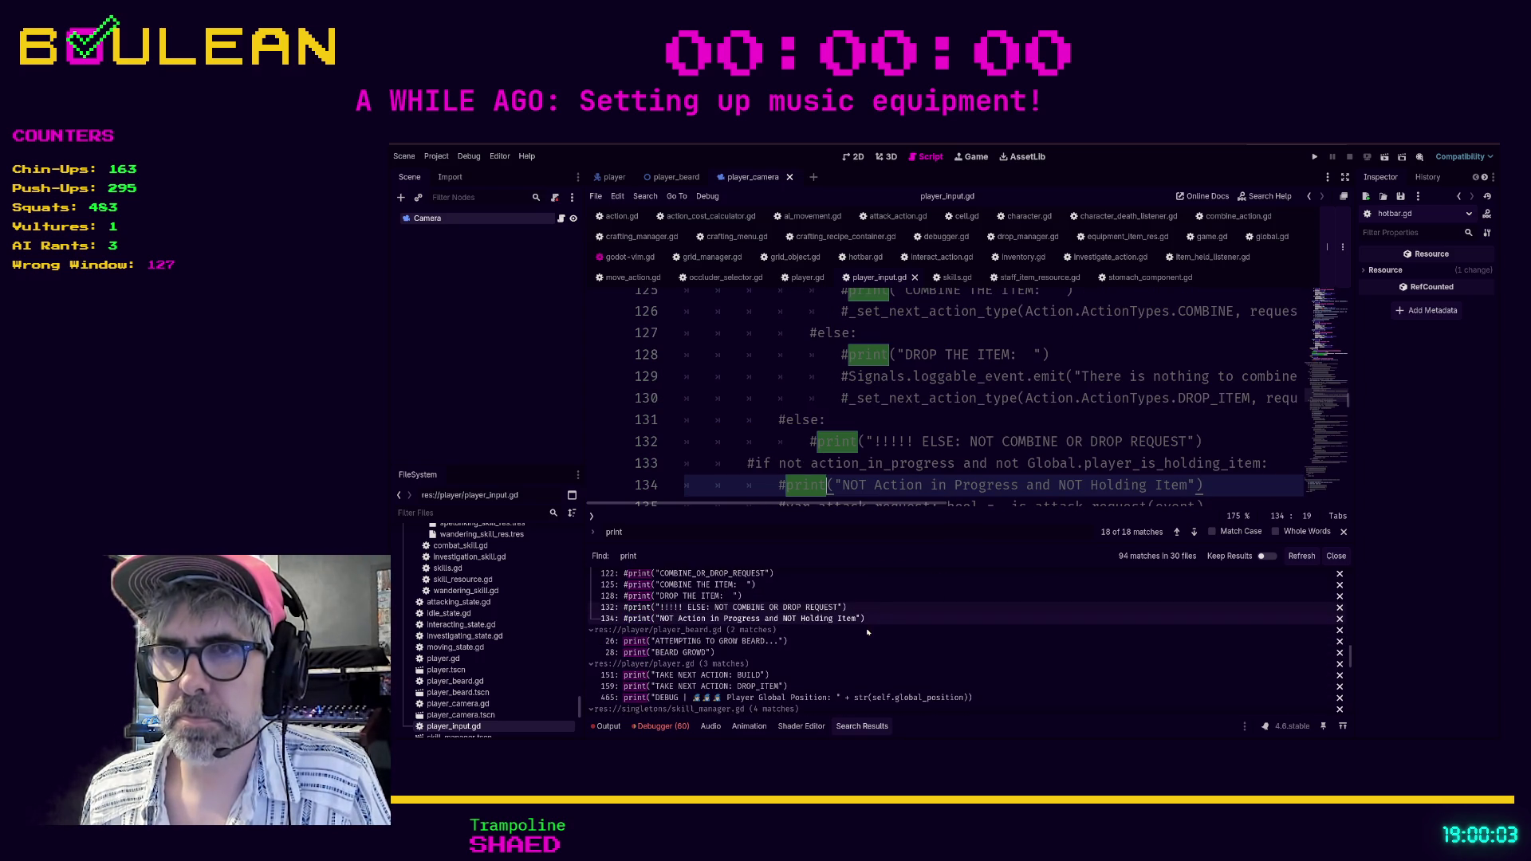
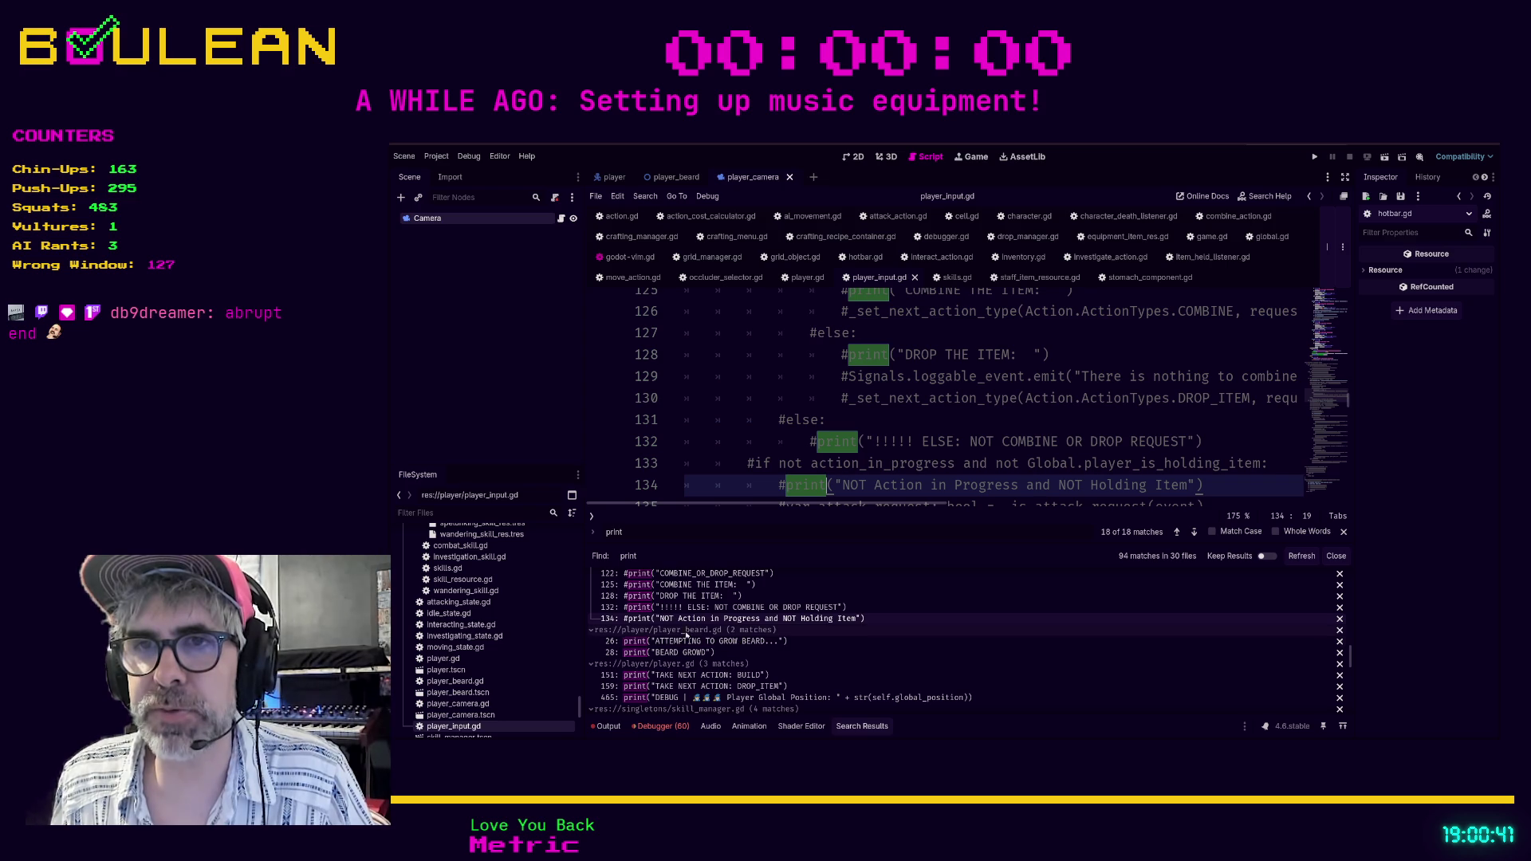
In Search Results, collapse the earlier file matches and open player_beard.gd's ATTEMPTING TO GROW BEARD print.
scroll(678, 637, "up", 3)
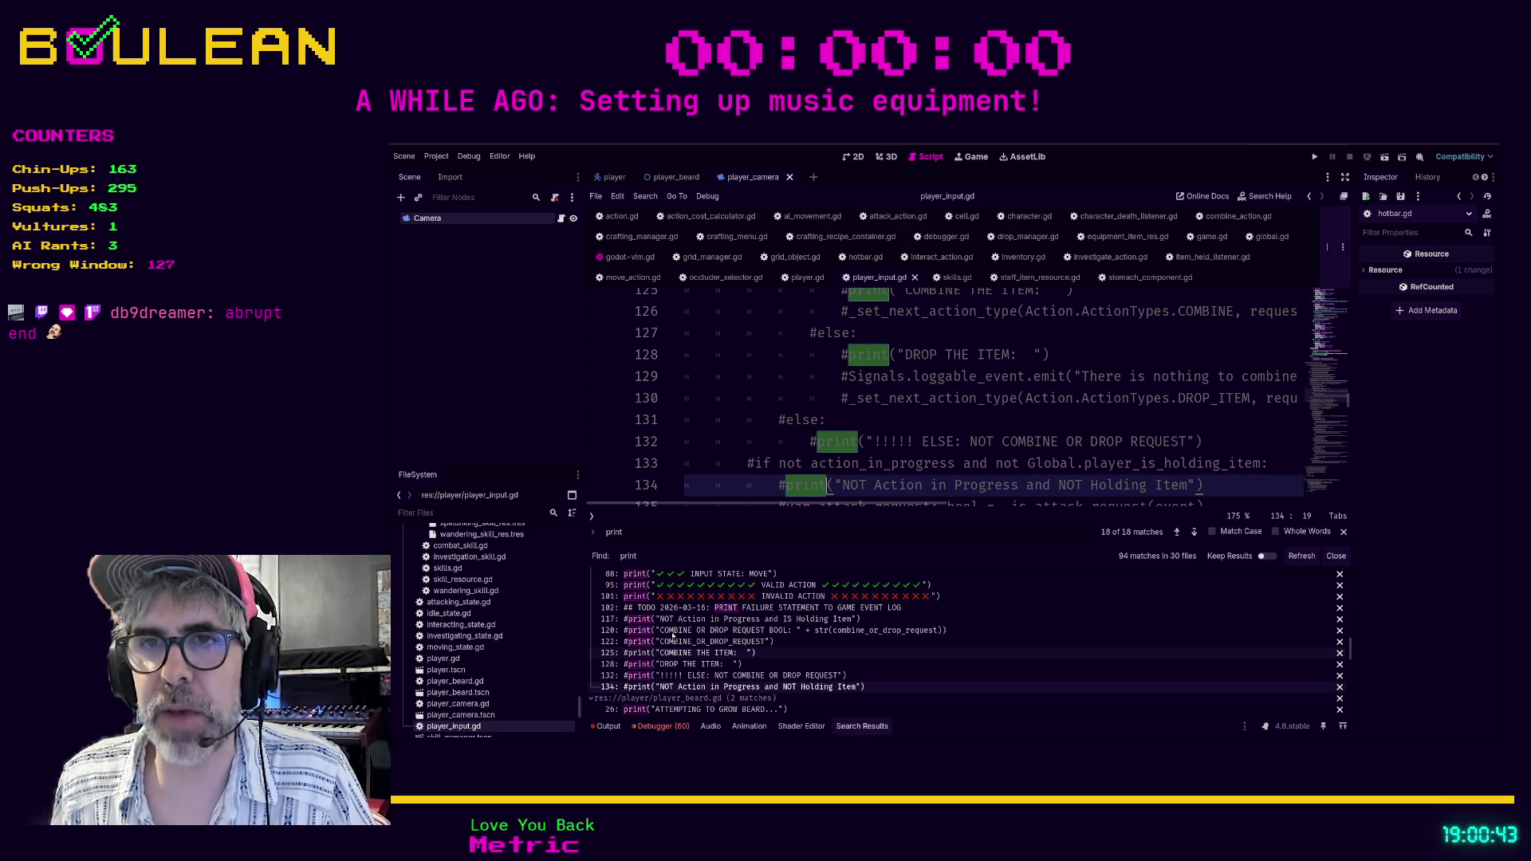
scroll(673, 636, "up", 1)
scroll(673, 636, "up", 5)
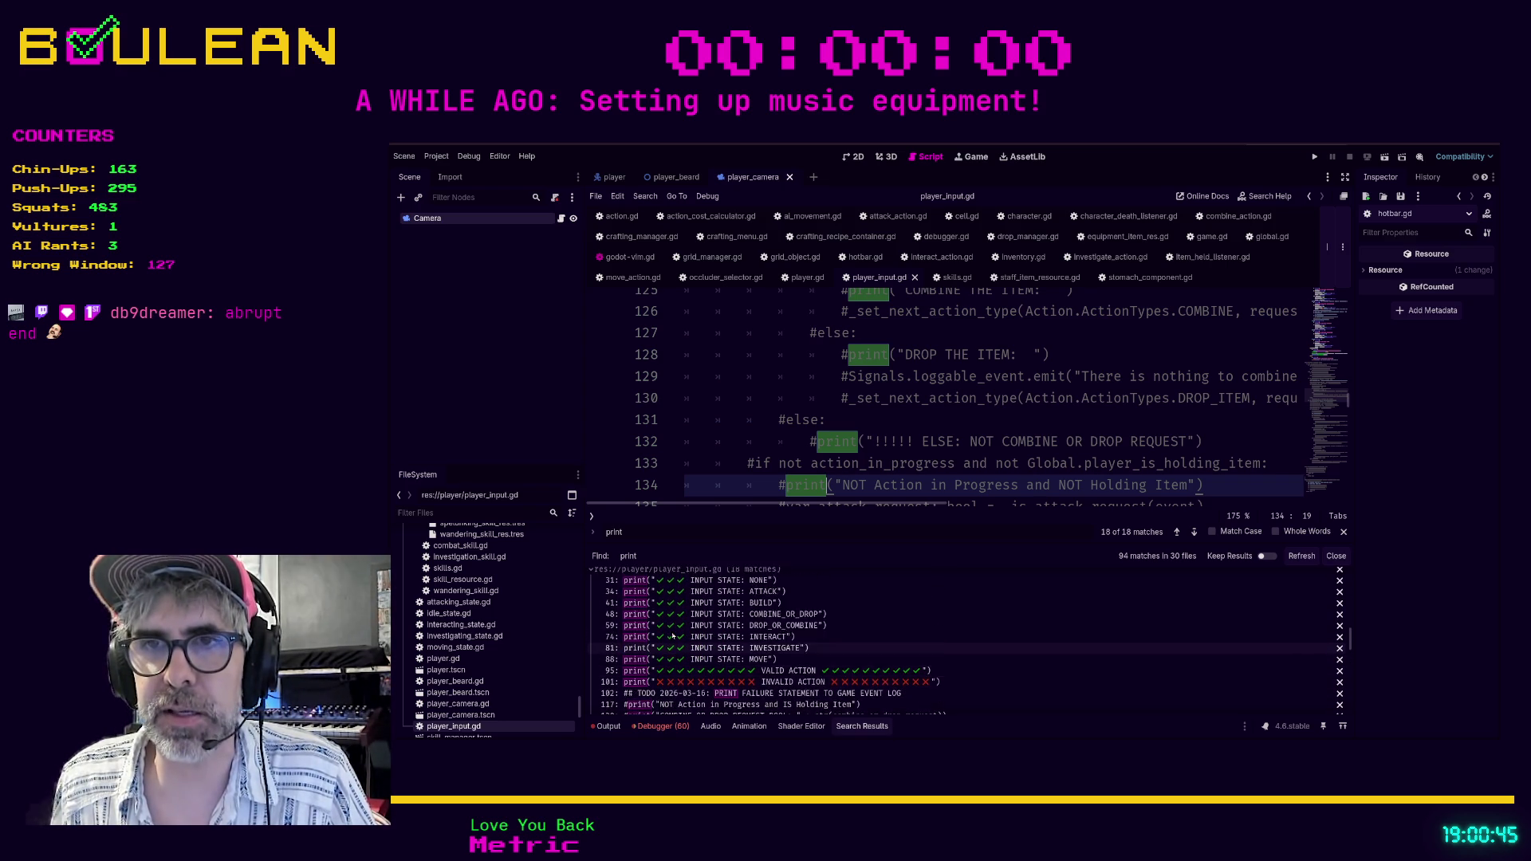
left_click(593, 603)
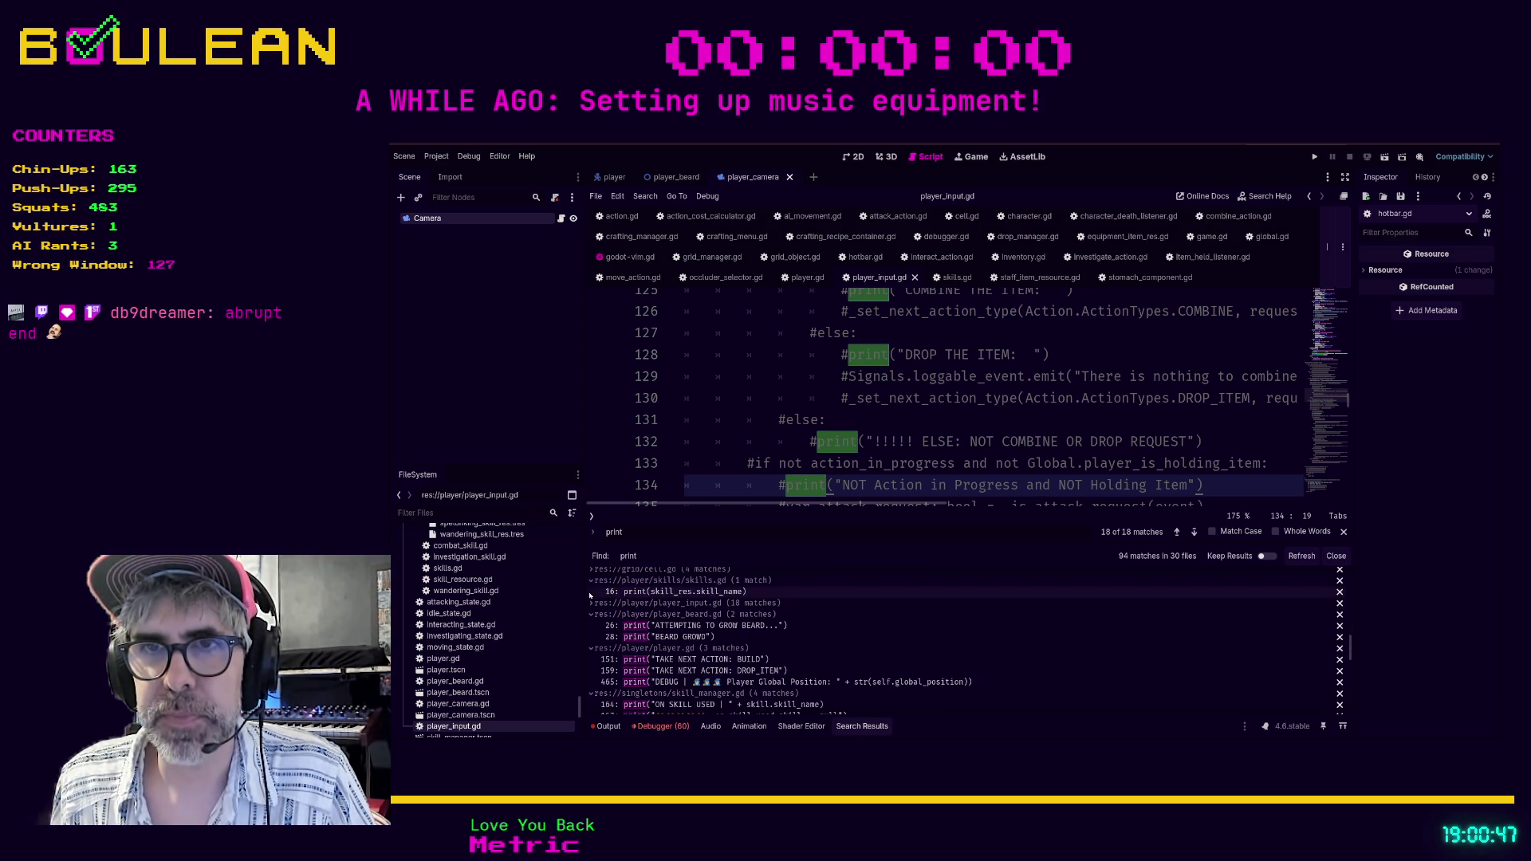
left_click(593, 580)
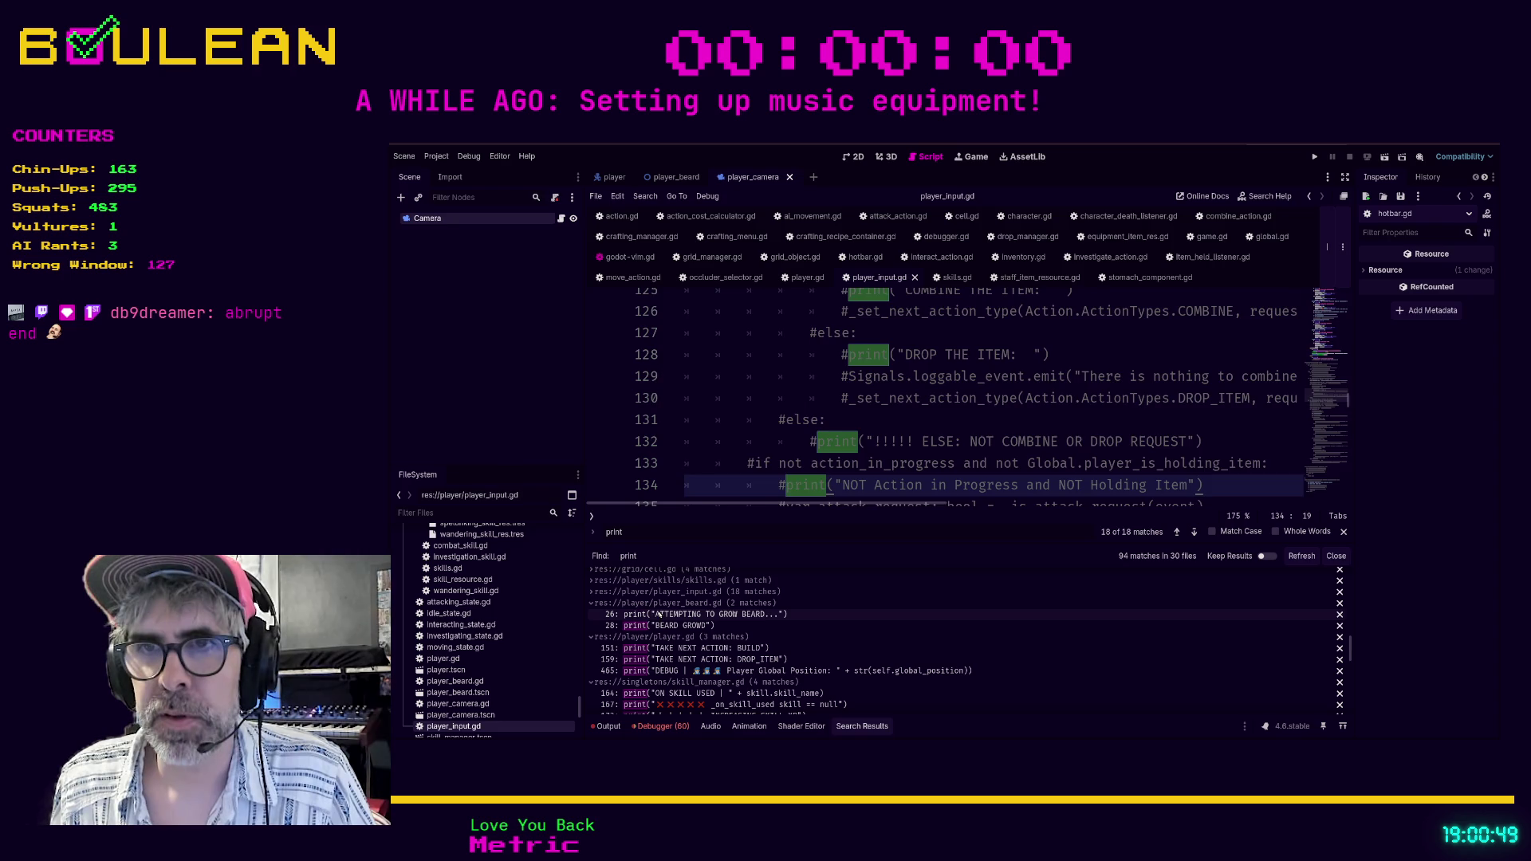
left_click(638, 615)
Indent both _grow_beard prints (ATTEMPTING TO GROW BEARD, BEARD GROWD) under 'if debug_mode:' checks.
left_click(845, 477)
scroll(878, 399, "up", 1)
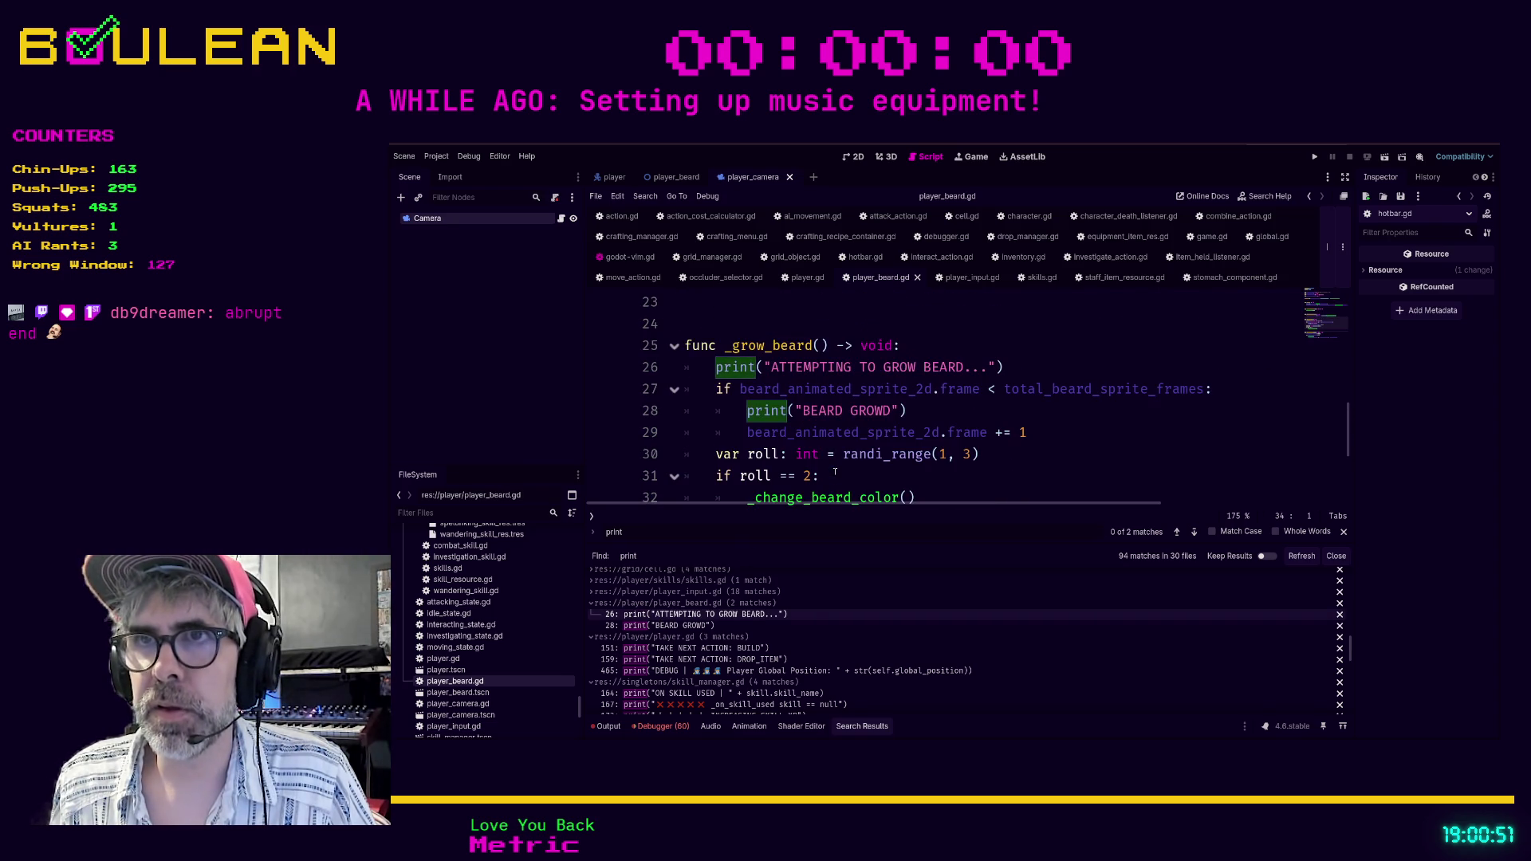
left_click(961, 349)
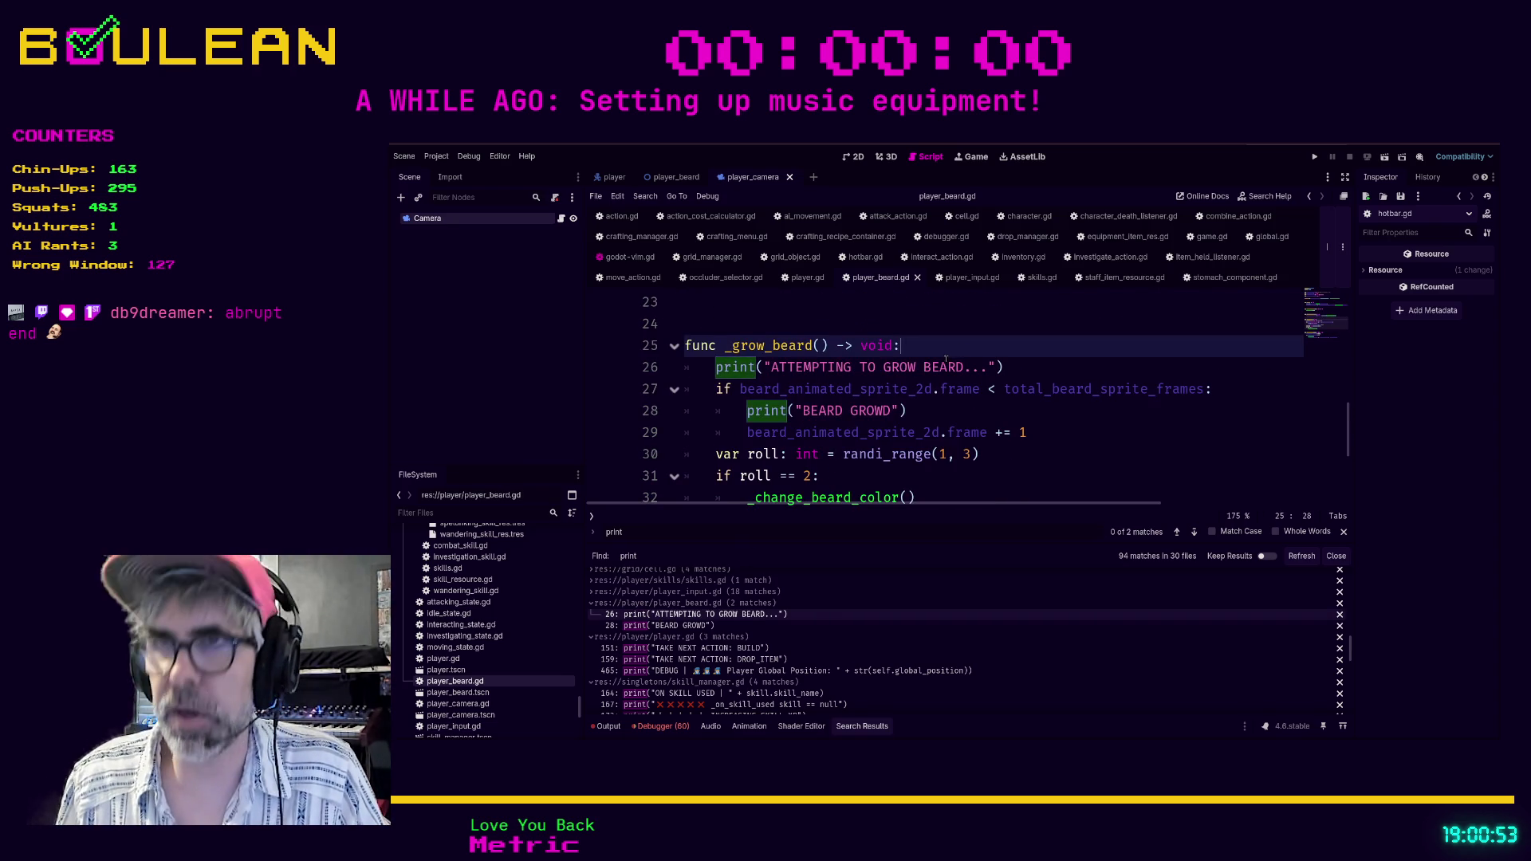
key("Return")
type("debug_mode")
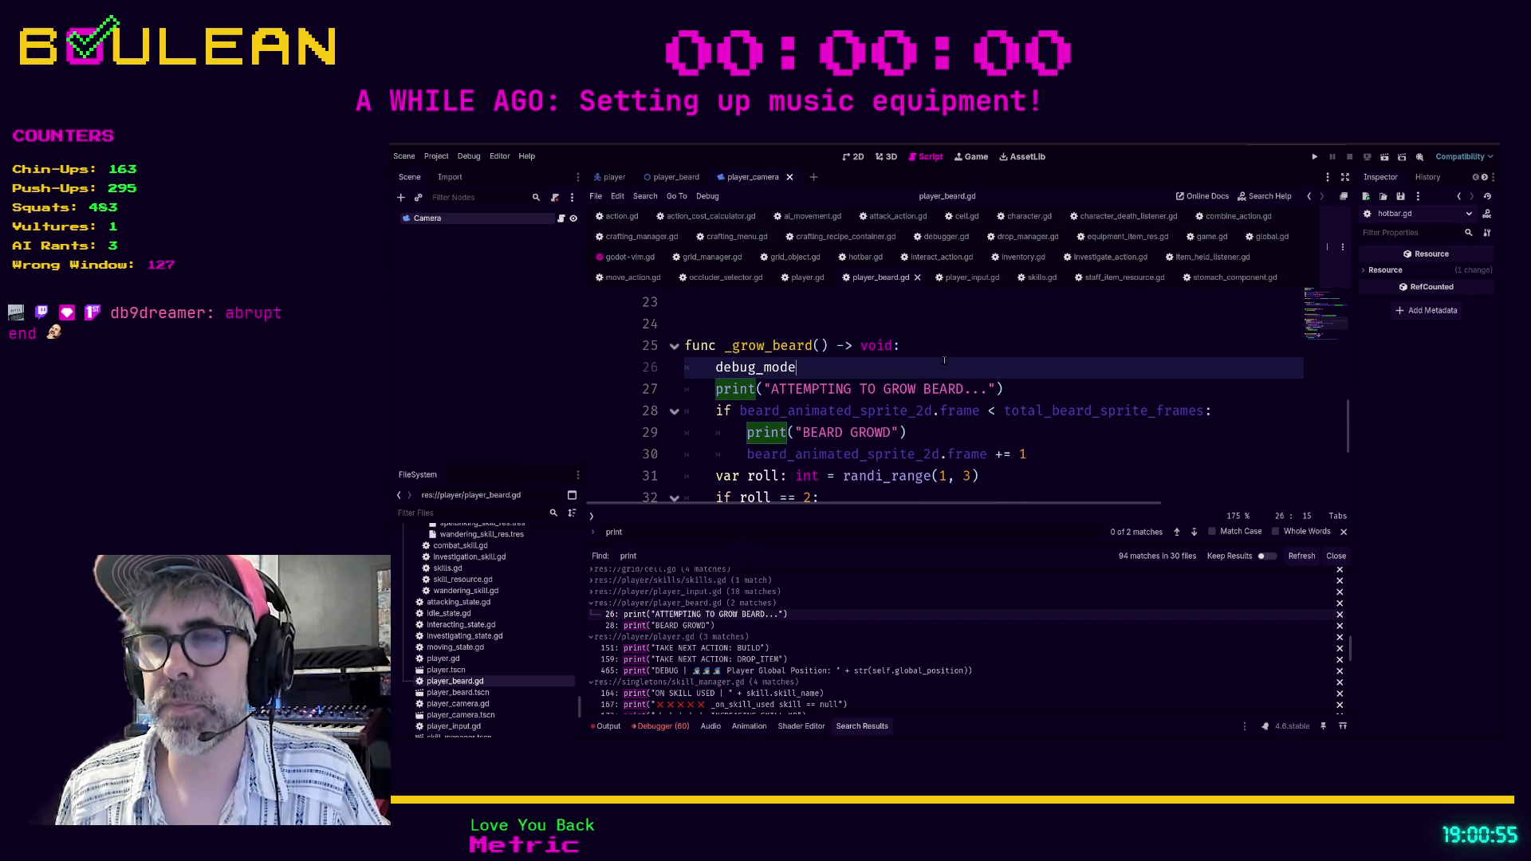
type("if")
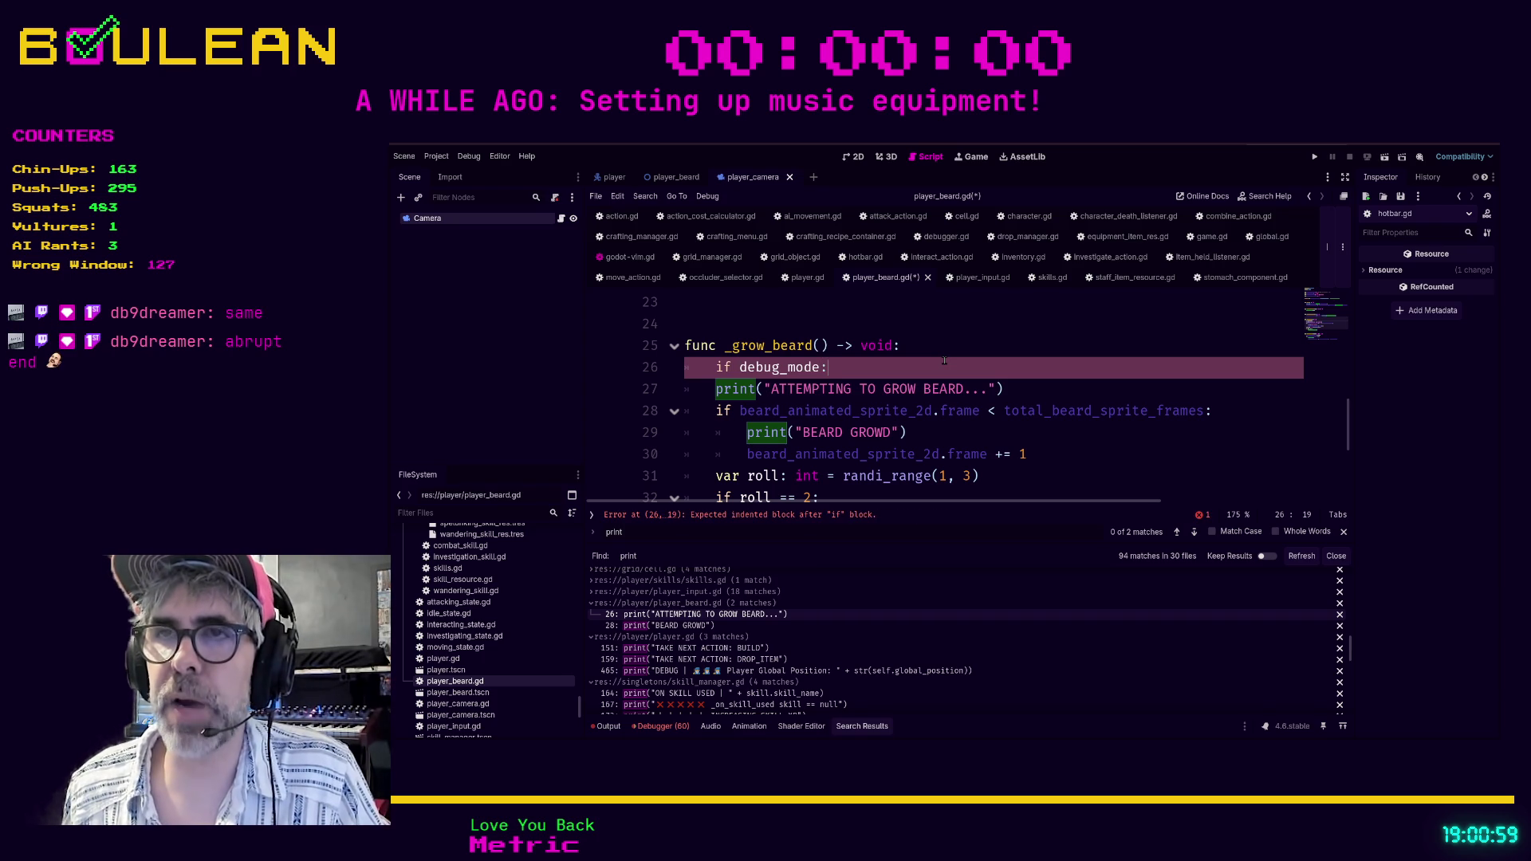
key("Down")
key("Tab")
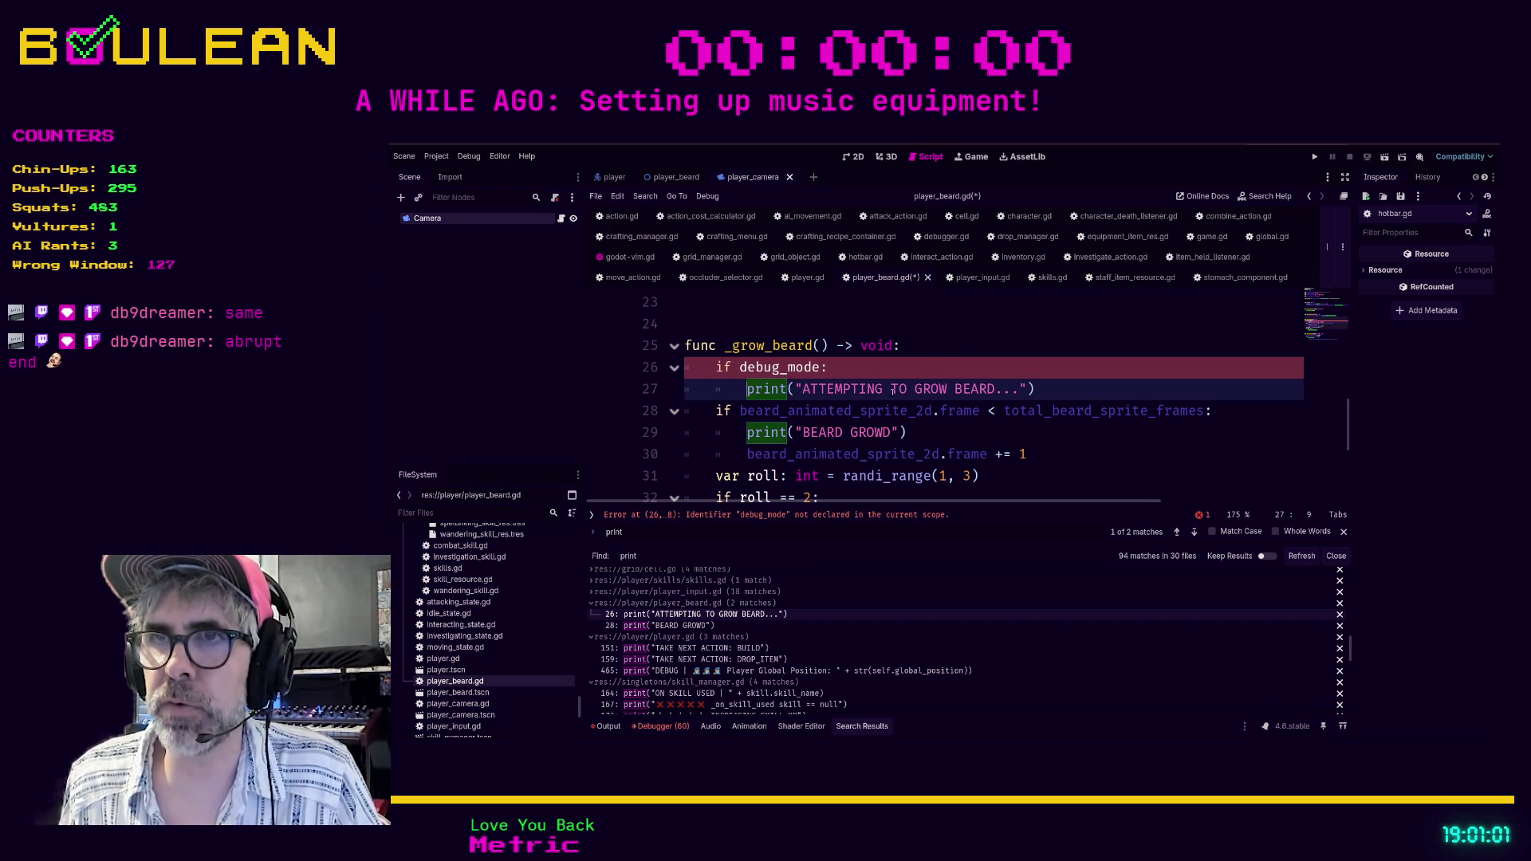
key("Down")
key("Down")
key("ctrl+shift+Return")
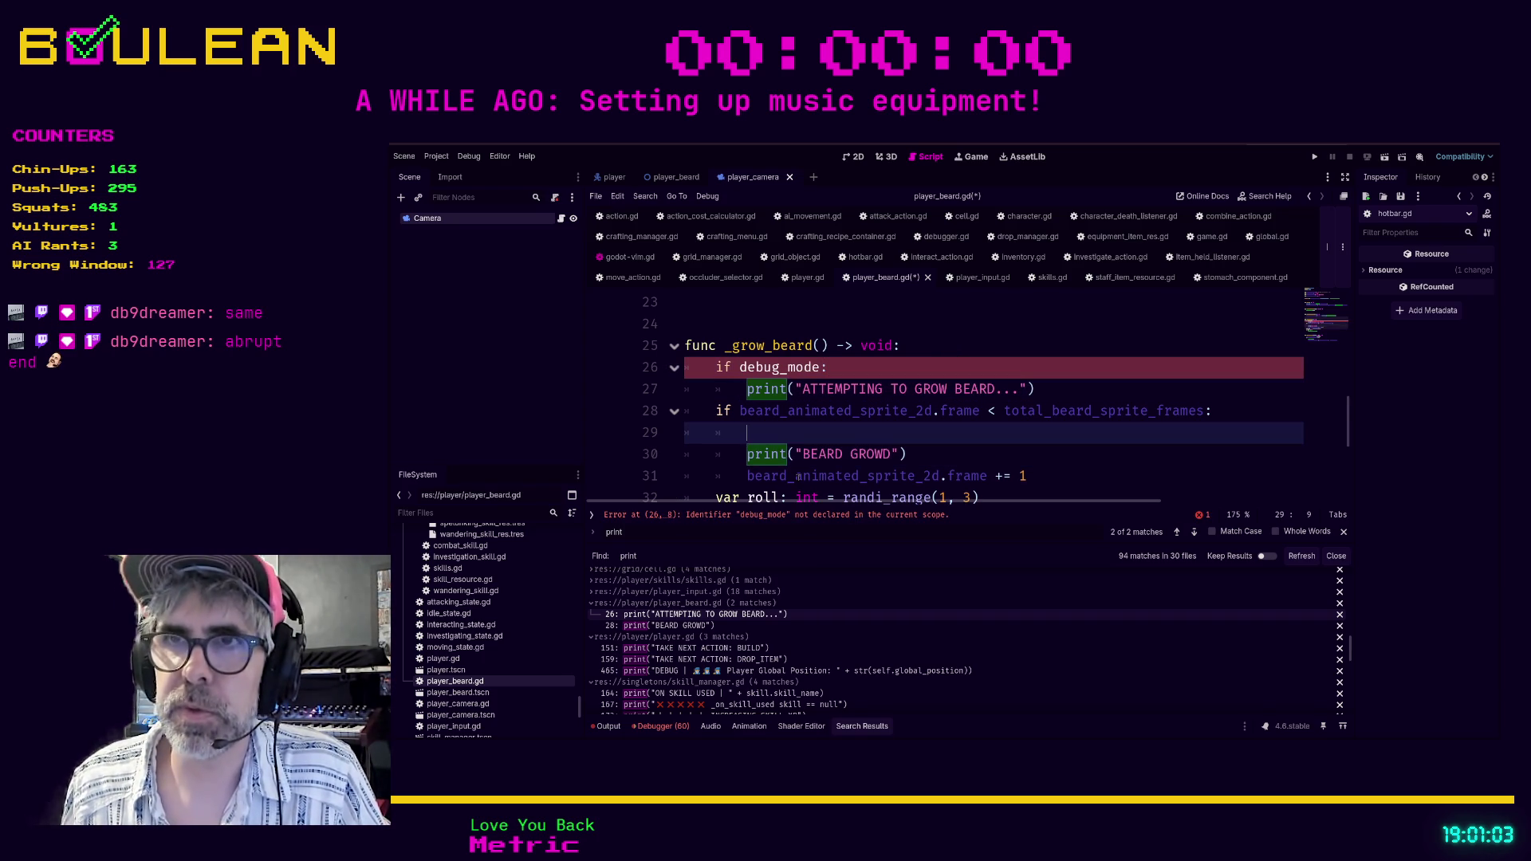
type("if de")
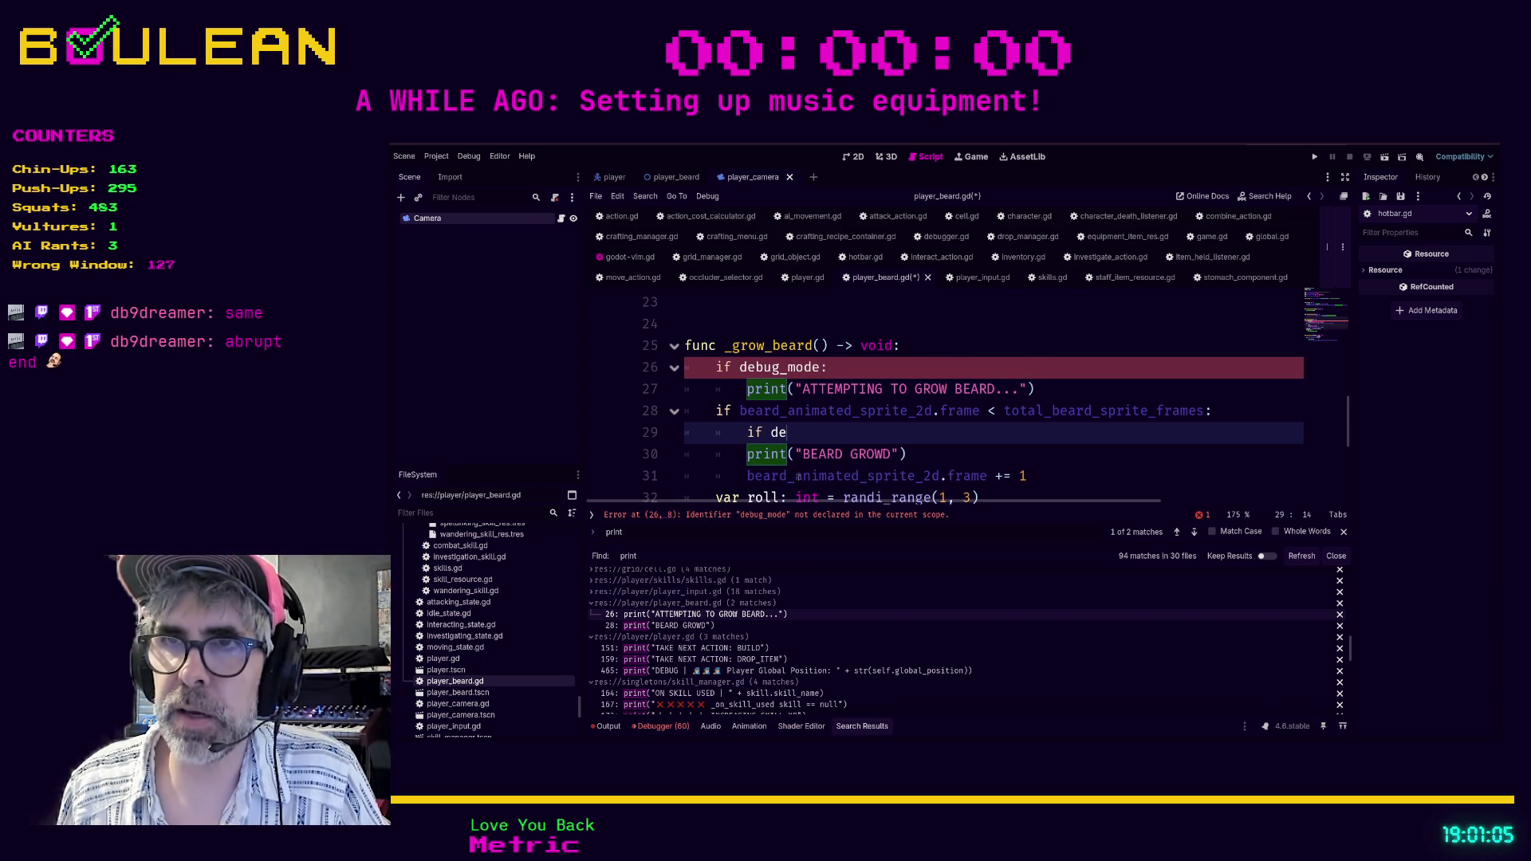
type("bug_mode:")
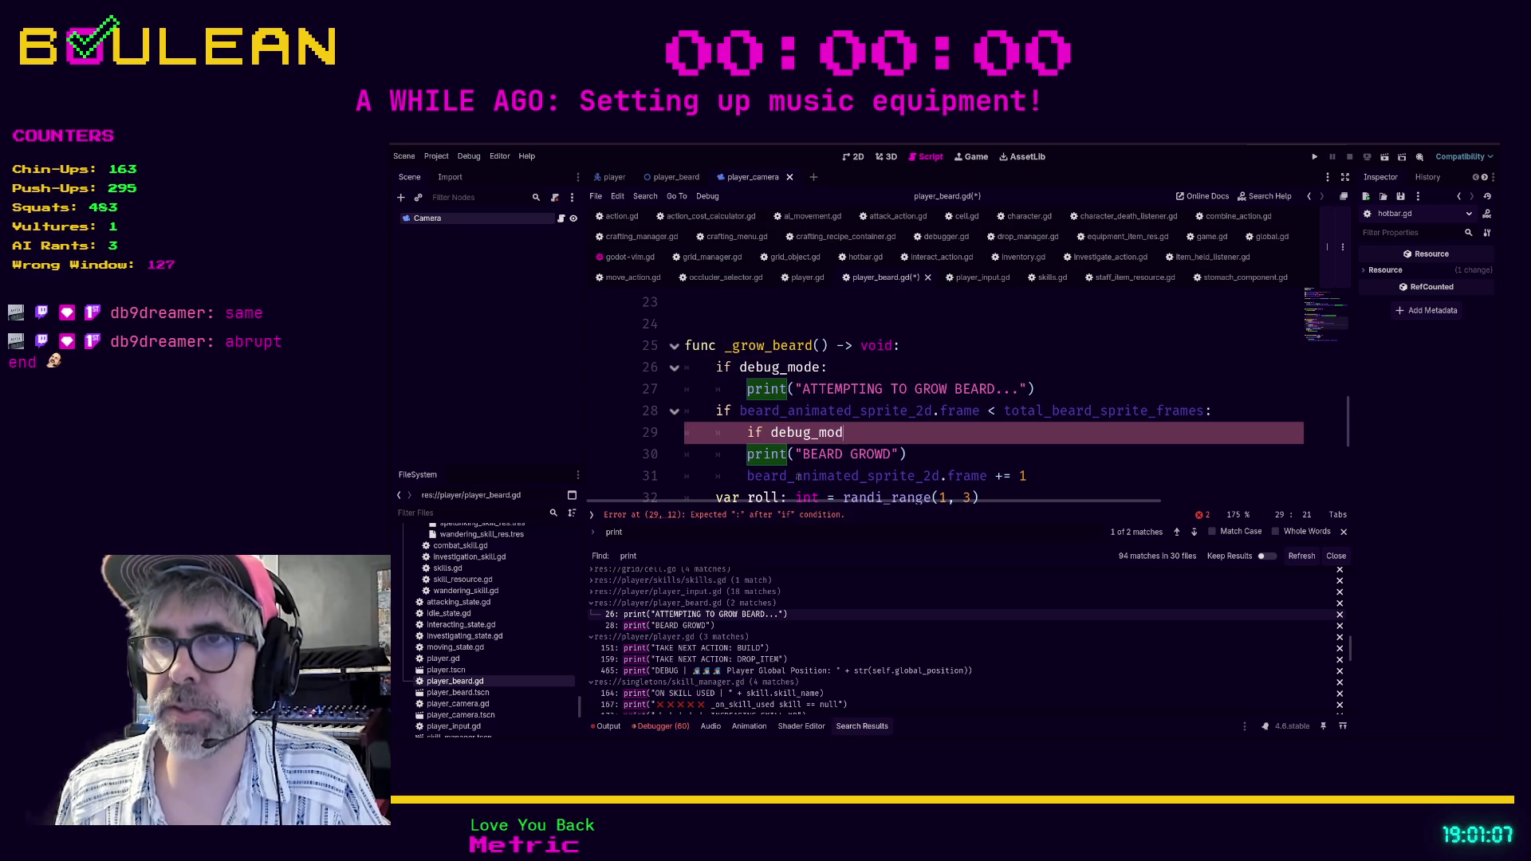
key("Down")
key("Tab")
Declare 'var debug_mode: bool = false' near the top of player_beard.gd and save.
scroll(798, 462, "down", 1)
scroll(796, 441, "up", 1)
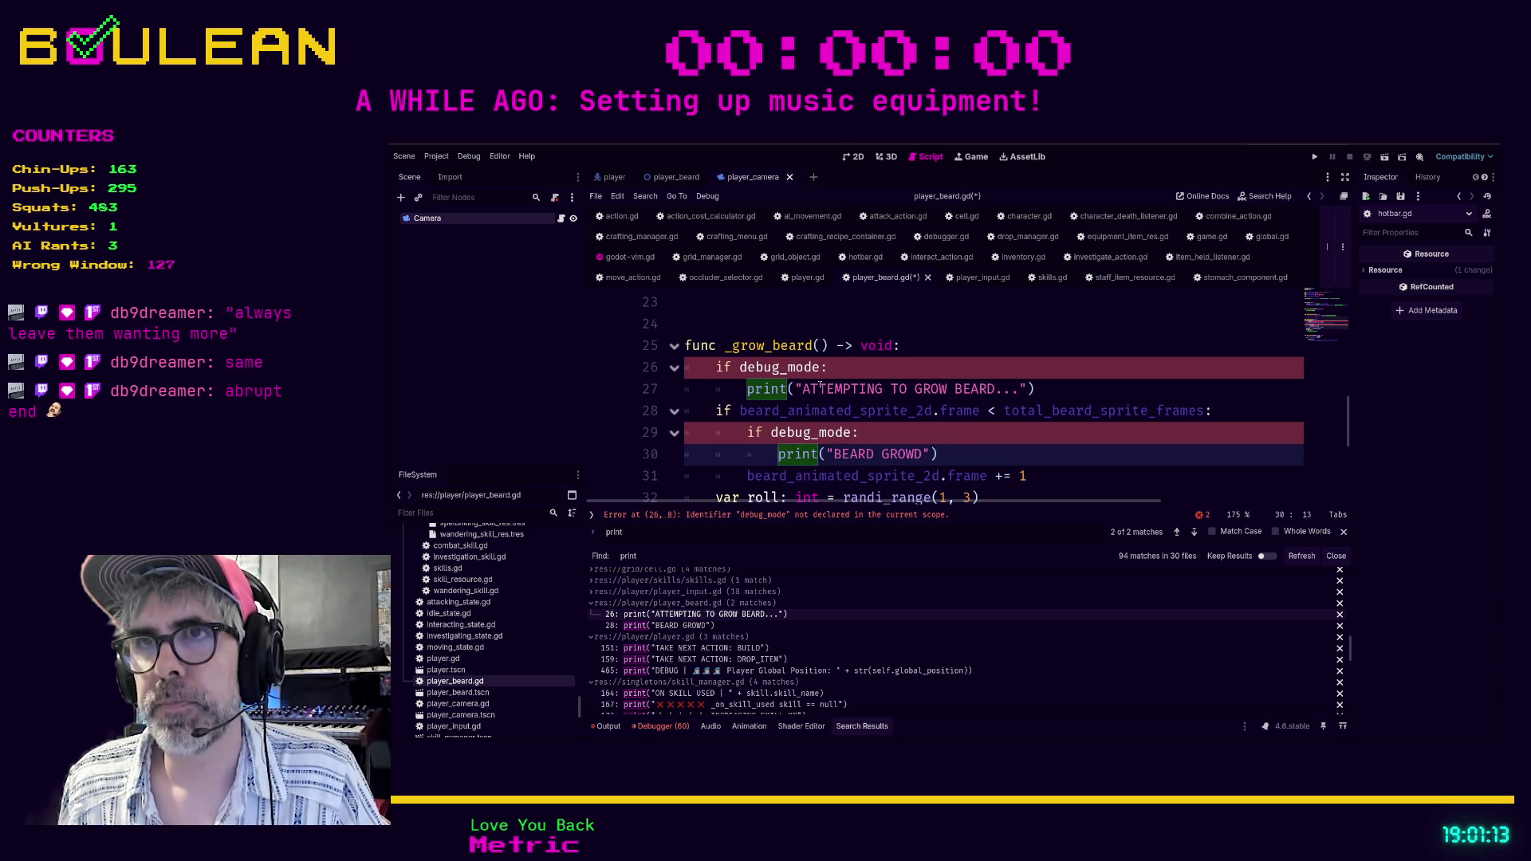
left_click(1319, 305)
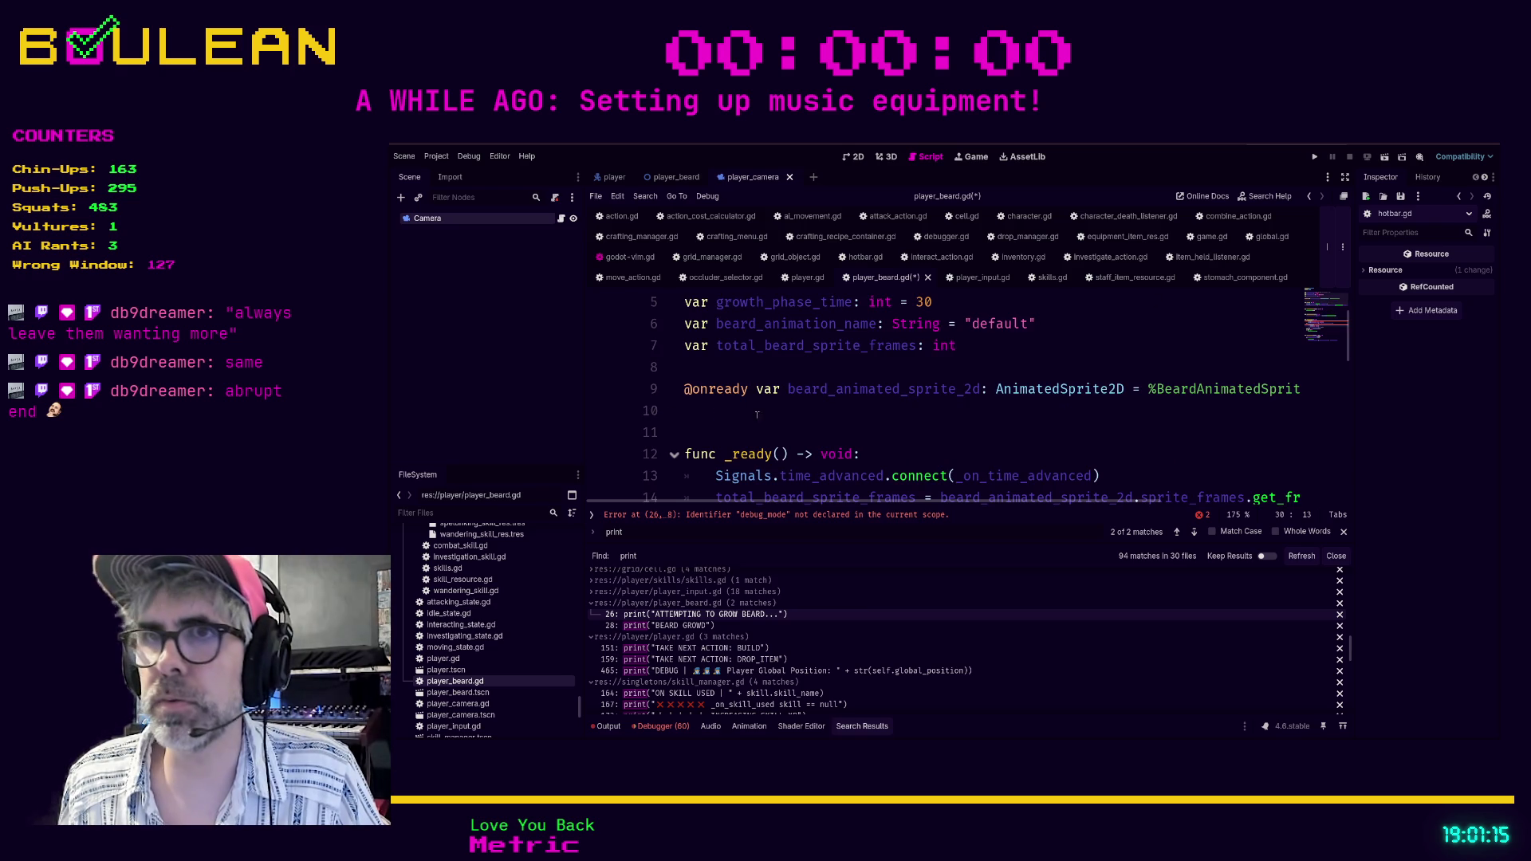
scroll(724, 362, "up", 4)
left_click(806, 347)
key("Return")
type("var ")
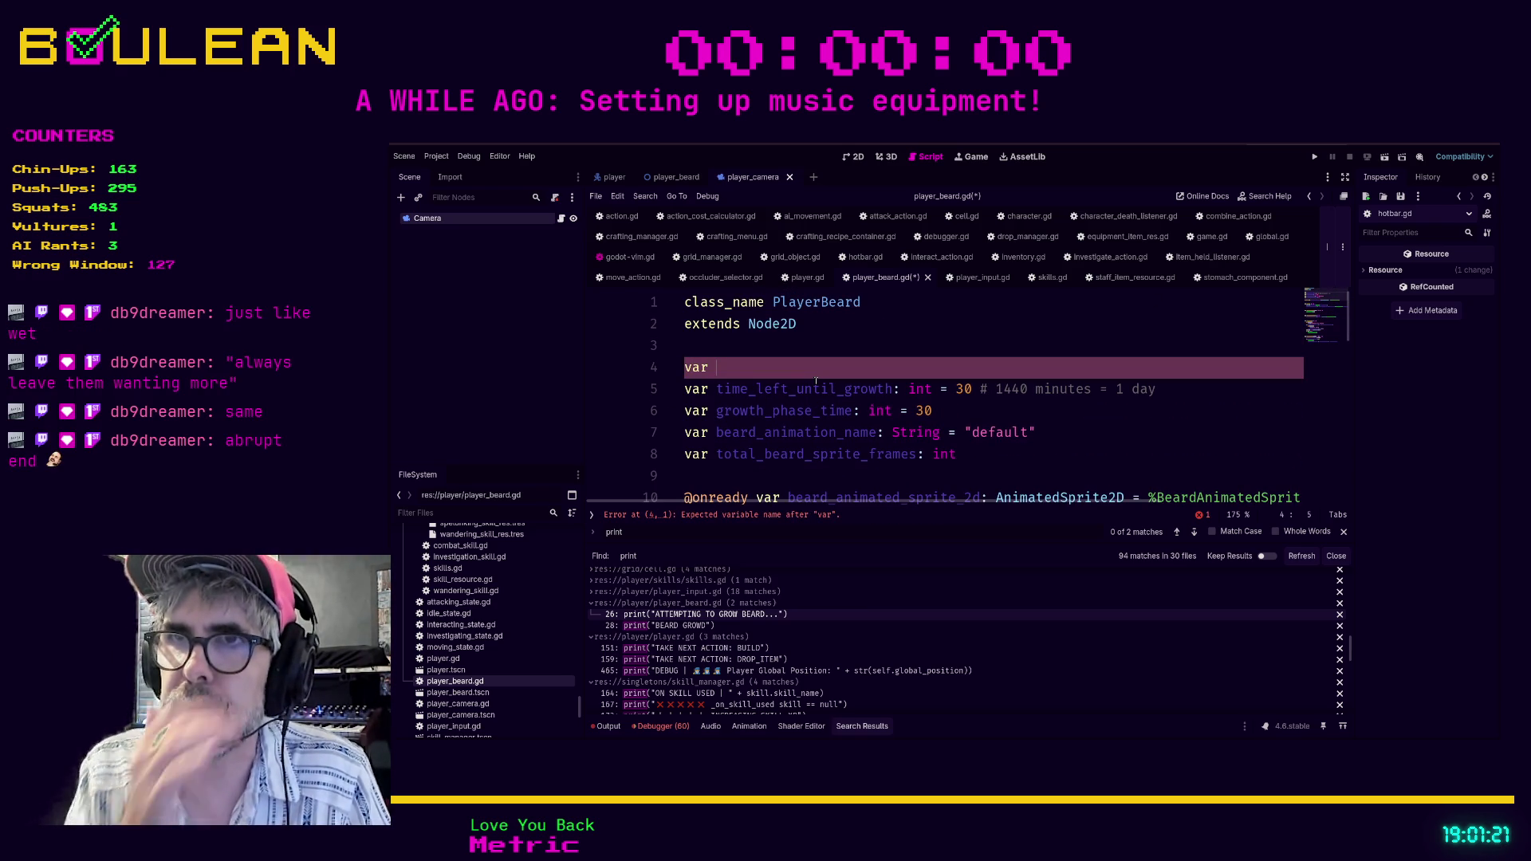
type("debug_mode: bo")
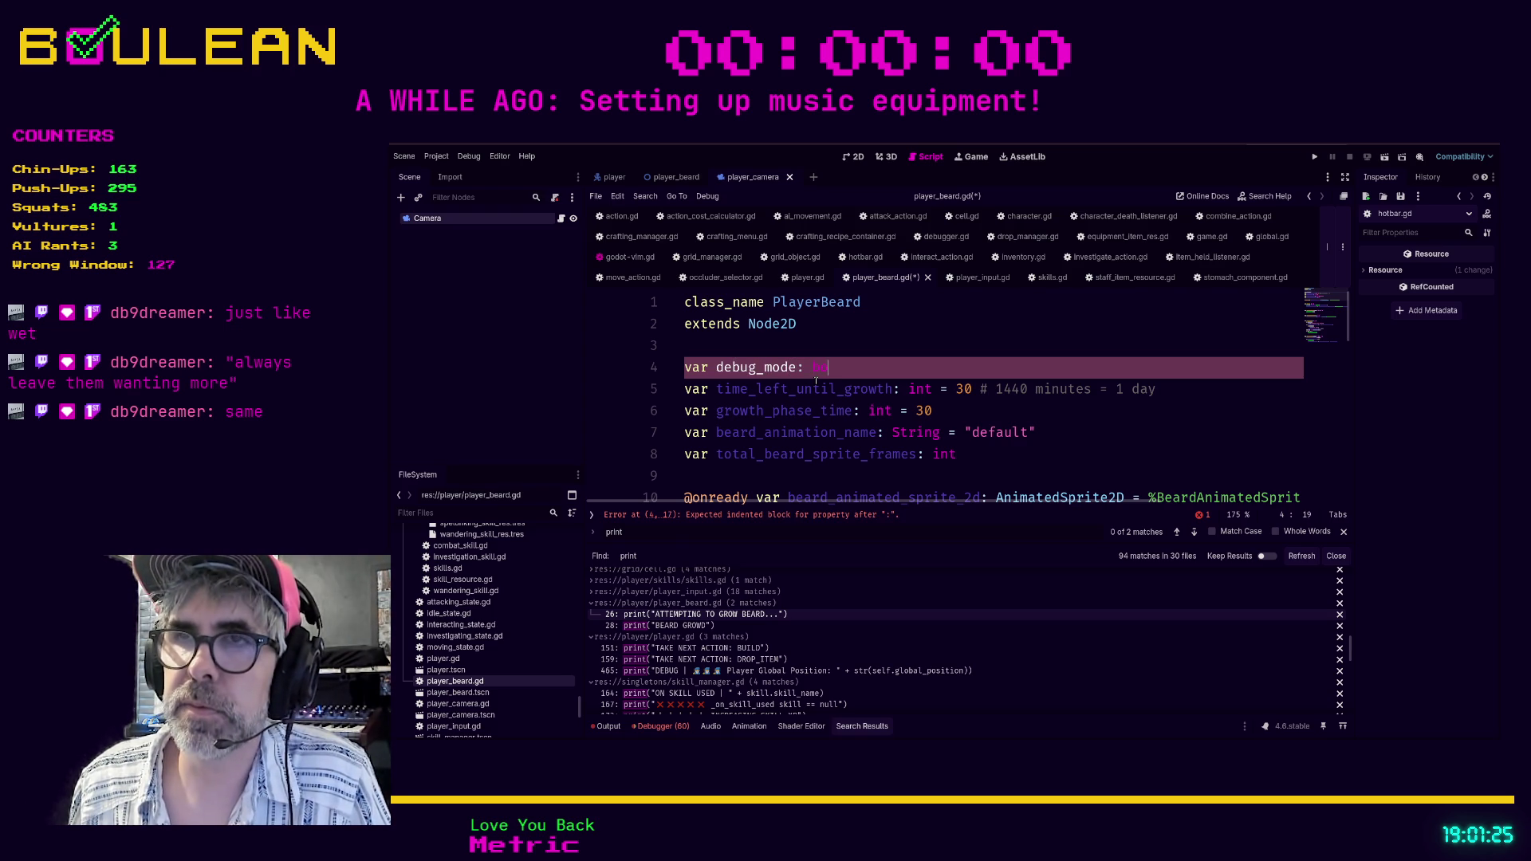
type("ol = false")
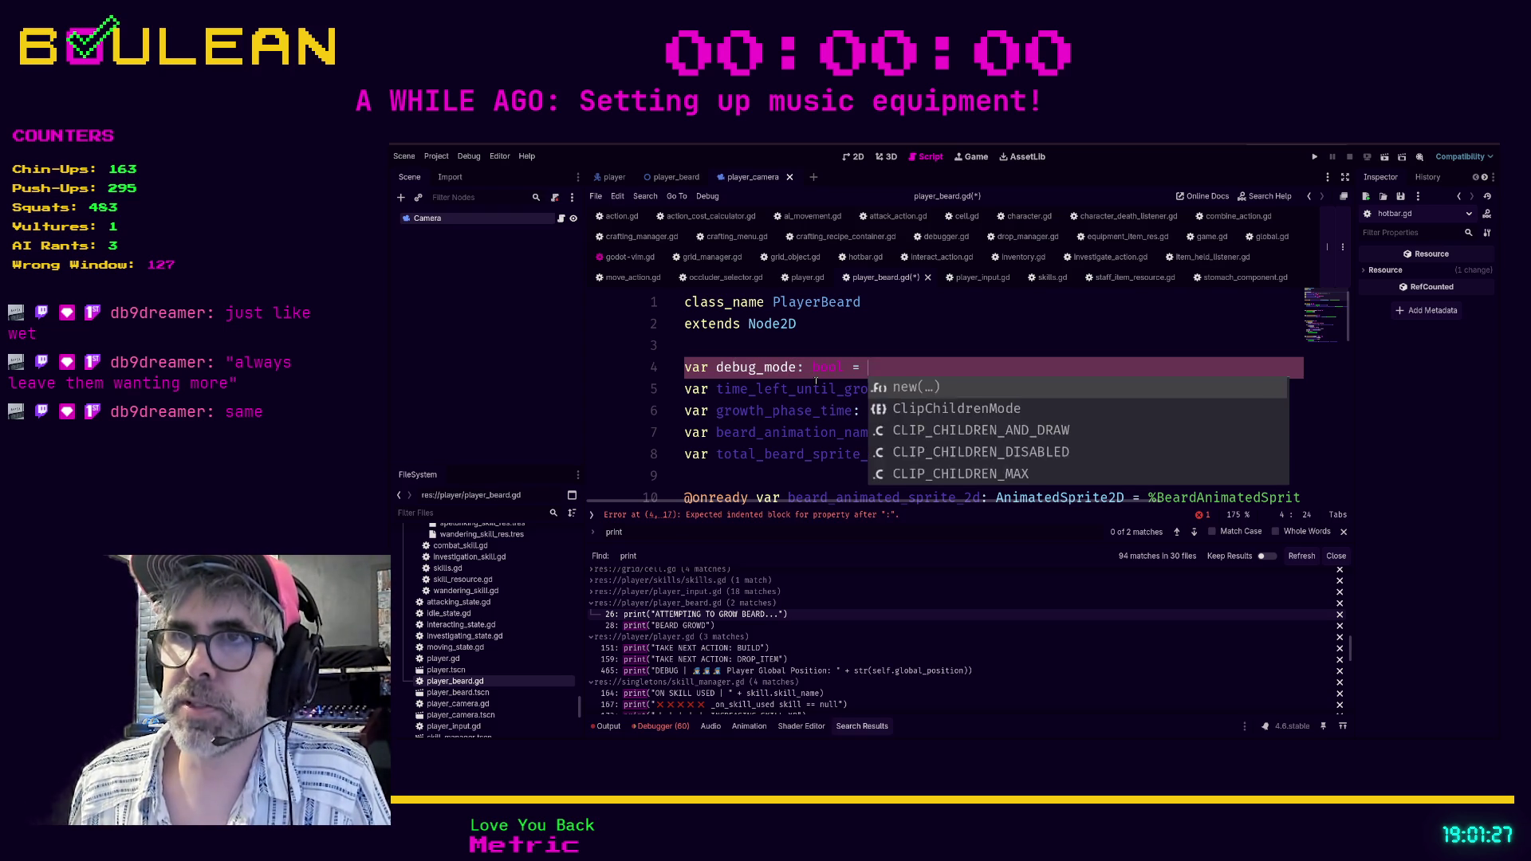
left_click(962, 453)
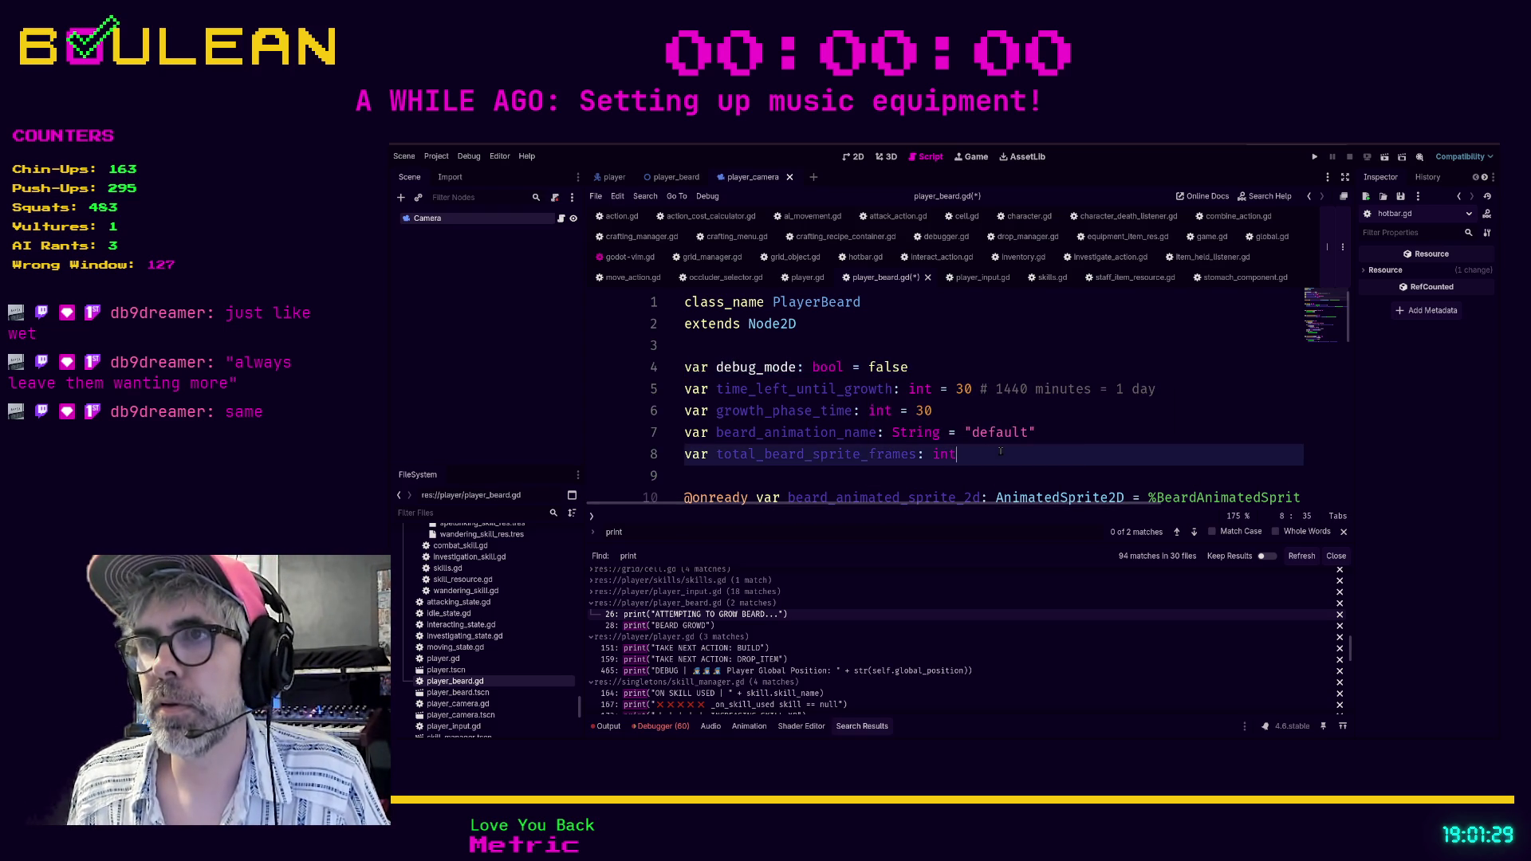
key("ctrl+s")
Recheck the _grow_beard matches and collapse player_beard.gd's search results.
left_click(674, 613)
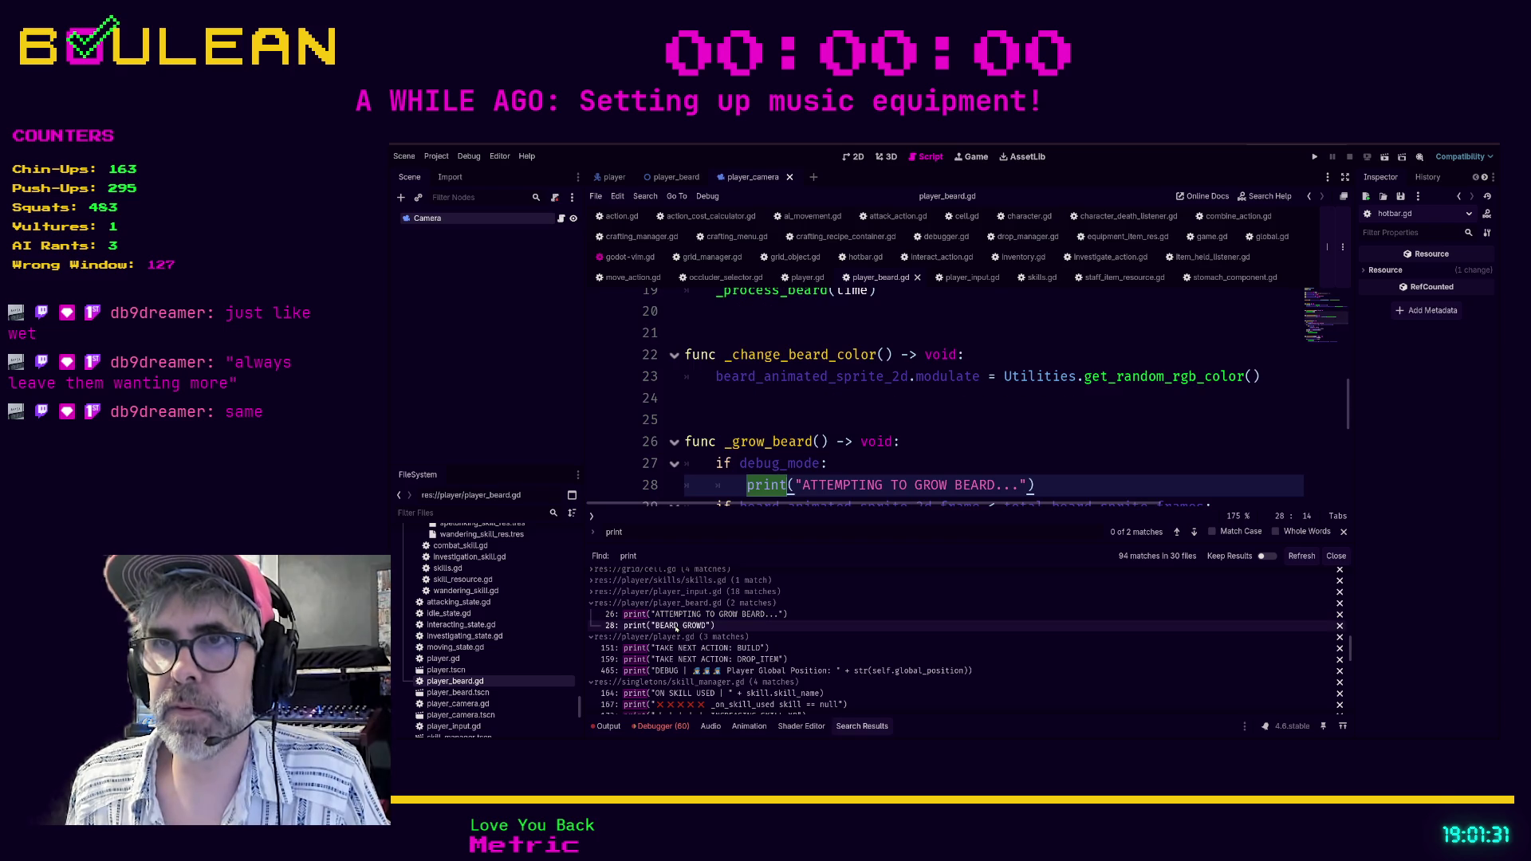
left_click(627, 616)
left_click(638, 604)
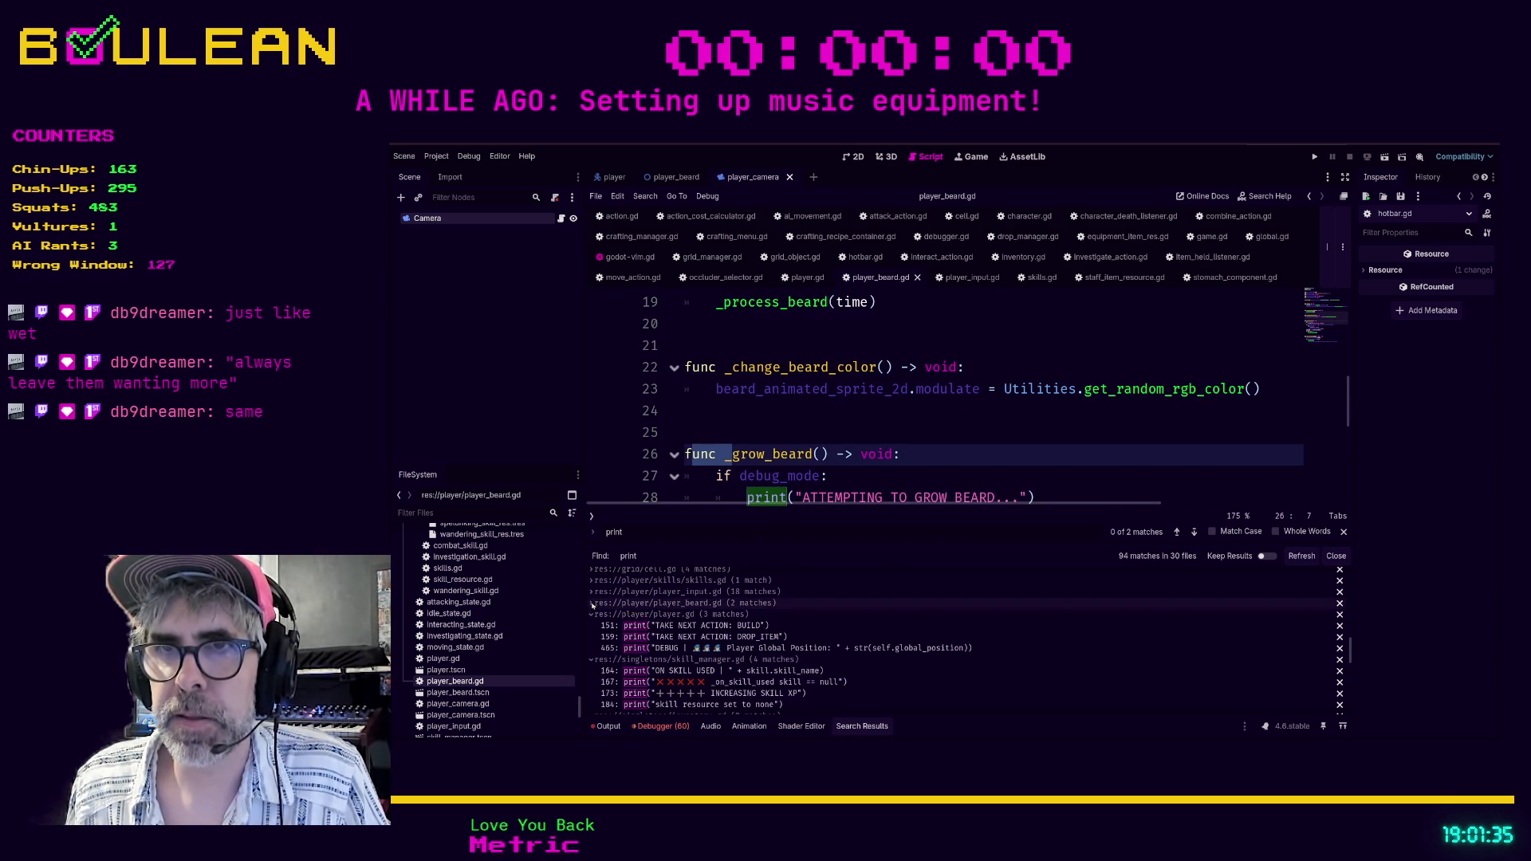
Delete player.gd's duplicate 'var debug_mode: bool = false' on line 27 and the leftover blank line.
left_click(644, 627)
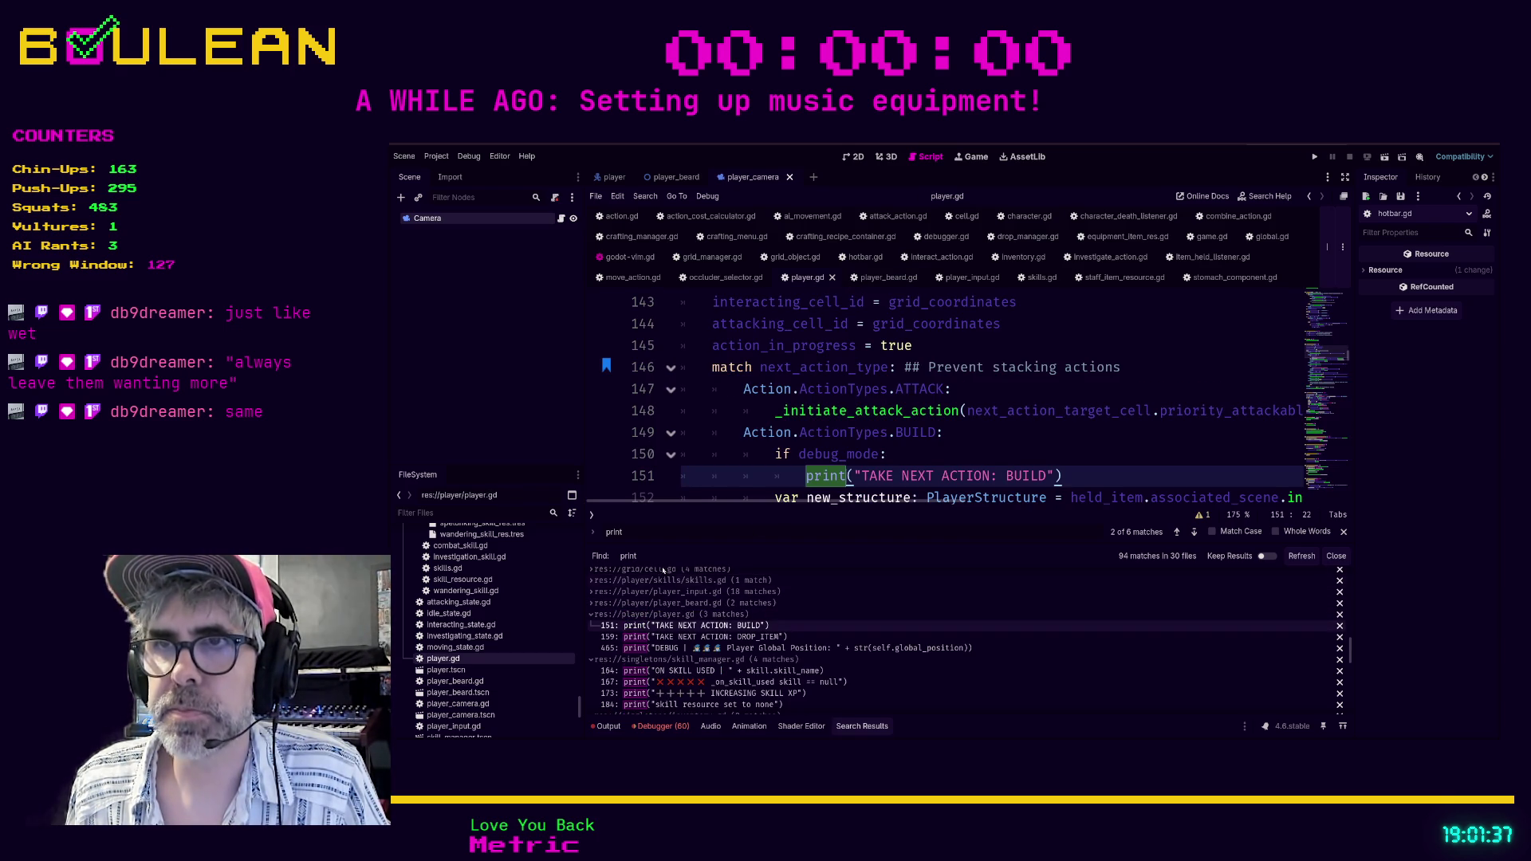
left_click(641, 638)
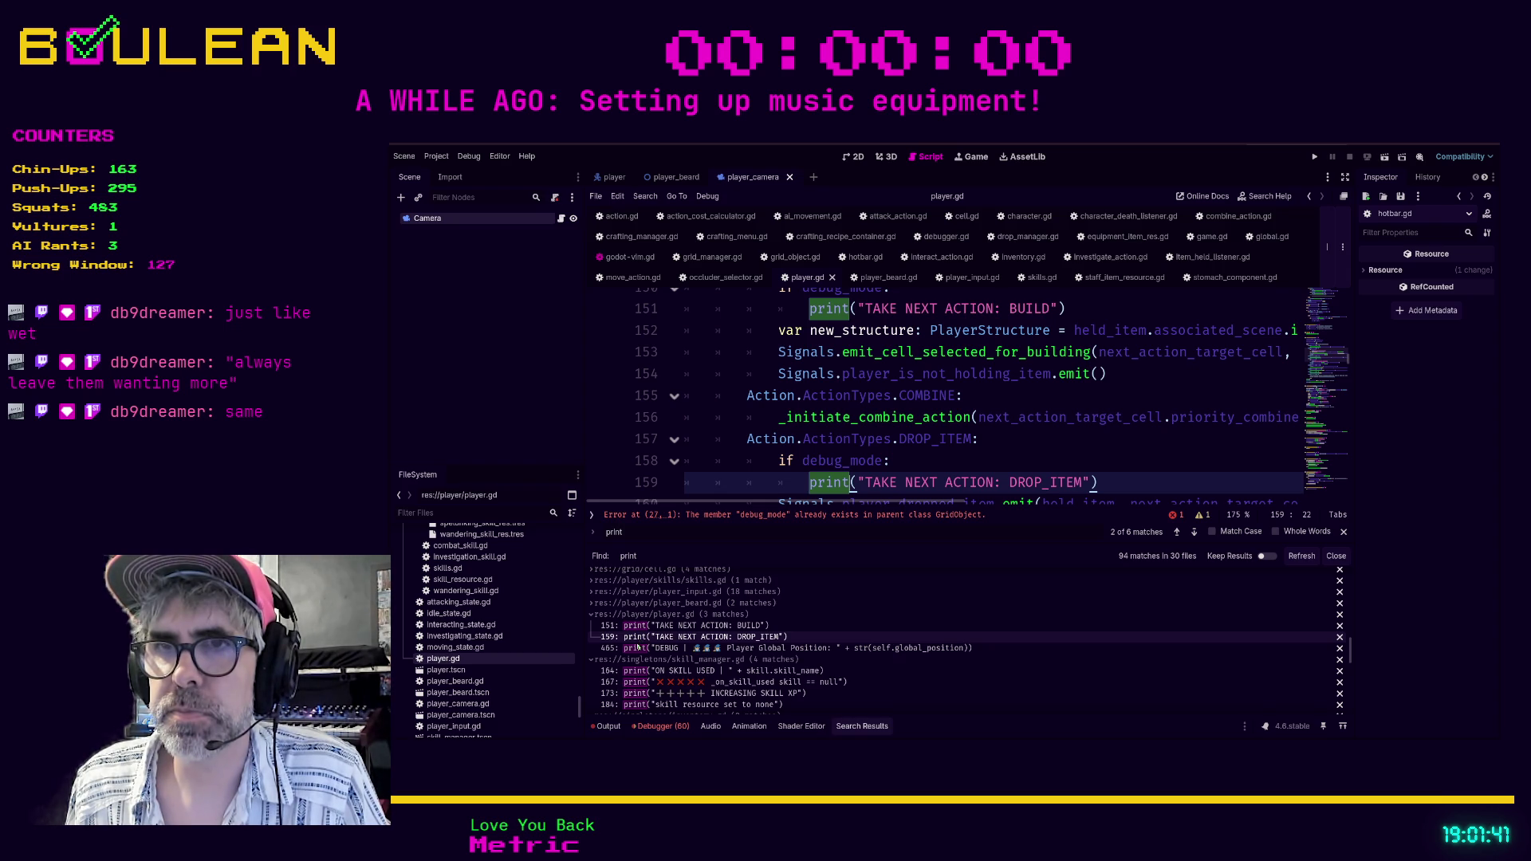
left_click(638, 648)
left_click(739, 515)
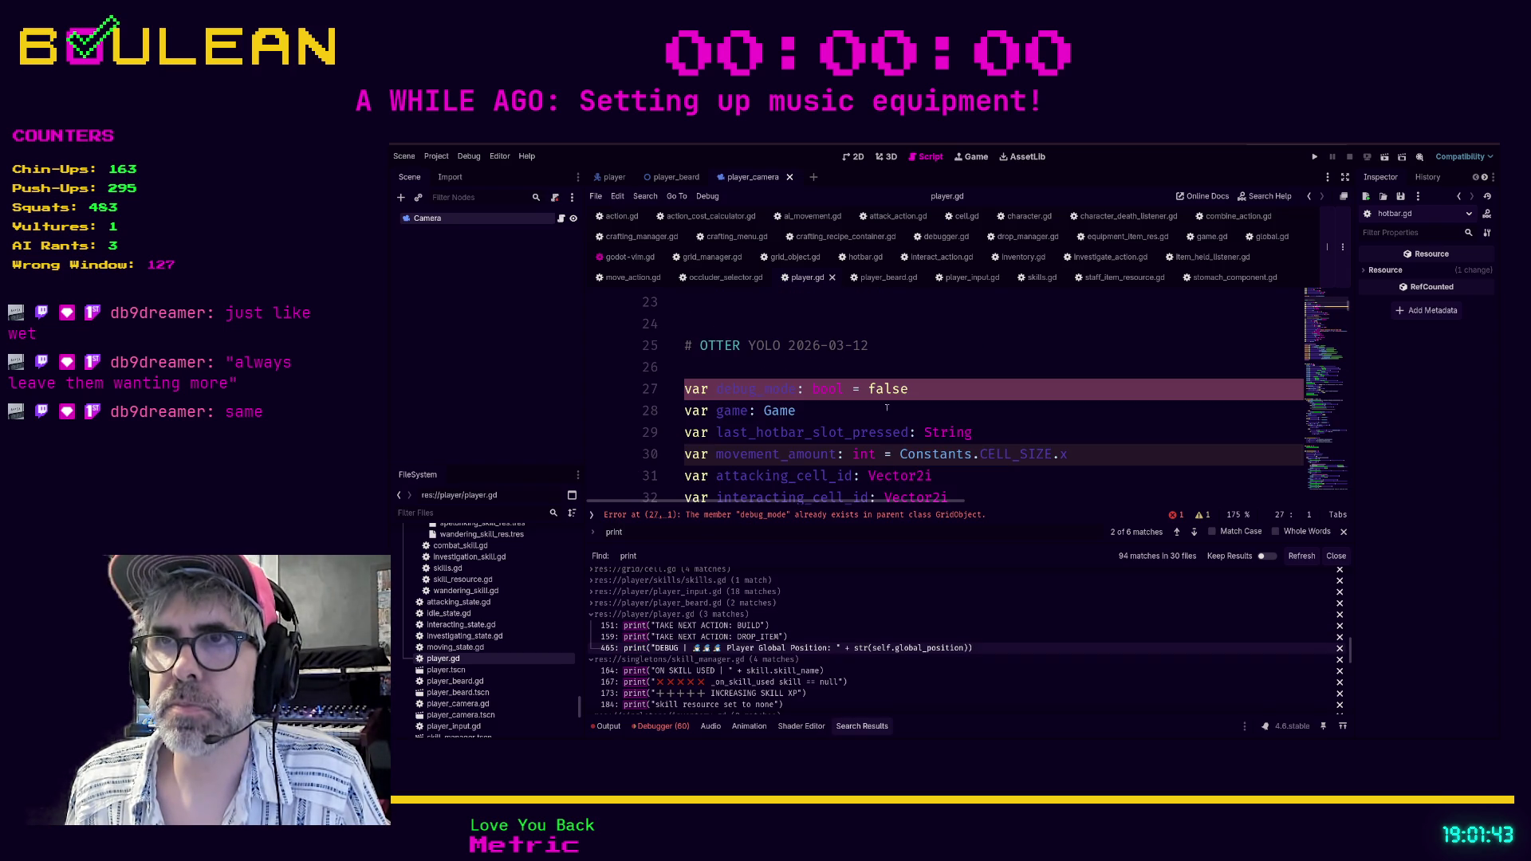
key("d")
key("d")
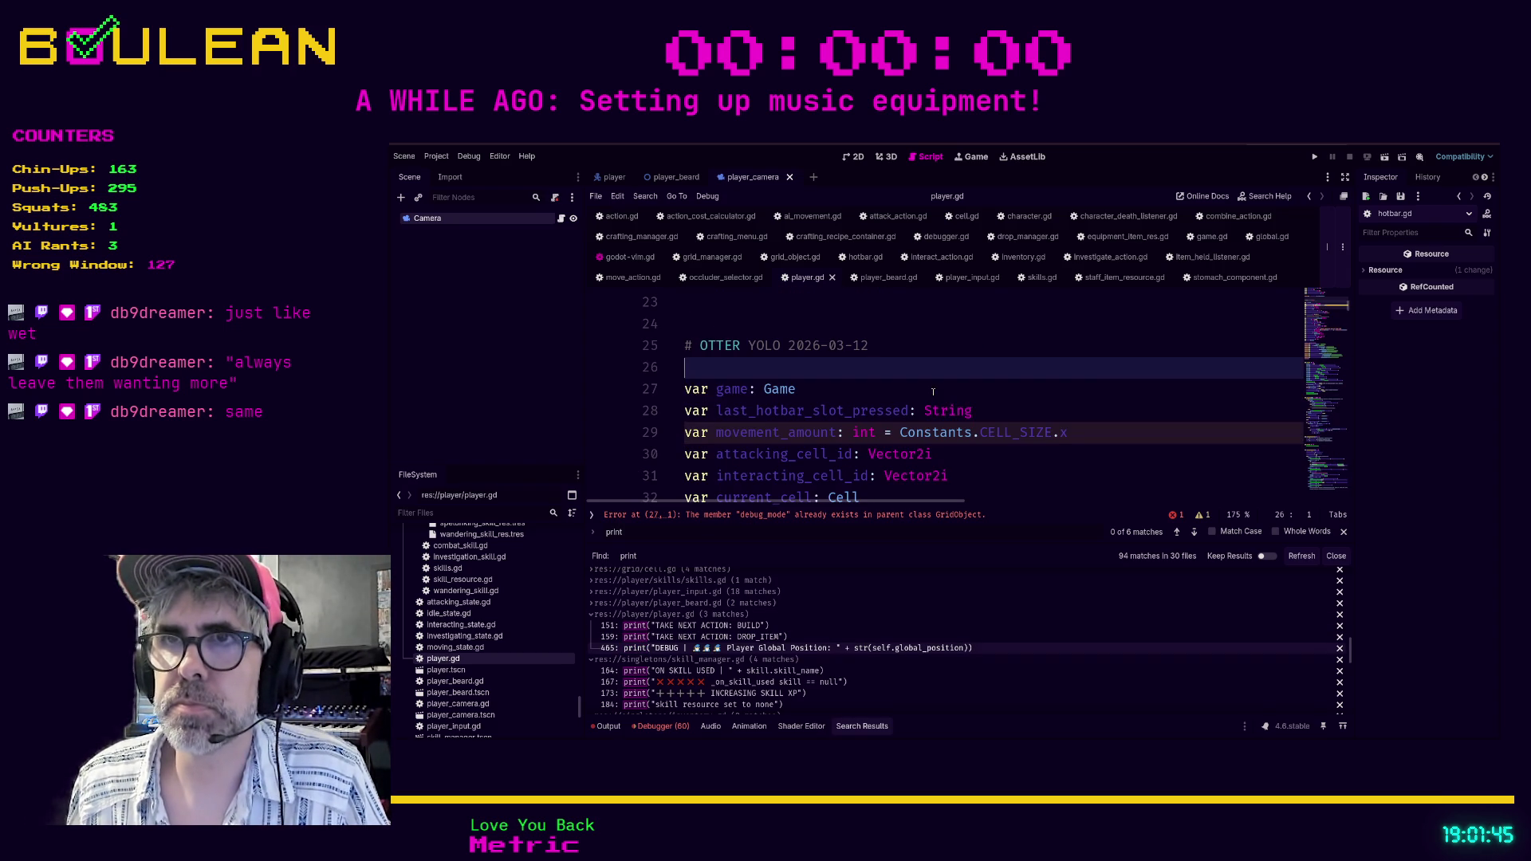
key("BackSpace")
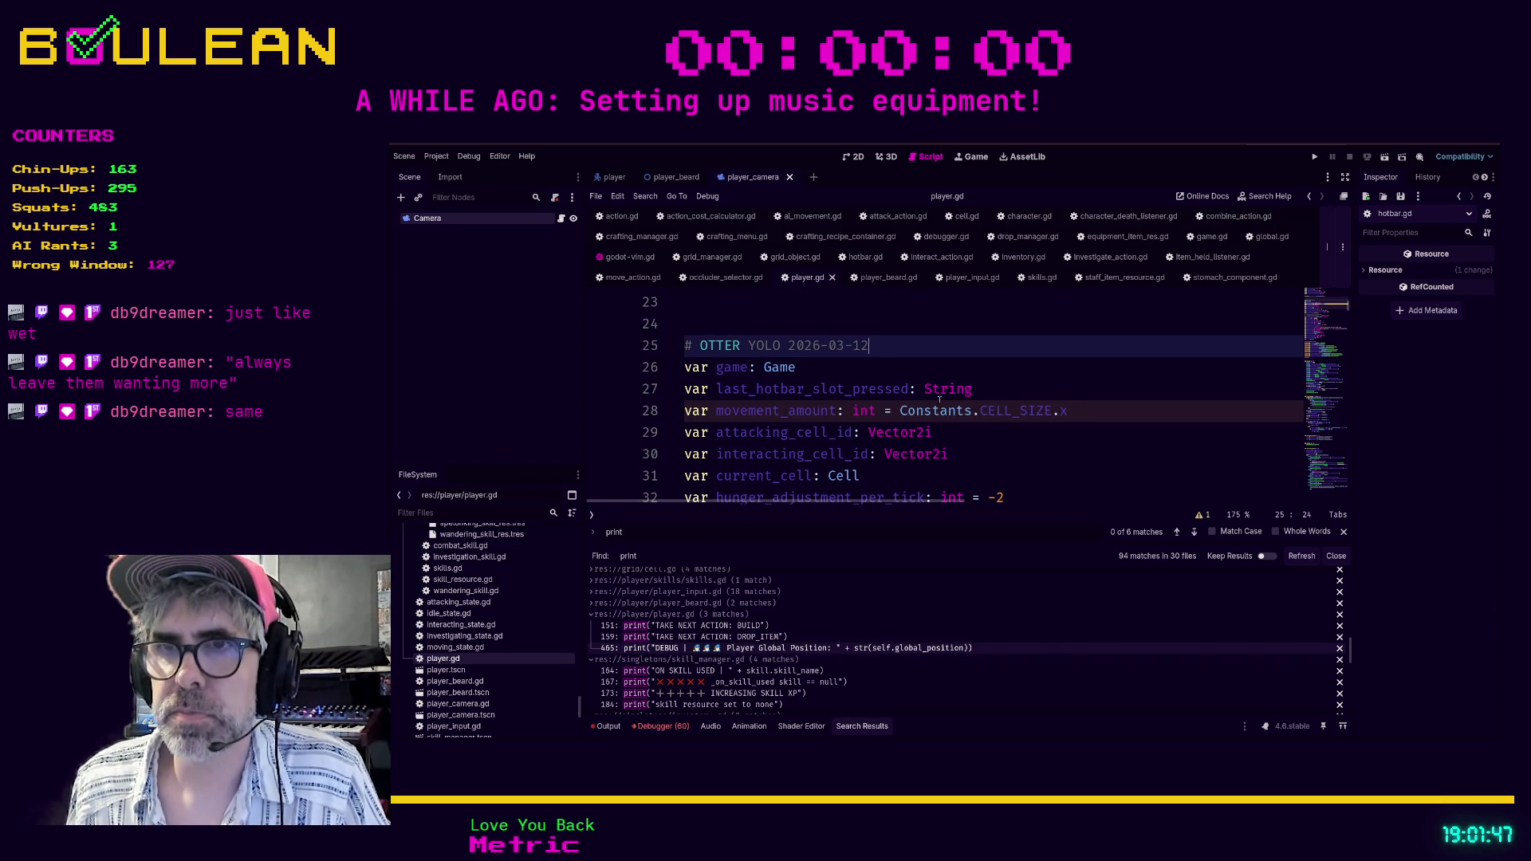
left_click(722, 671)
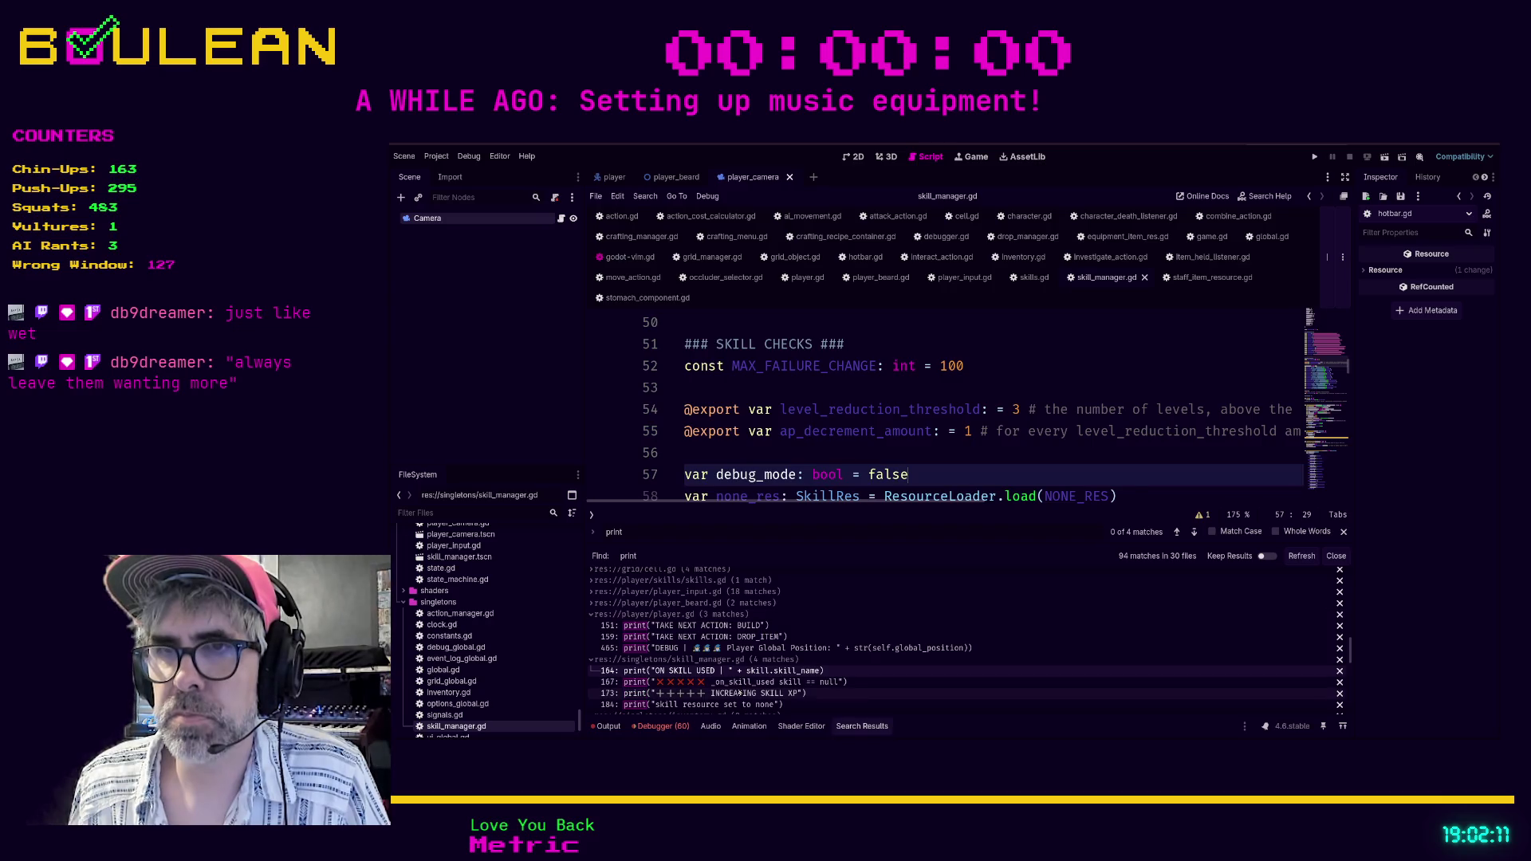
Place the INCREASING SKILL XP print in increase_xp under an 'if debug_mode:' check.
left_click(737, 683)
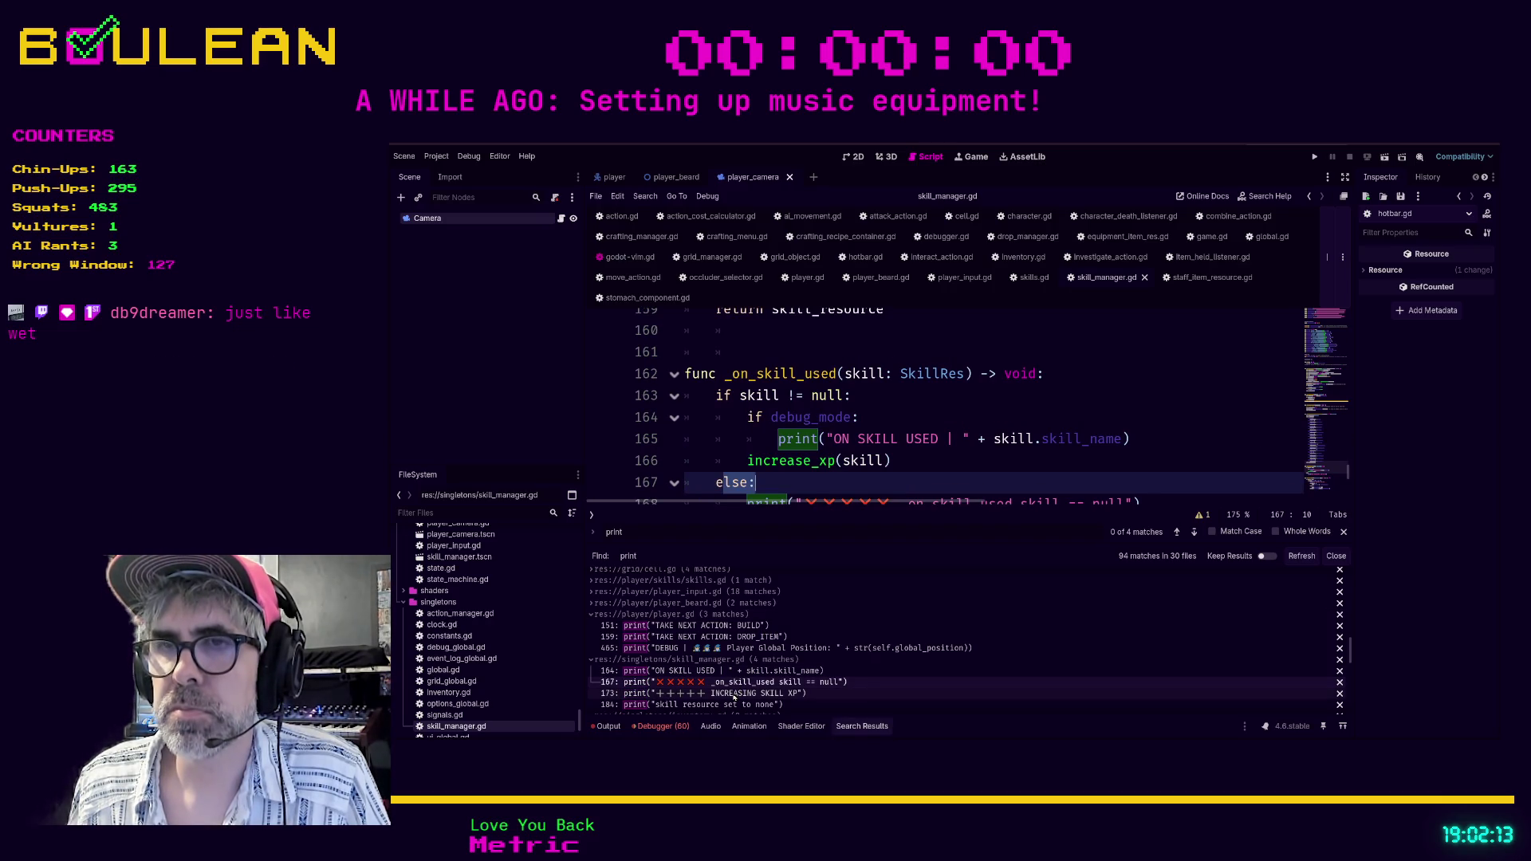
left_click(734, 693)
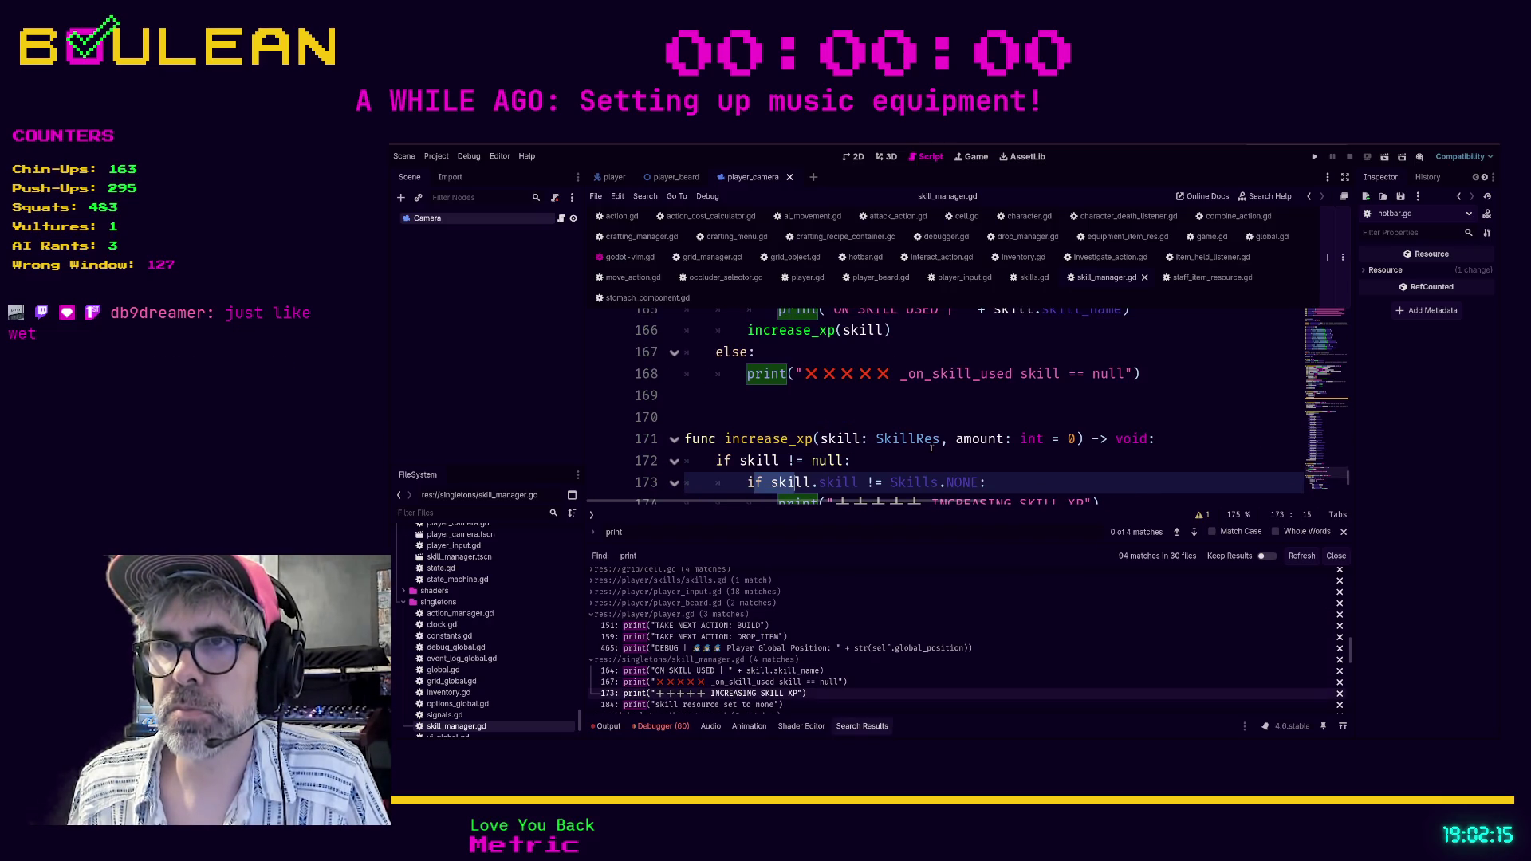
scroll(931, 447, "down", 1)
scroll(993, 417, "up", 1)
left_click(1000, 416)
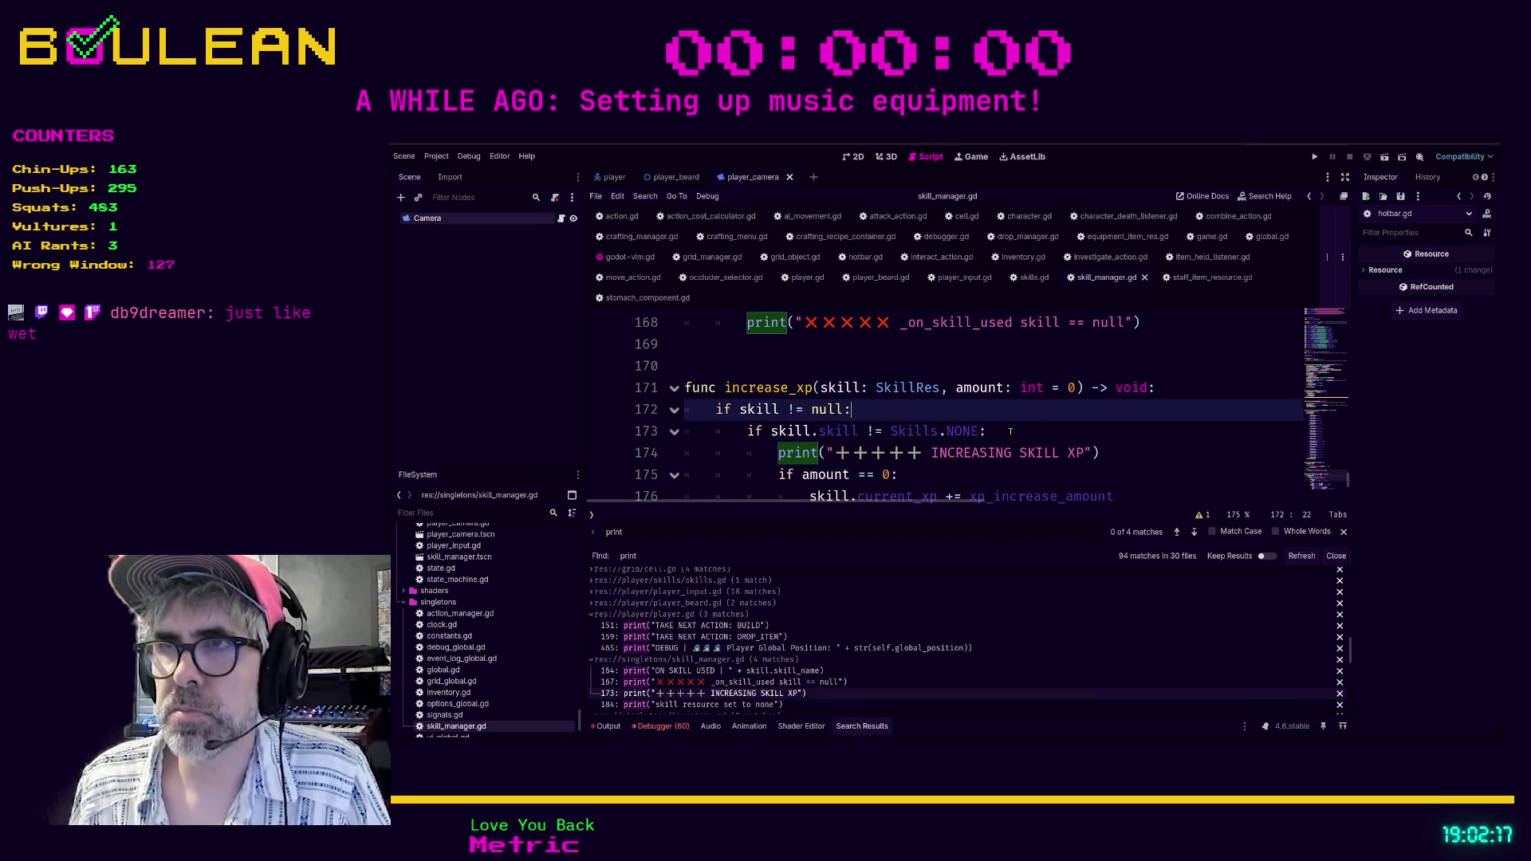
left_click(1011, 432)
key("Return")
type("if debug_mode: bool")
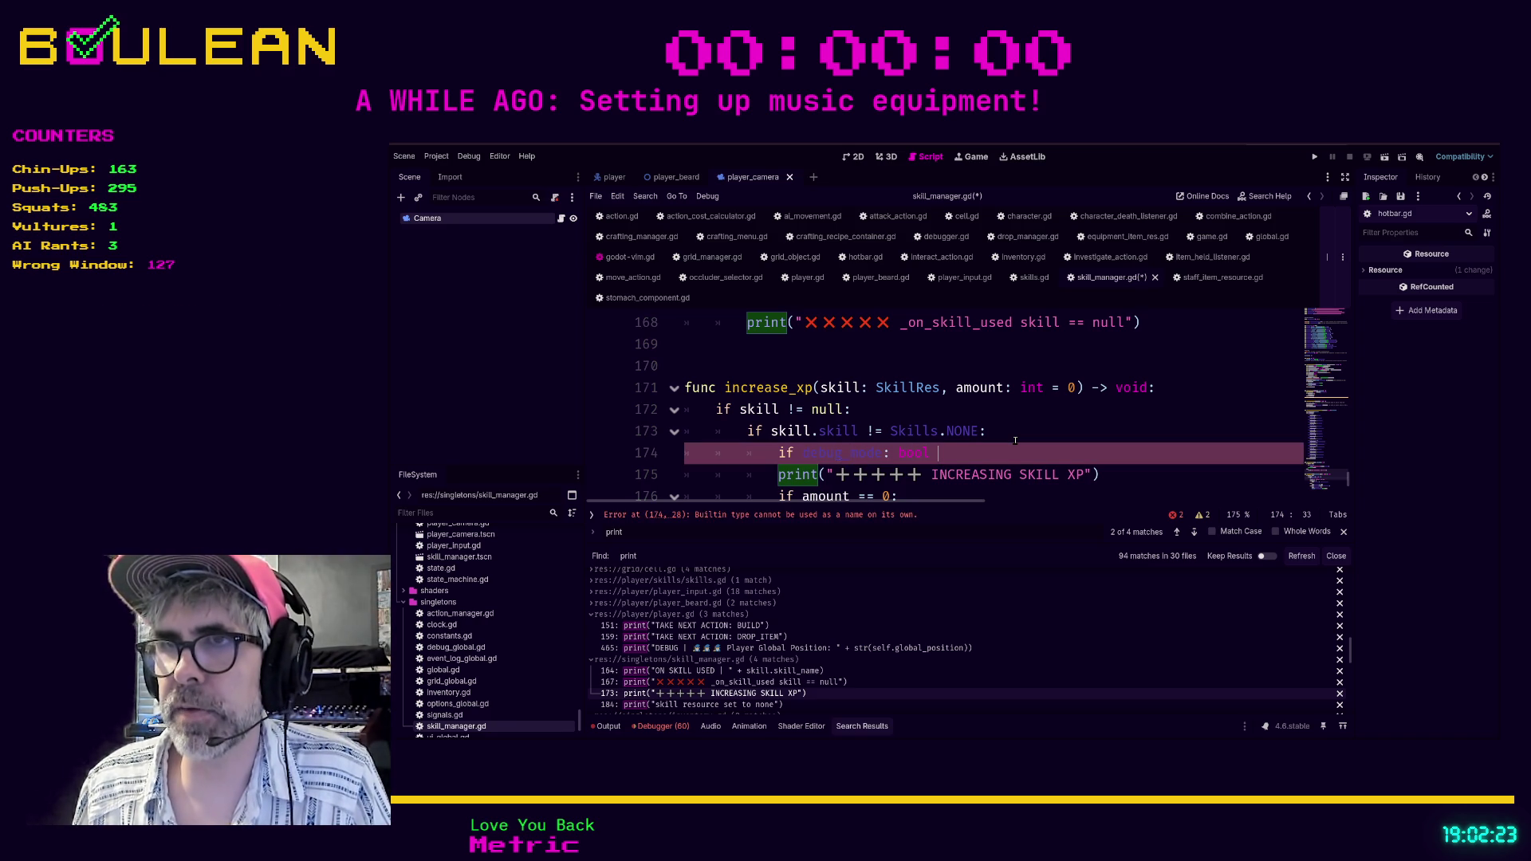
key("BackSpace")
key("BackSpace")
key("BackSpace")
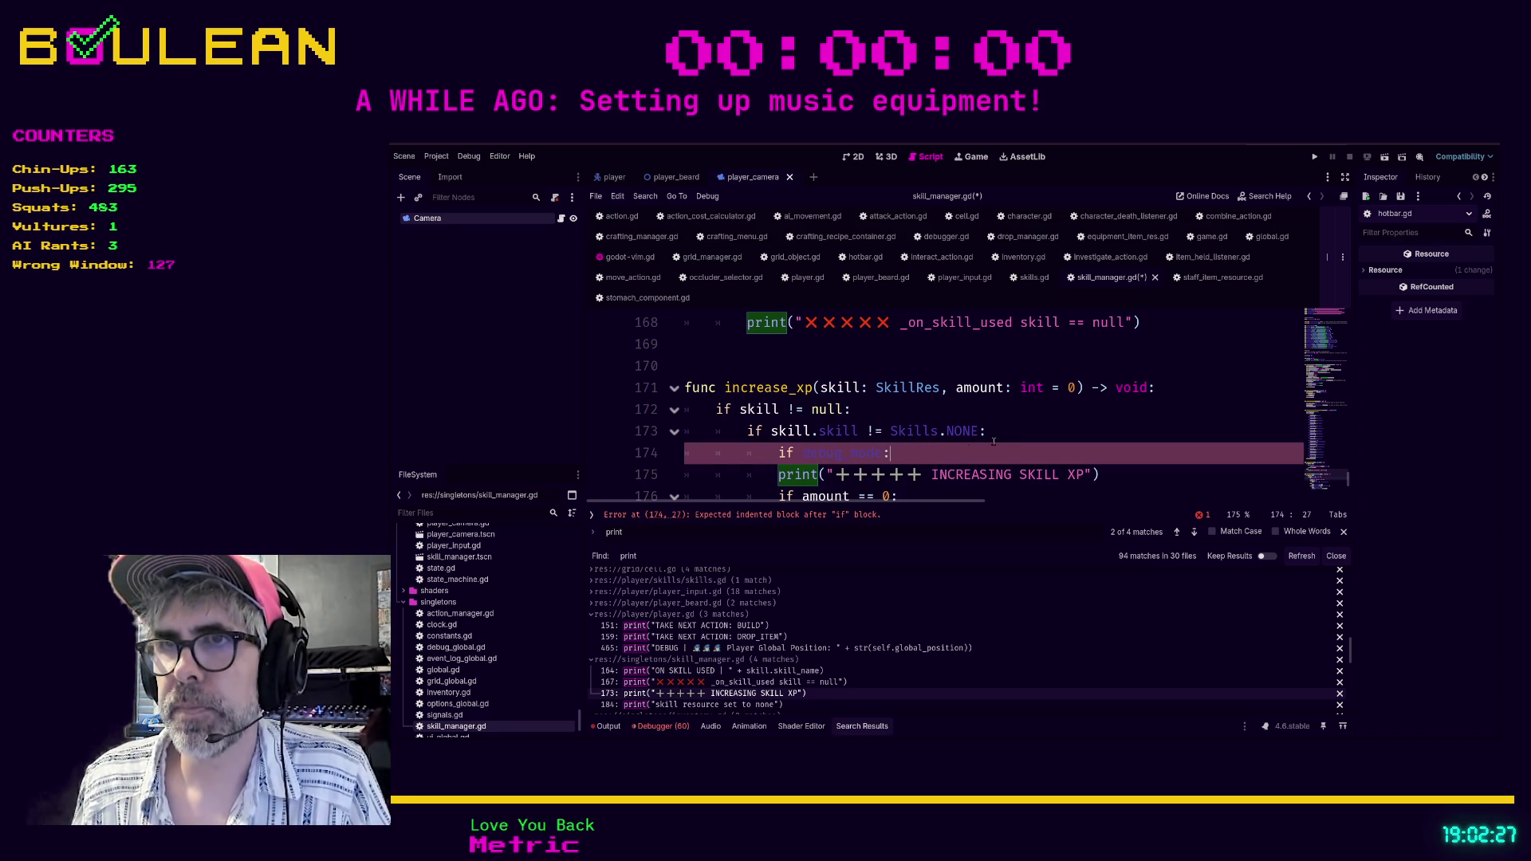
scroll(1010, 439, "down", 1)
left_click(779, 409)
key("Tab")
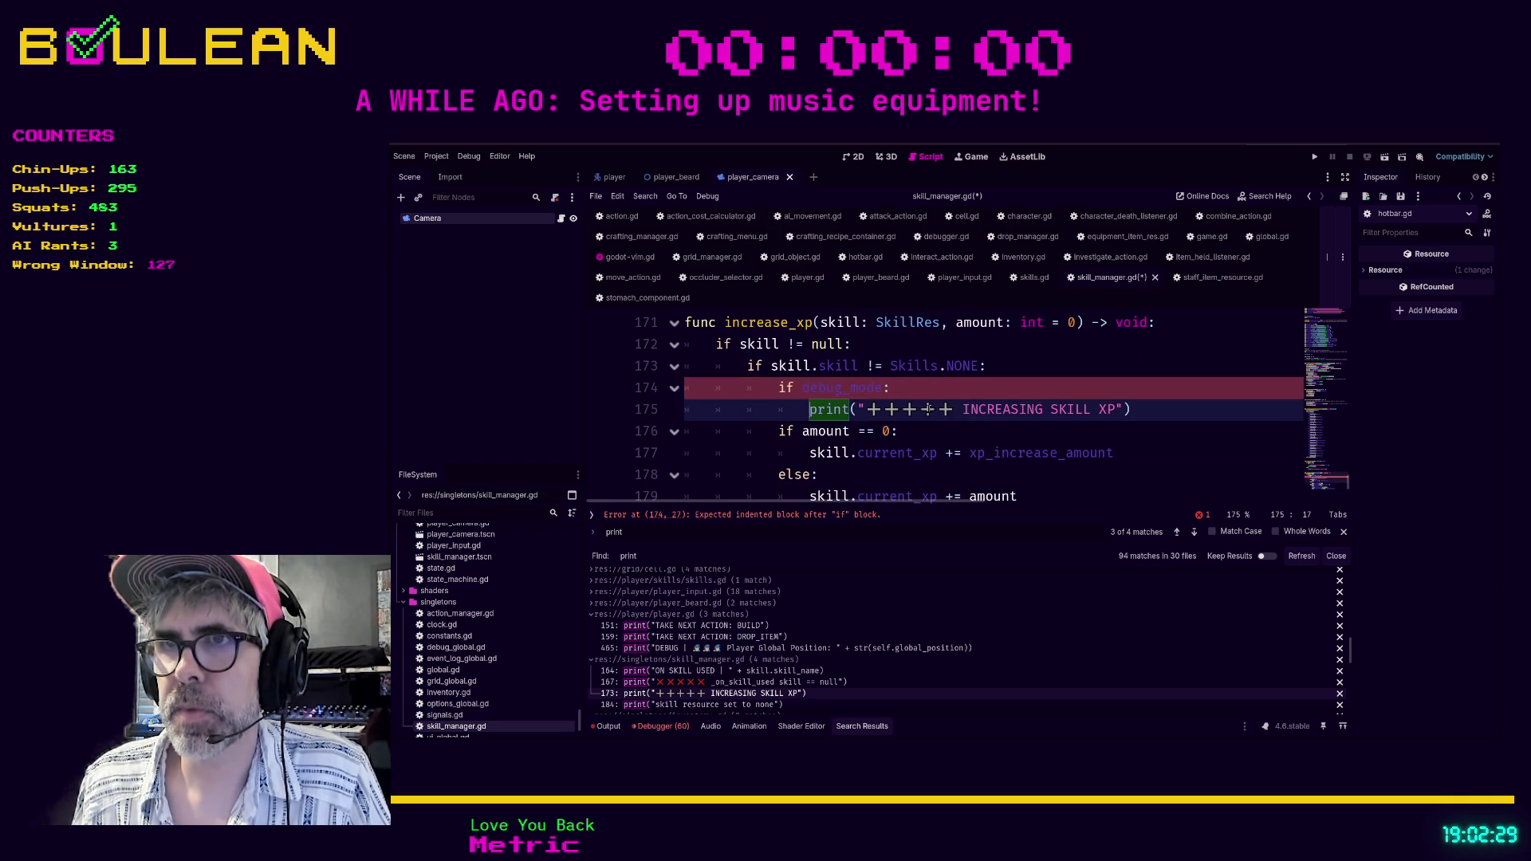
Gate the 'skill resource set to none' print under 'if debug_mode:' and save skill_manager.gd.
scroll(878, 415, "down", 2)
scroll(938, 410, "down", 1)
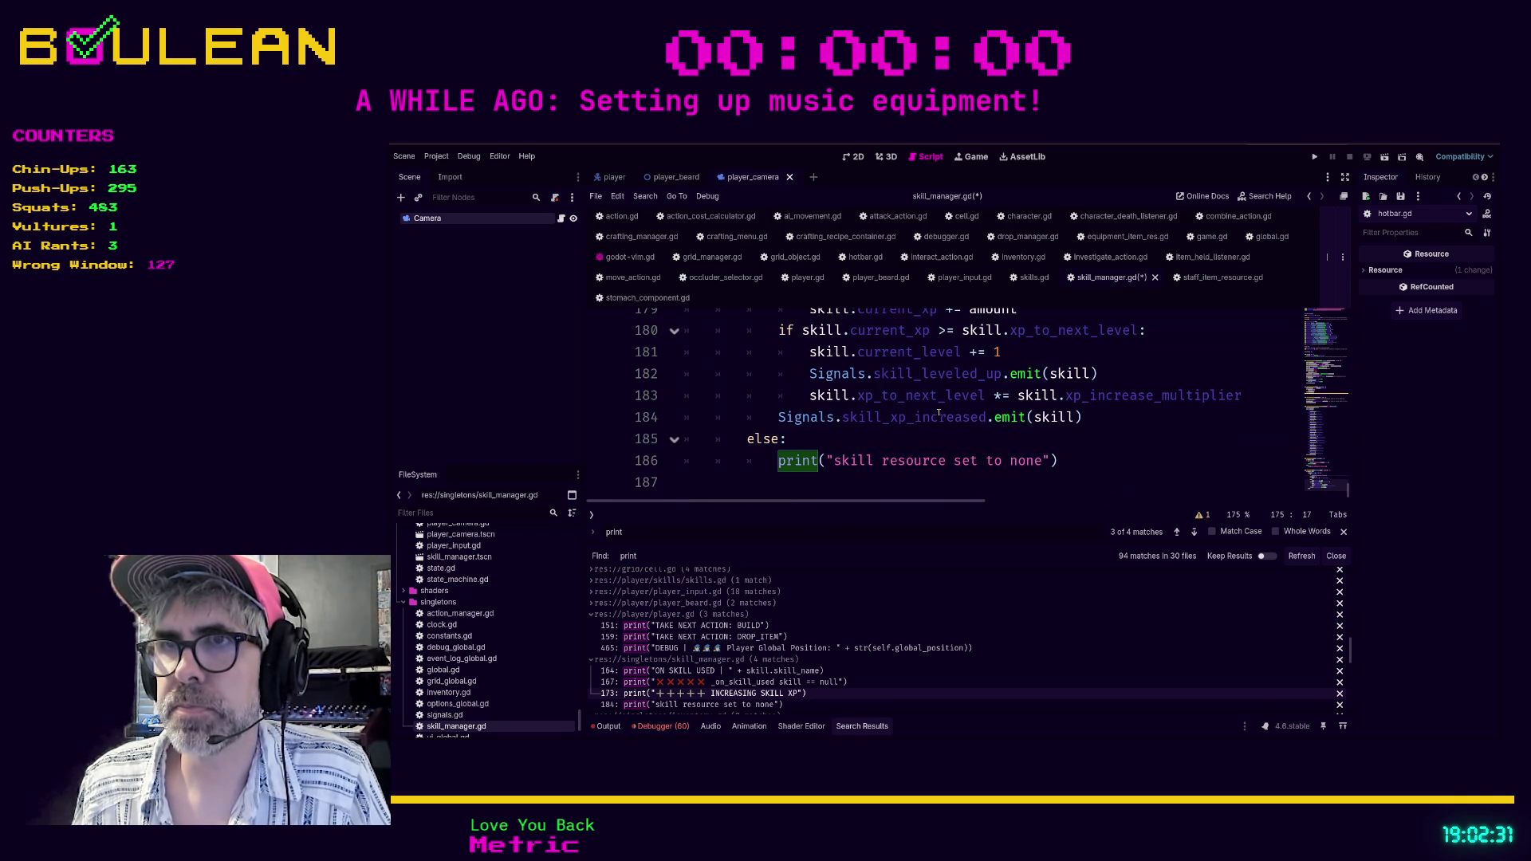
left_click(842, 447)
key("Return")
type("if debug_mode")
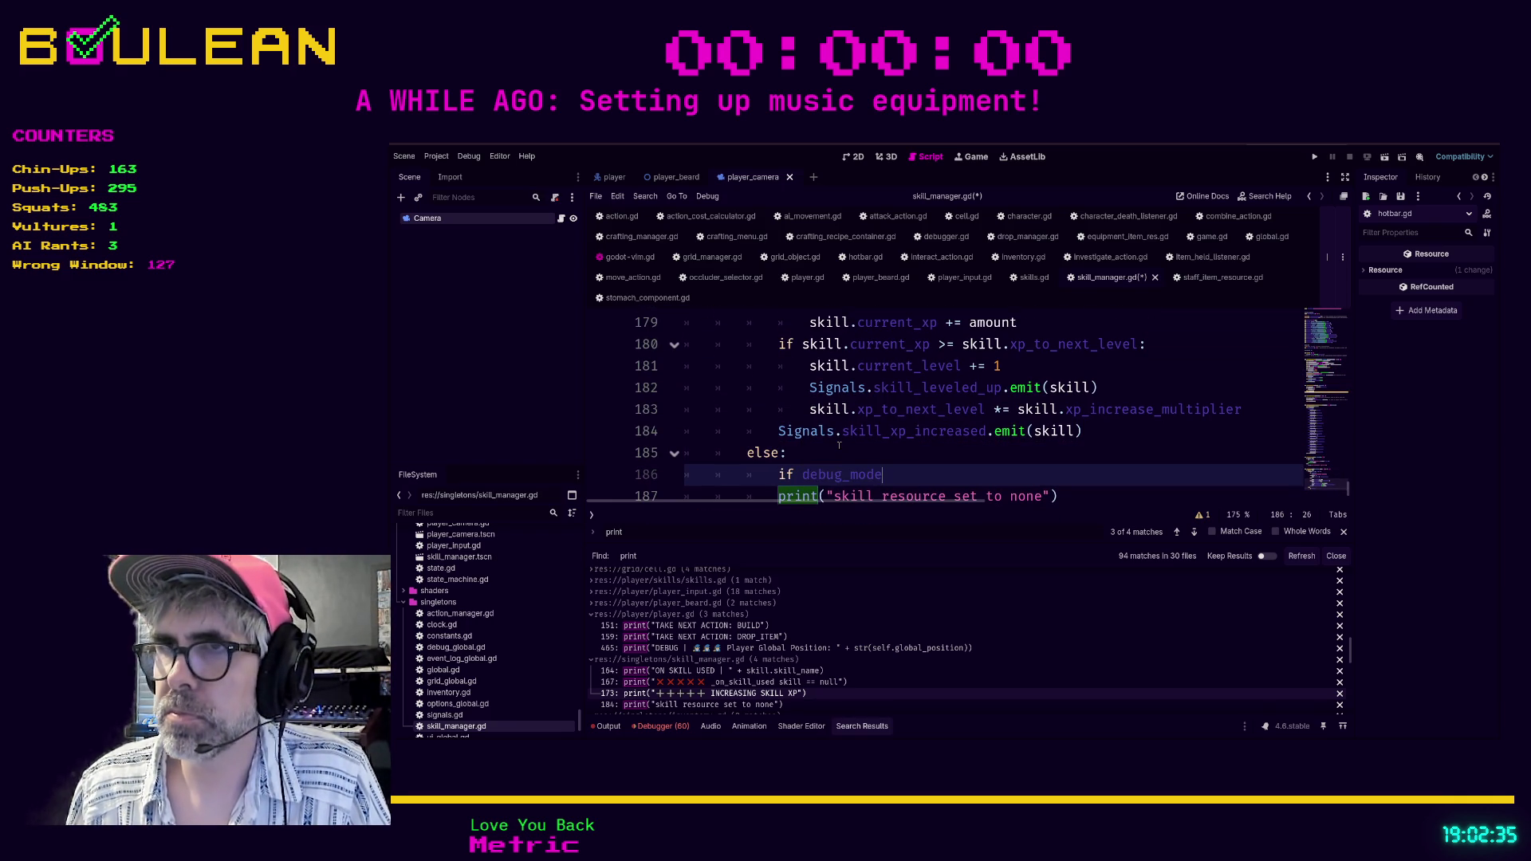
key("Escape")
key("j")
key("greater")
key("greater")
scroll(820, 443, "down", 1)
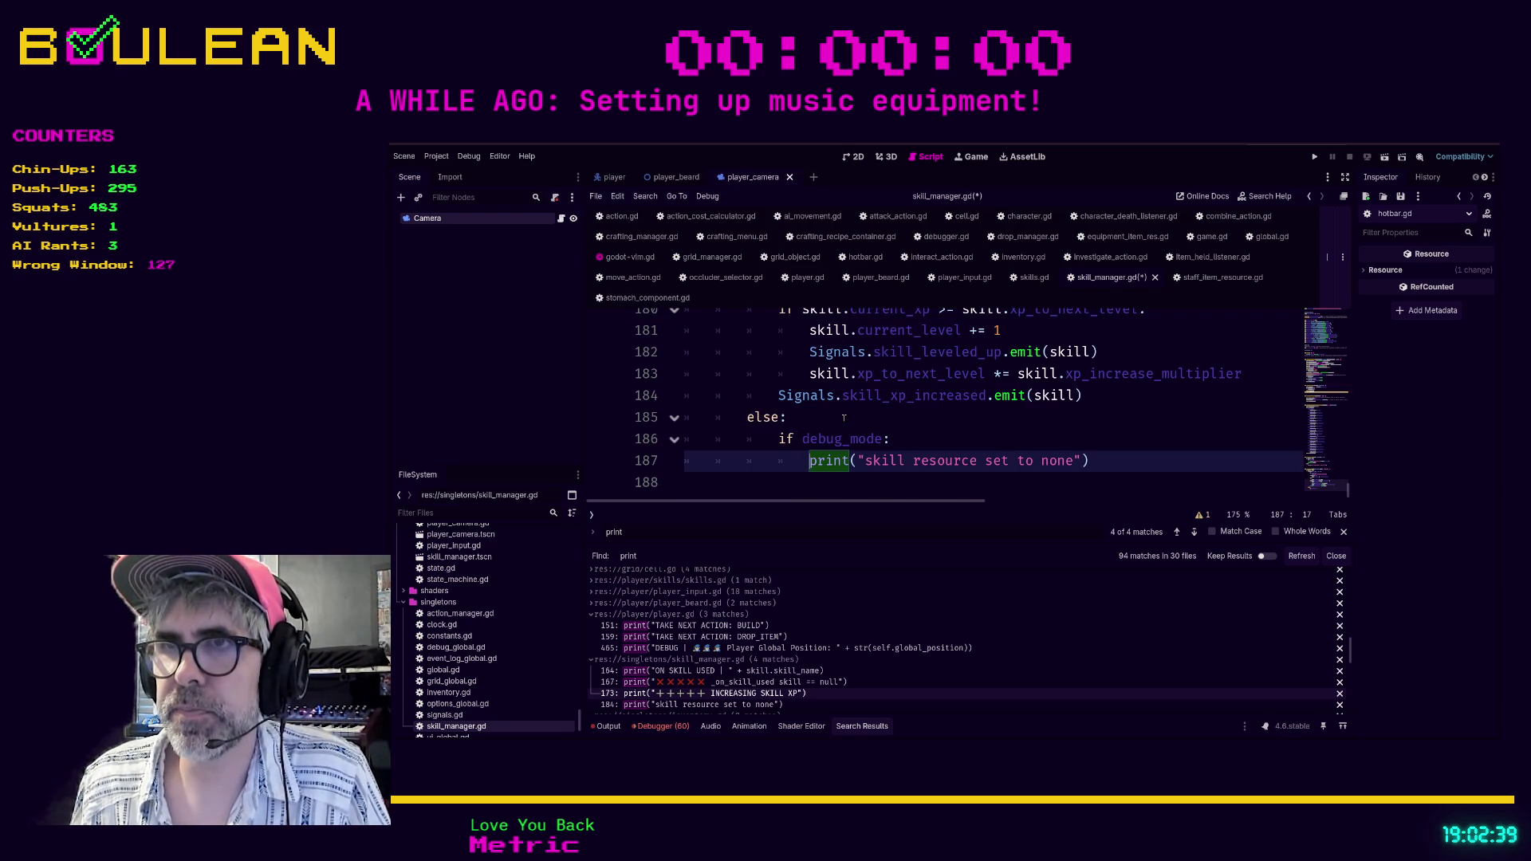
key("ctrl+s")
Move through the remaining skill_manager.gd matches to inventory.gd's first print match.
scroll(743, 638, "down", 1)
scroll(743, 638, "down", 3)
left_click(723, 637)
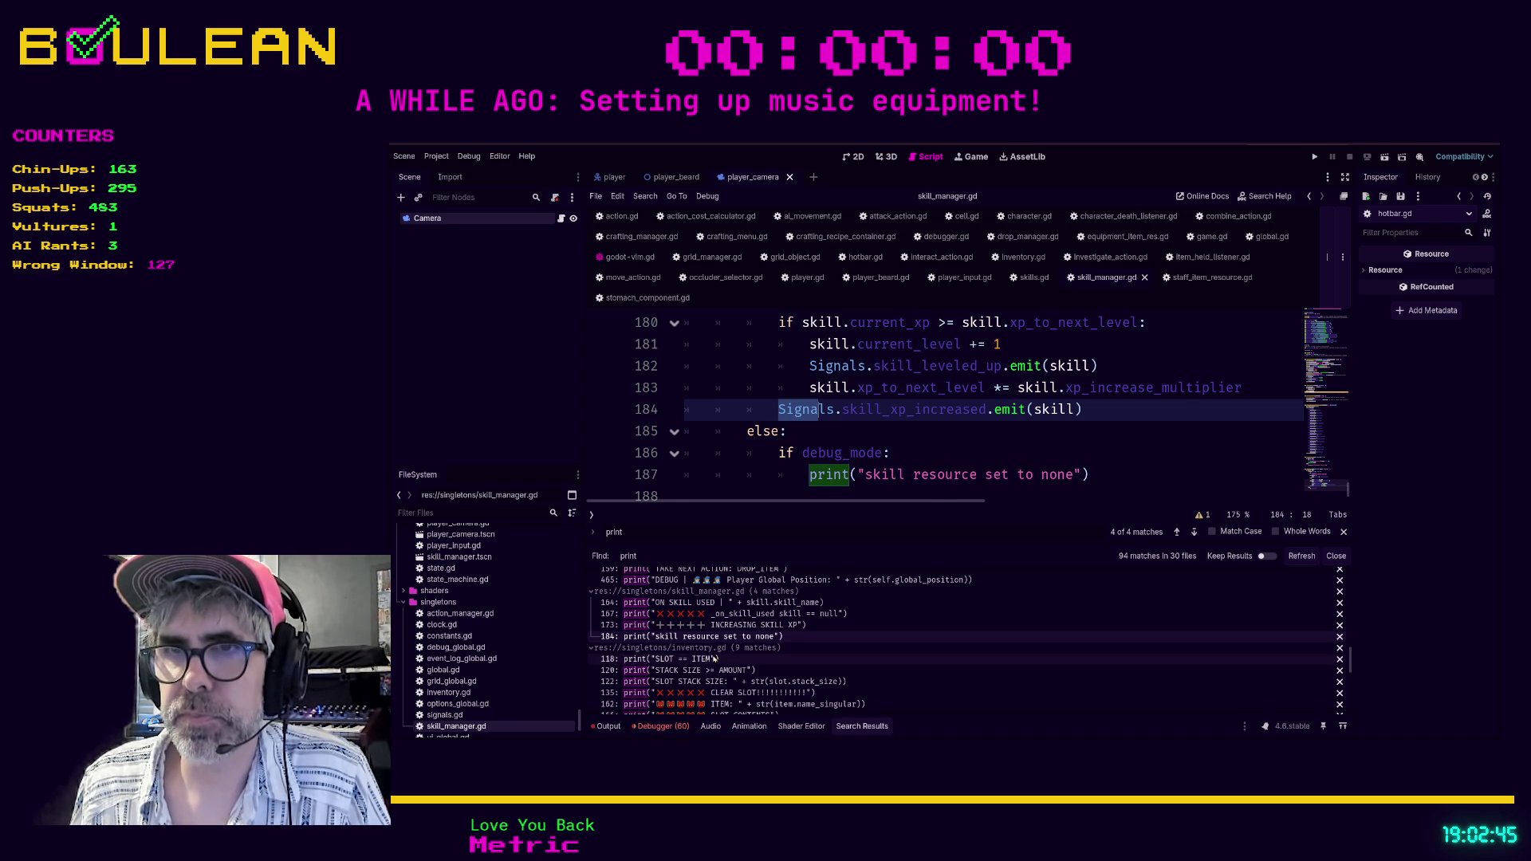
left_click(715, 659)
Wrap inventory.gd's SLOT == ITEM print in an 'if debug_mode:' check.
scroll(749, 416, "up", 1)
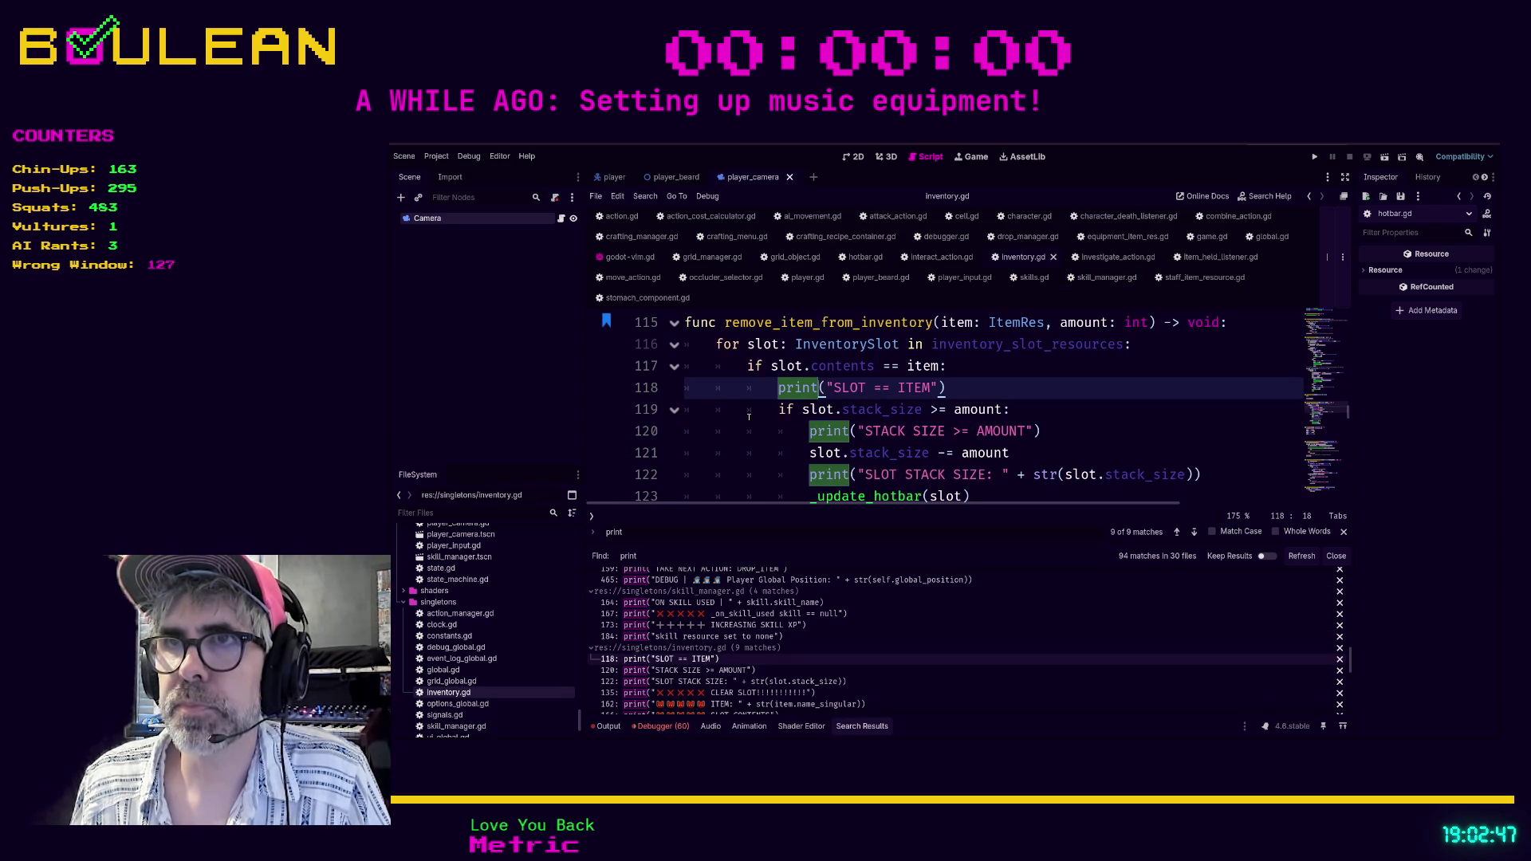
left_click(968, 369)
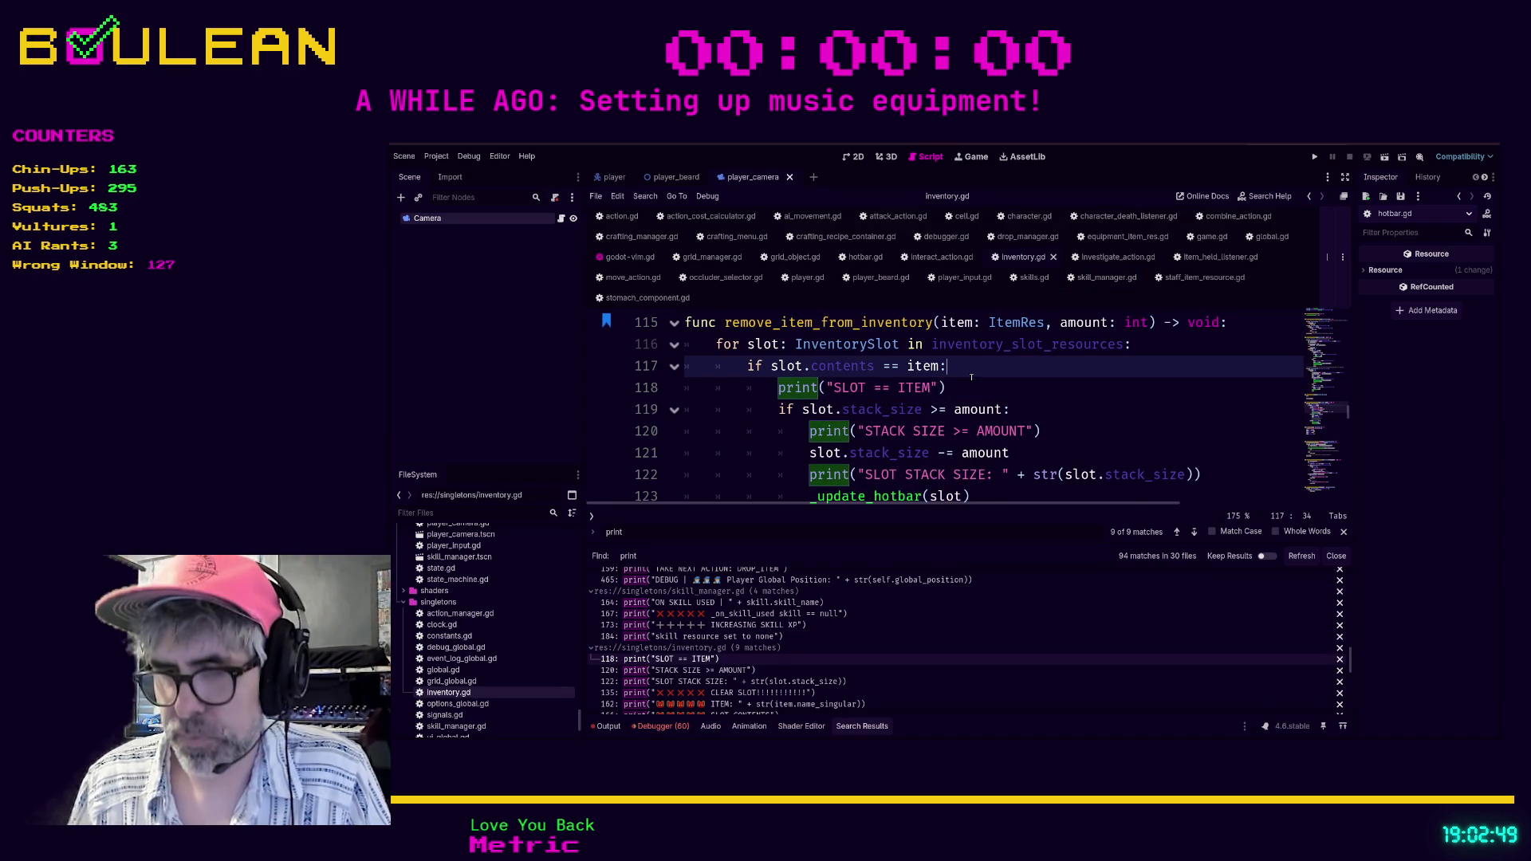
key("Return")
type("if debug_mo")
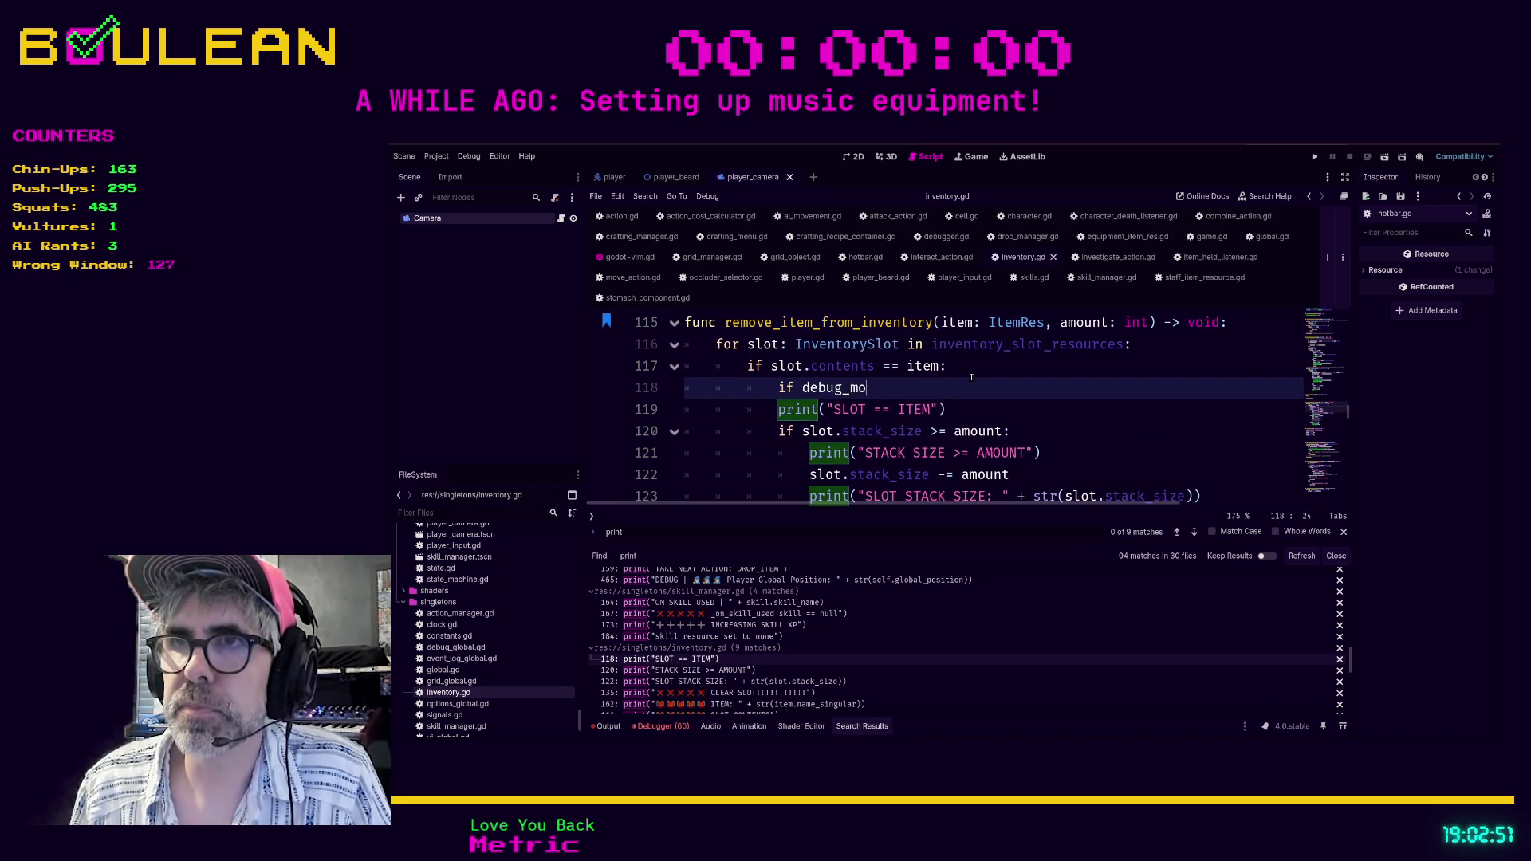
type("de:")
key("Down")
key("Home")
key("Tab")
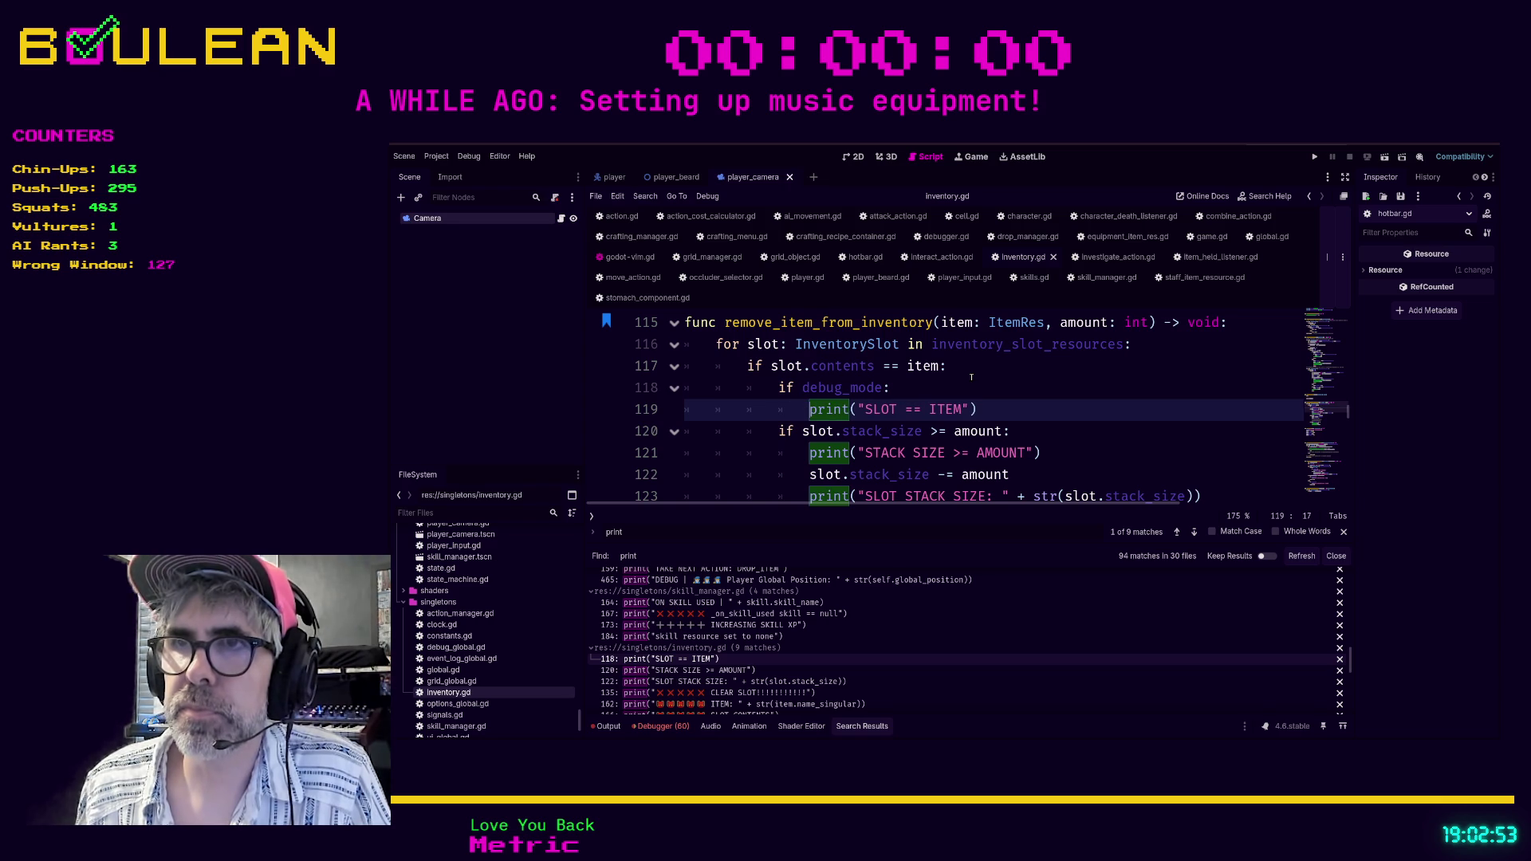
key("Up")
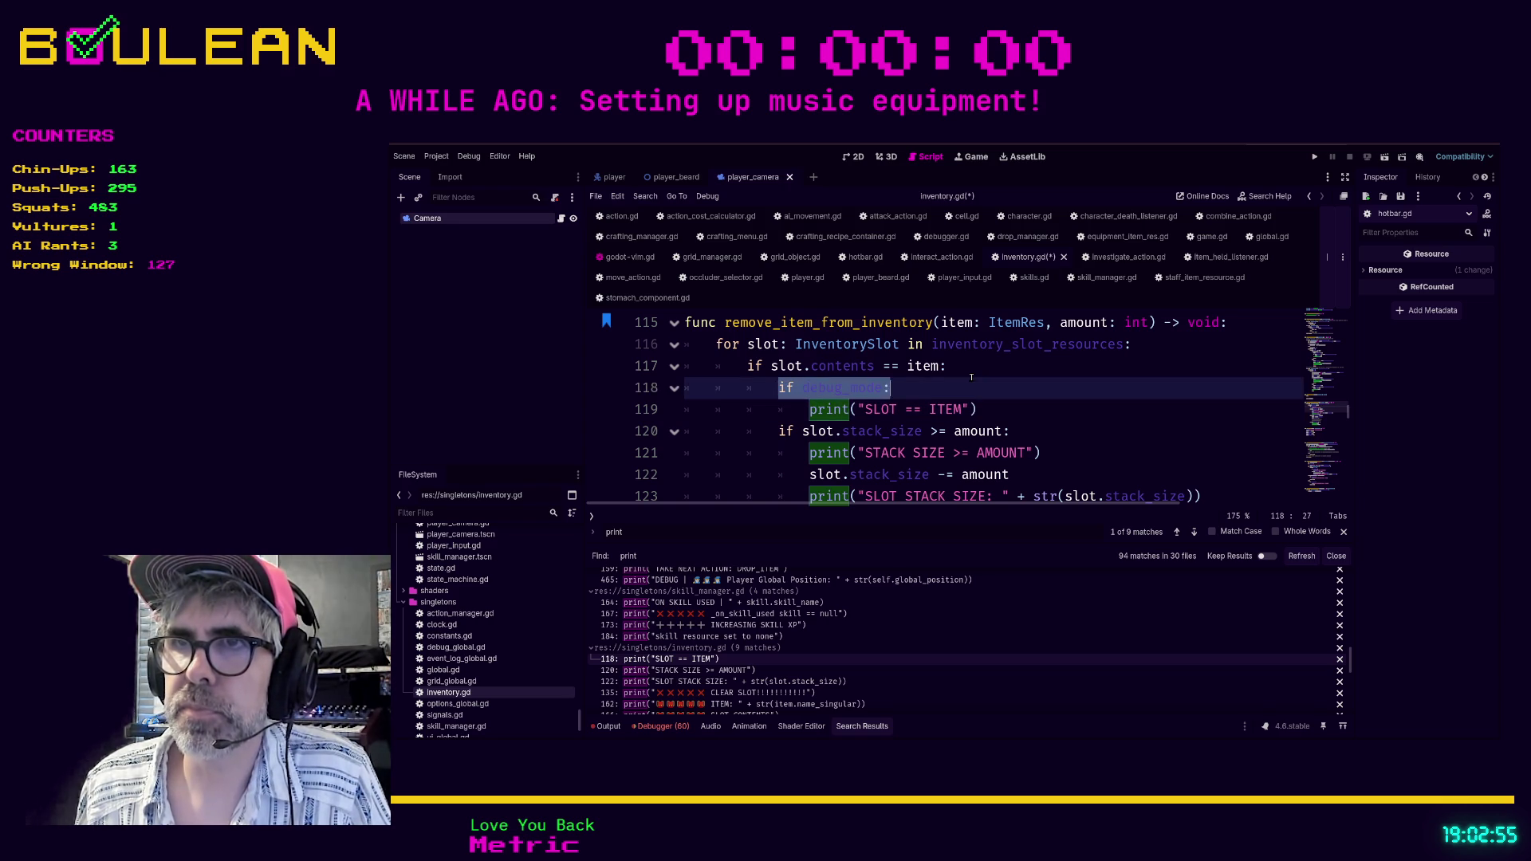
Put the STACK SIZE and SLOT STACK SIZE prints under 'if debug_mode:' checks.
key("Down")
key("Down")
key("Down")
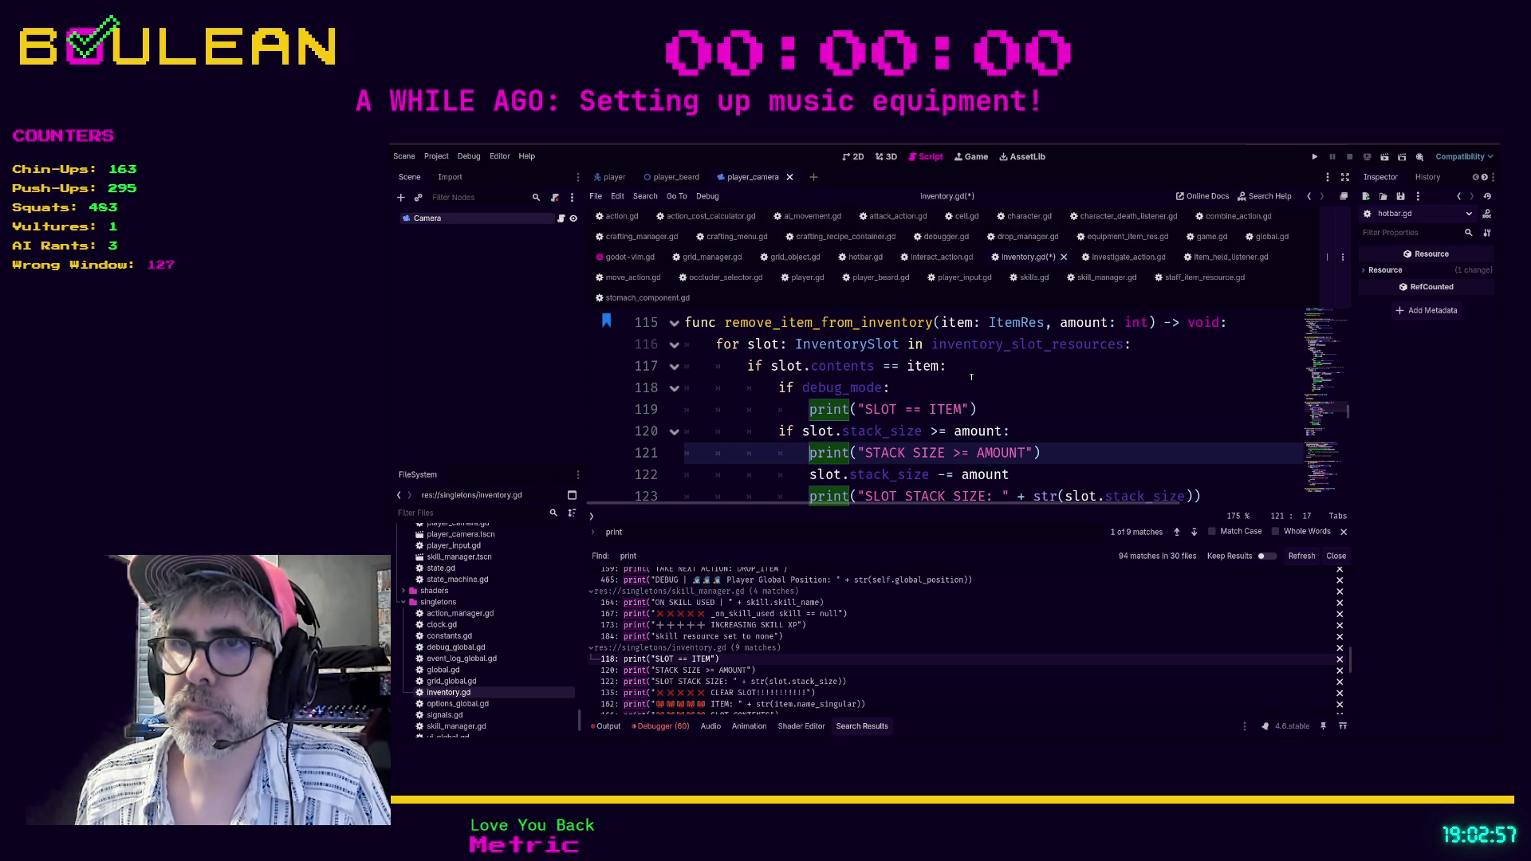
key("Return")
key("Up")
type("if debug_mode:")
key("Down")
key("Home")
key("Tab")
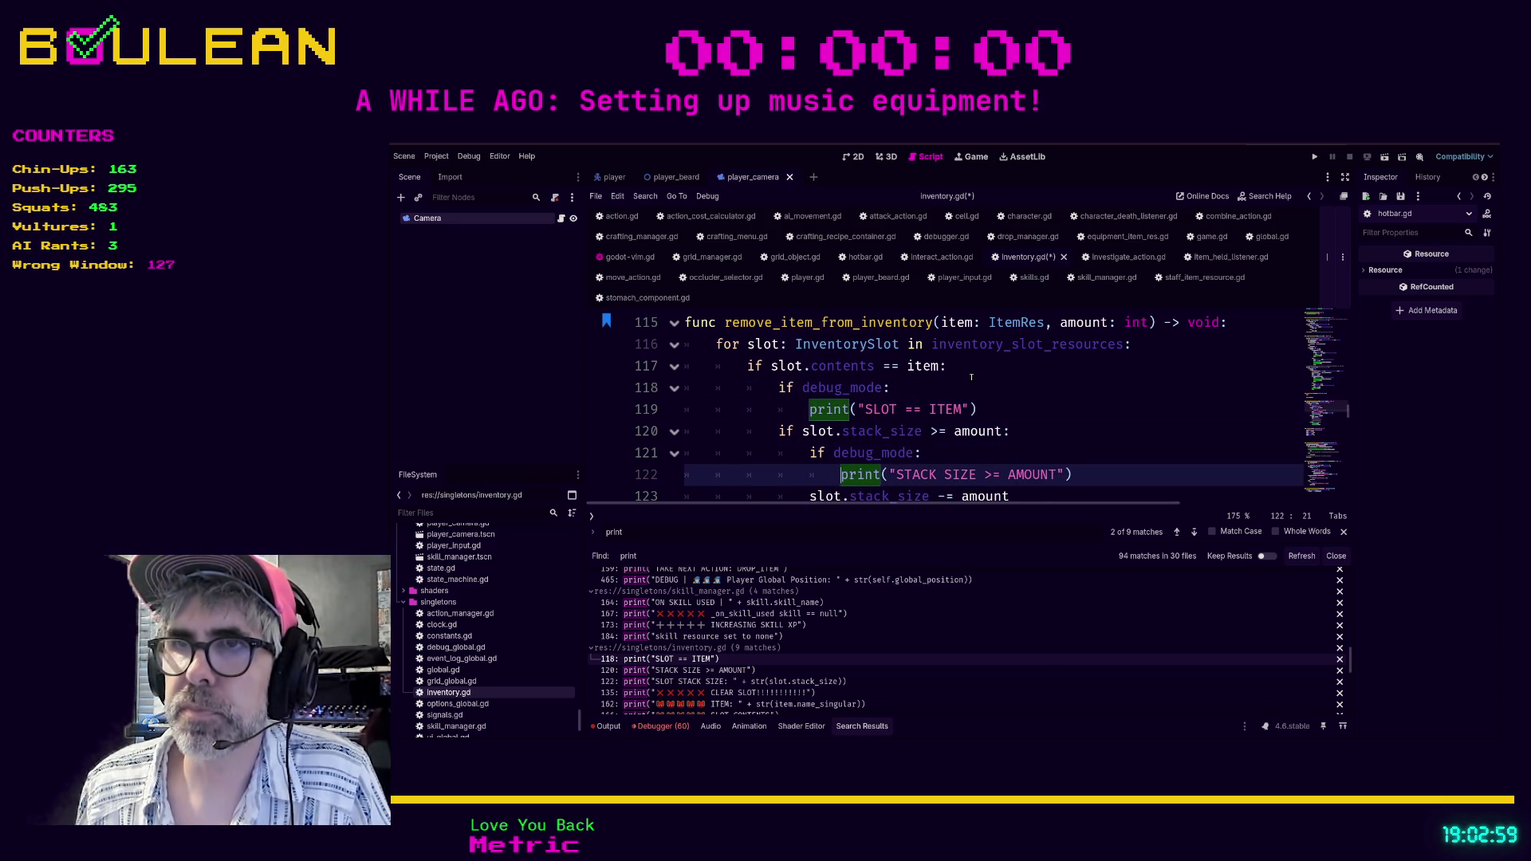
key("Down")
key("Down")
key("Home")
type("if debug_mode:")
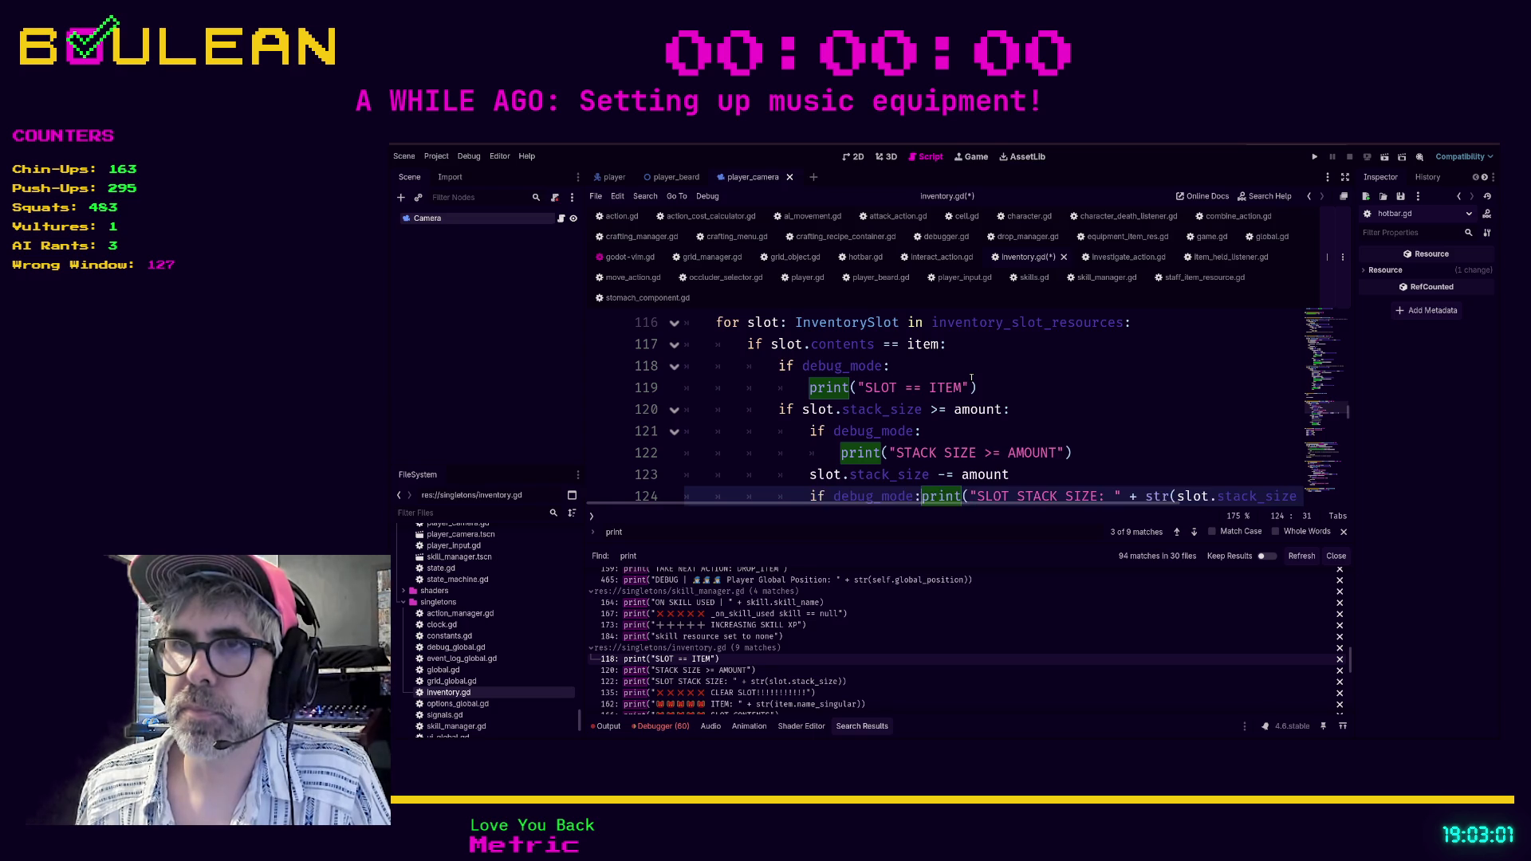
key("Return")
Delete the commented-out lines 130–131 and save inventory.gd.
key("Down")
key("Down")
key("Down")
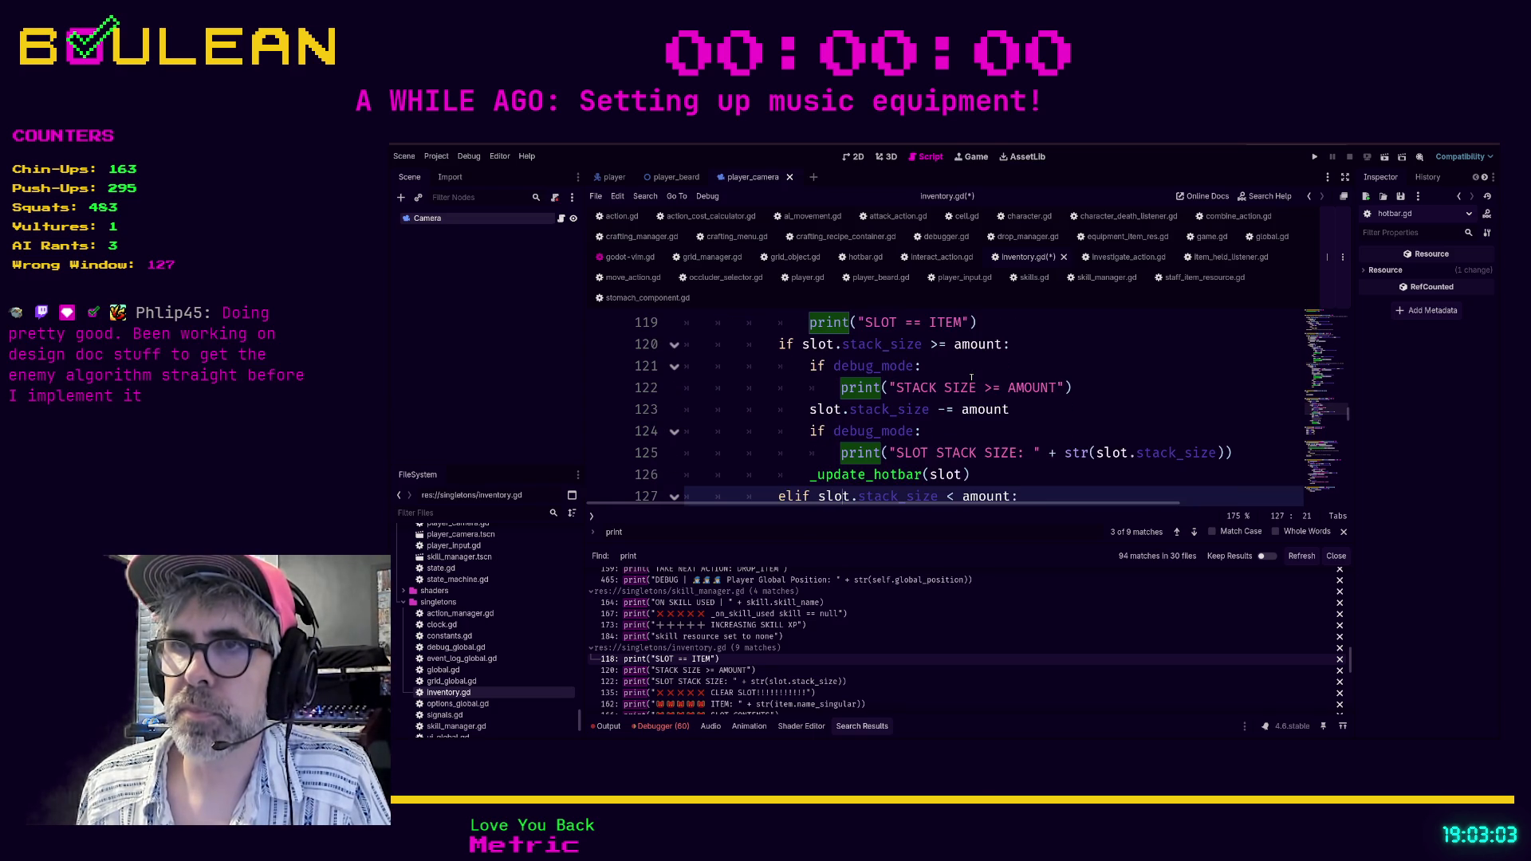
key("Down")
key("Down")
key("Down")
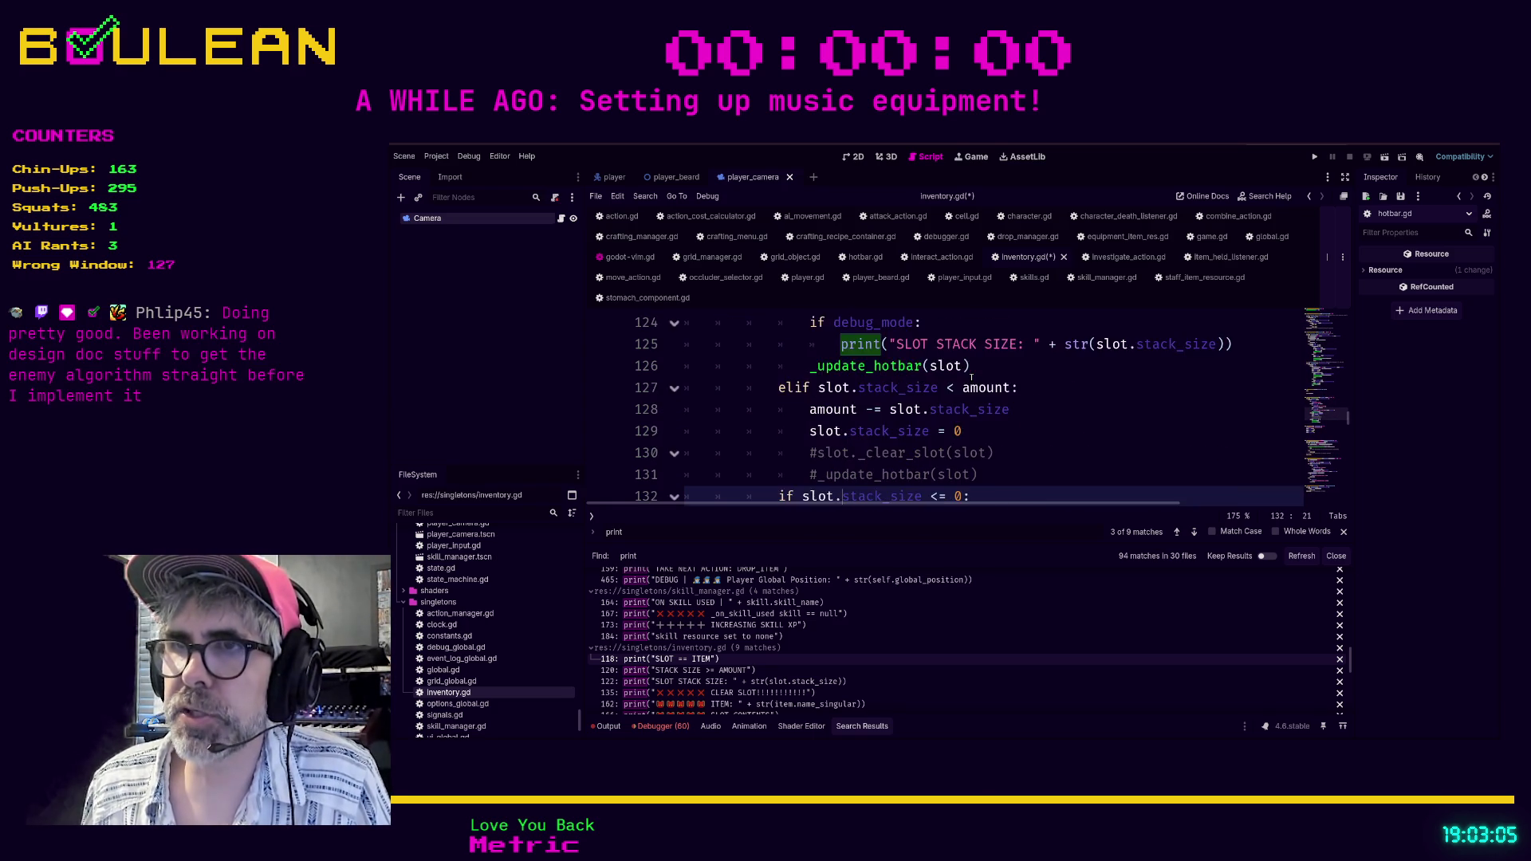
left_click_drag(979, 453, 645, 431)
key("BackSpace")
key("BackSpace")
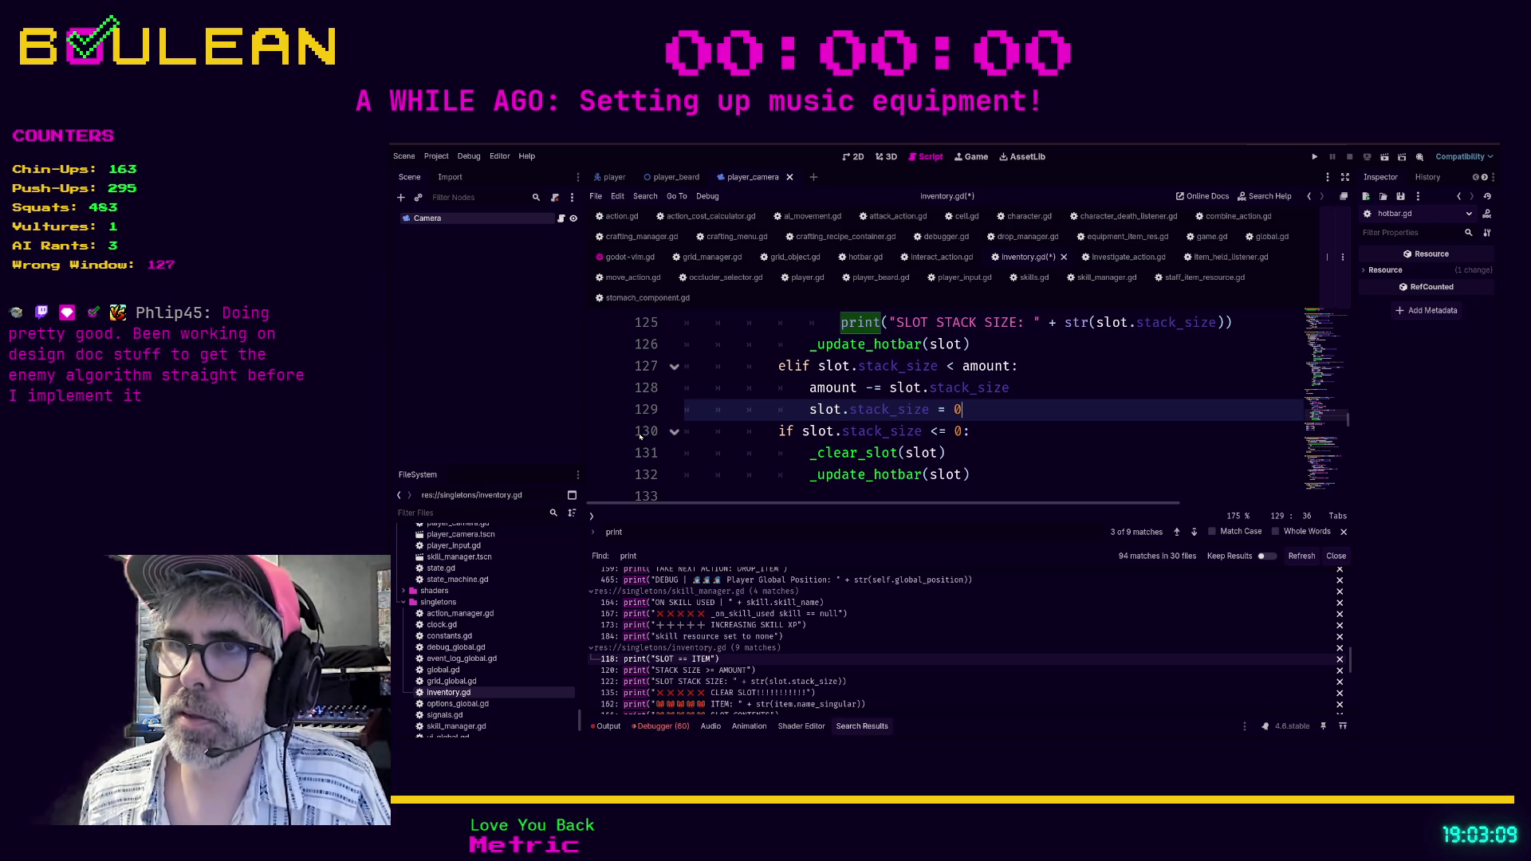
left_click(729, 461)
key("ctrl+s")
Place the CLEAR SLOT print inside _clear_slot under an 'if debug_mode:' check.
scroll(978, 407, "down", 2)
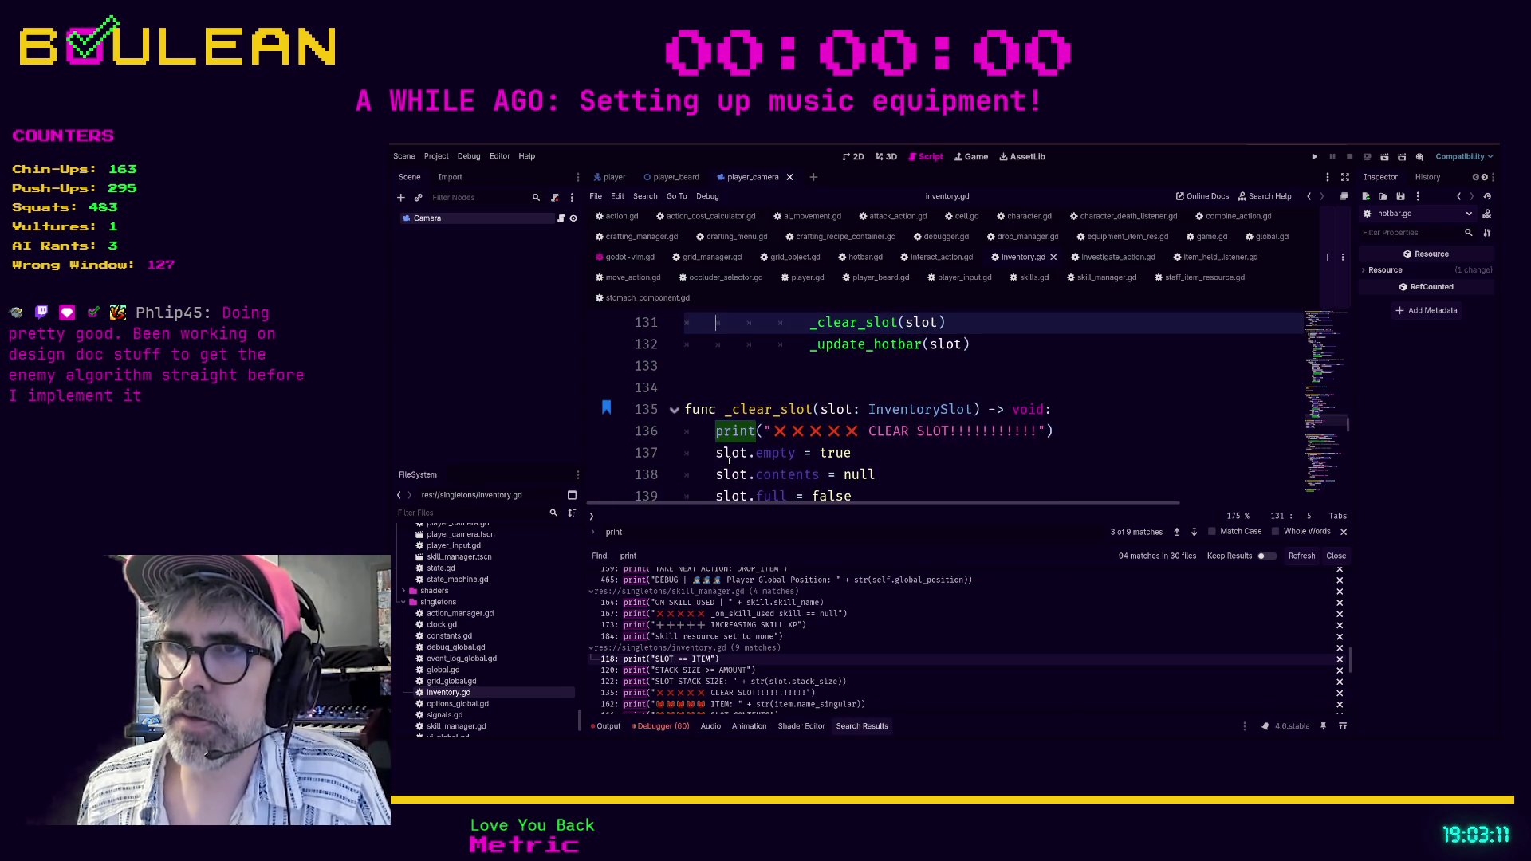
scroll(979, 408, "up", 1)
left_click(1076, 461)
key("Return")
type("if debug_mode:")
key("Down")
key("Escape")
key("k")
key("shift+j")
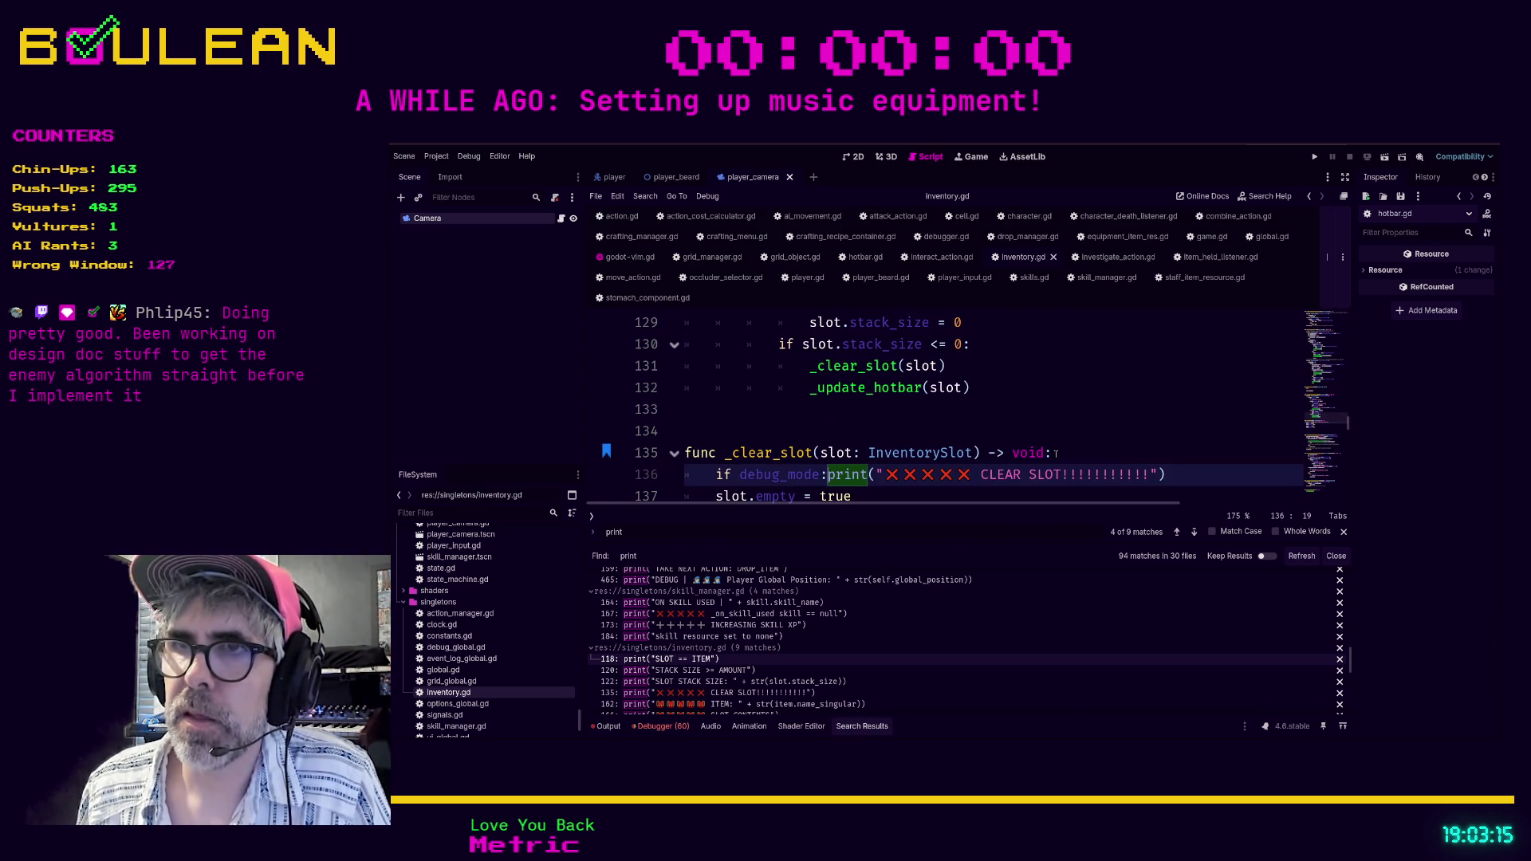
key("i")
key("Return")
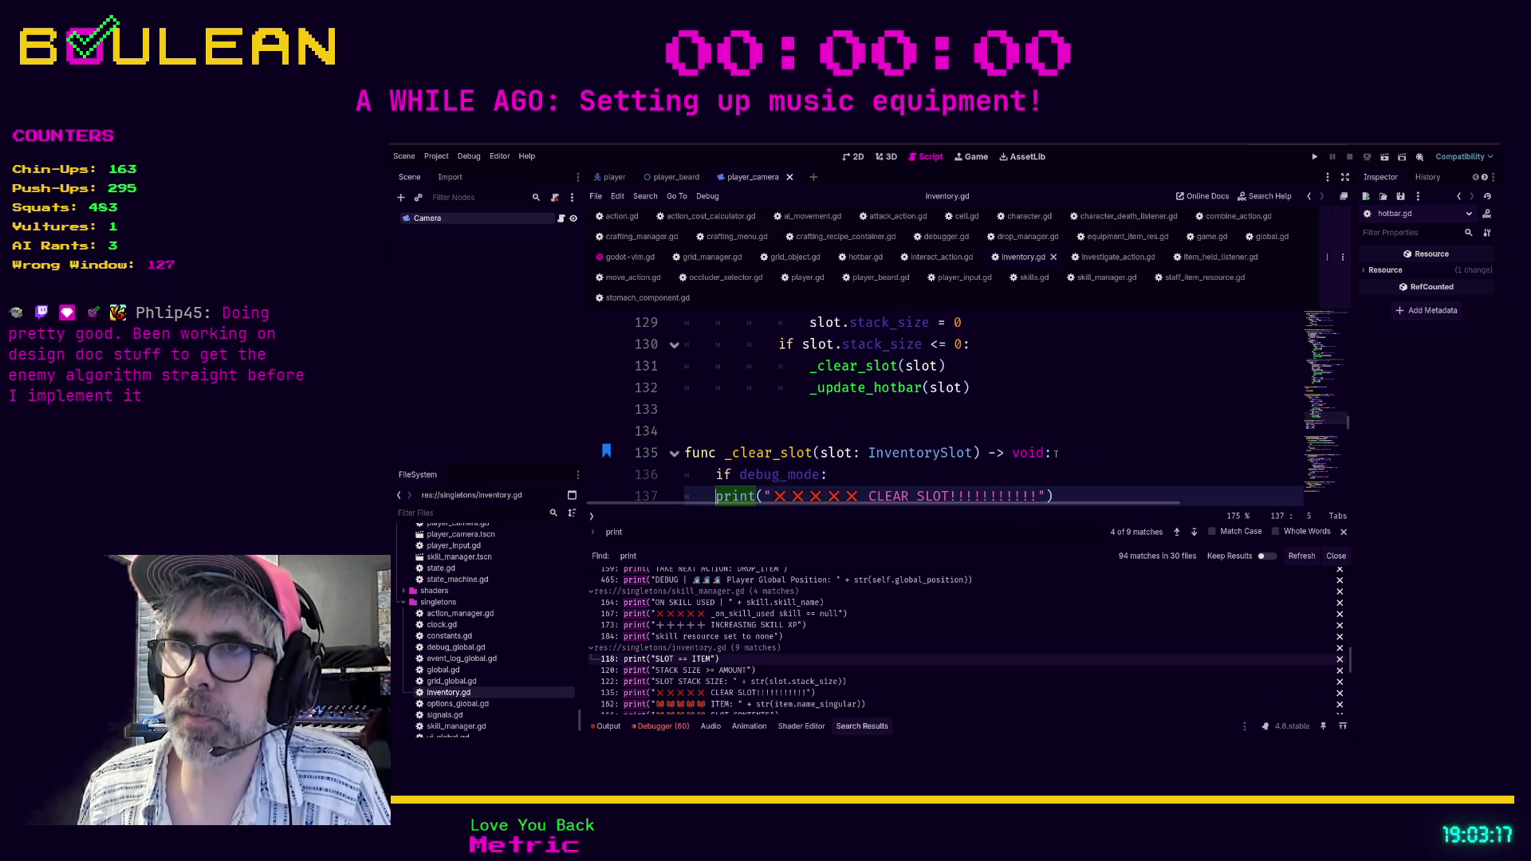
key("Escape")
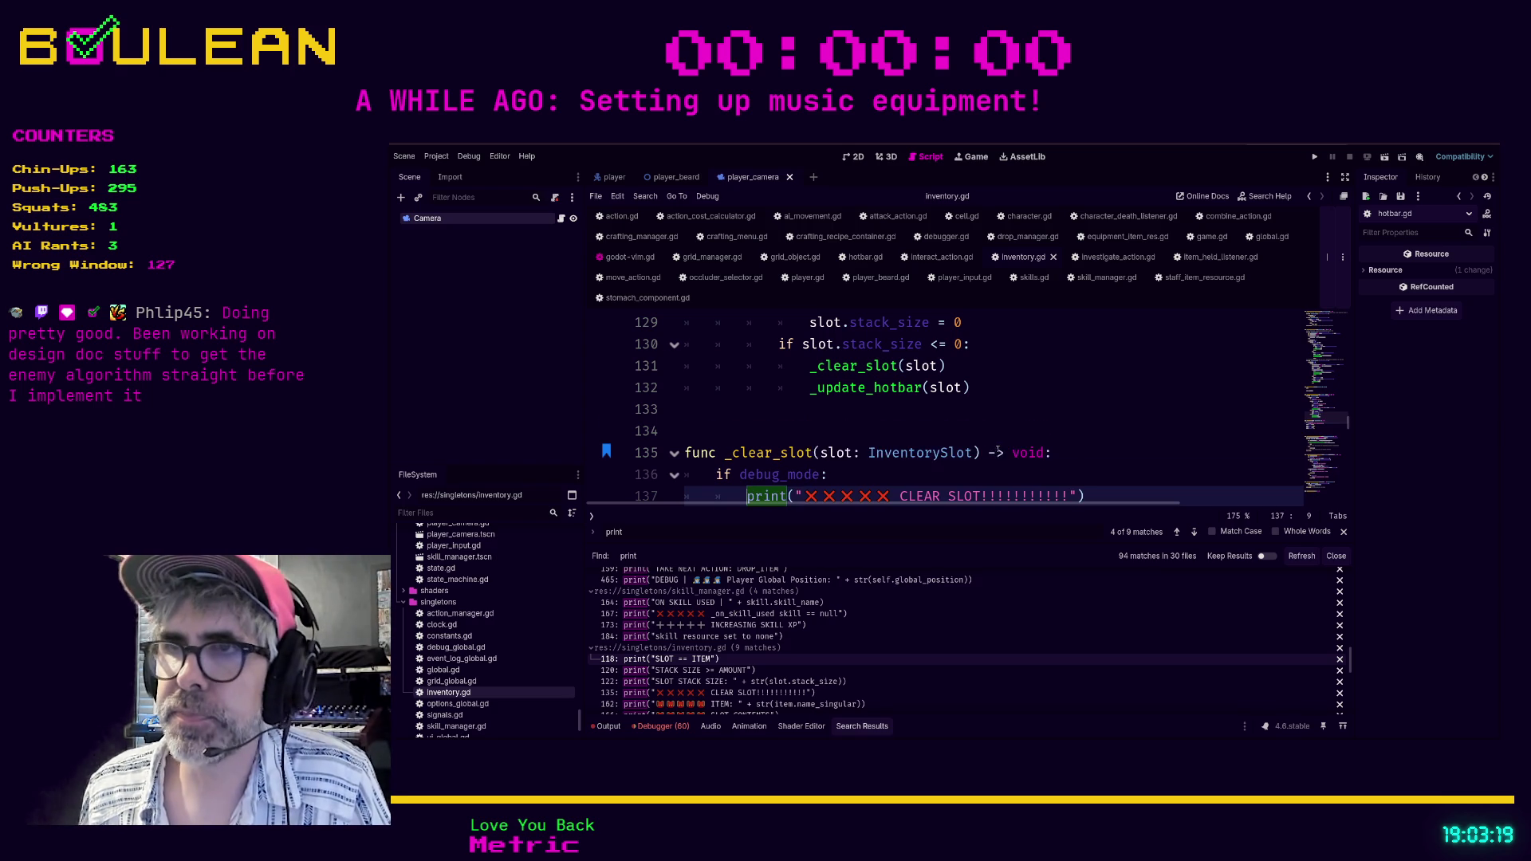
Remove the extra blank lines before check_for_all_required_materials.
scroll(970, 447, "down", 5)
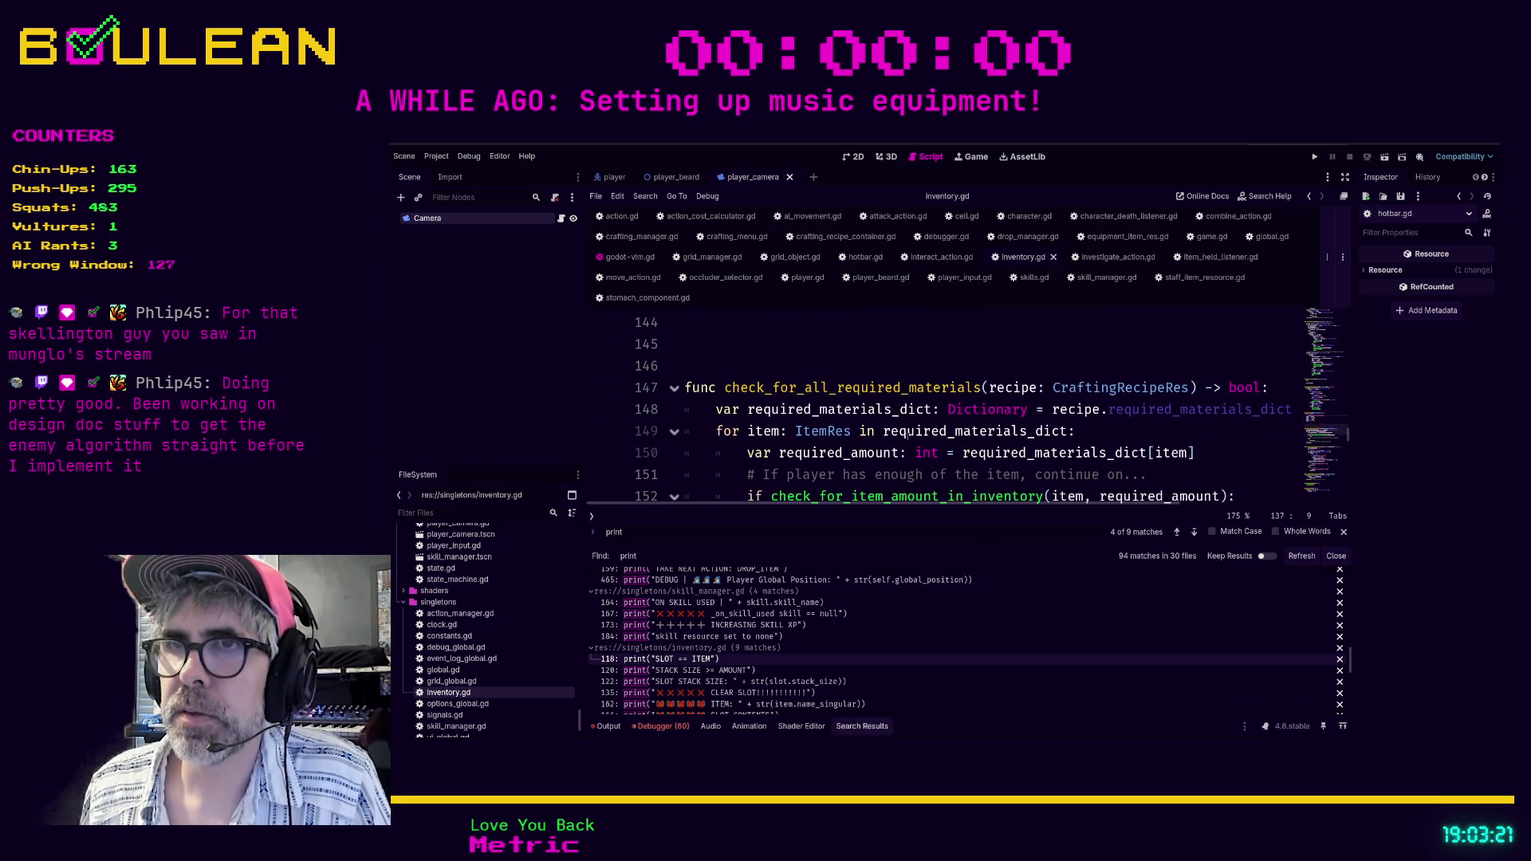
key("j")
key("j")
key("j")
key("d")
key("d")
key("d")
key("d")
key("d")
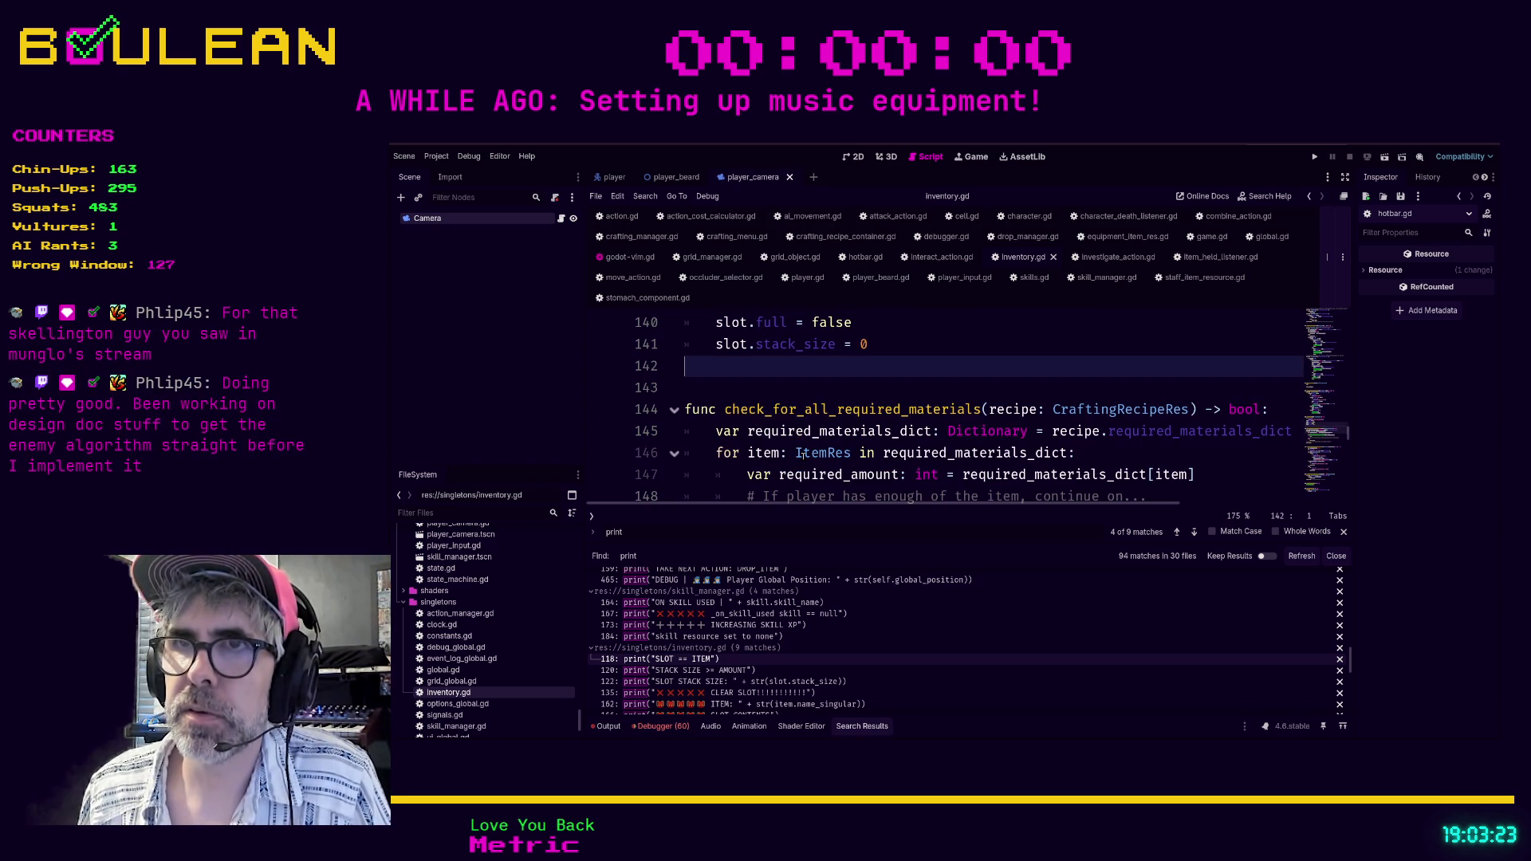
scroll(804, 453, "down", 2)
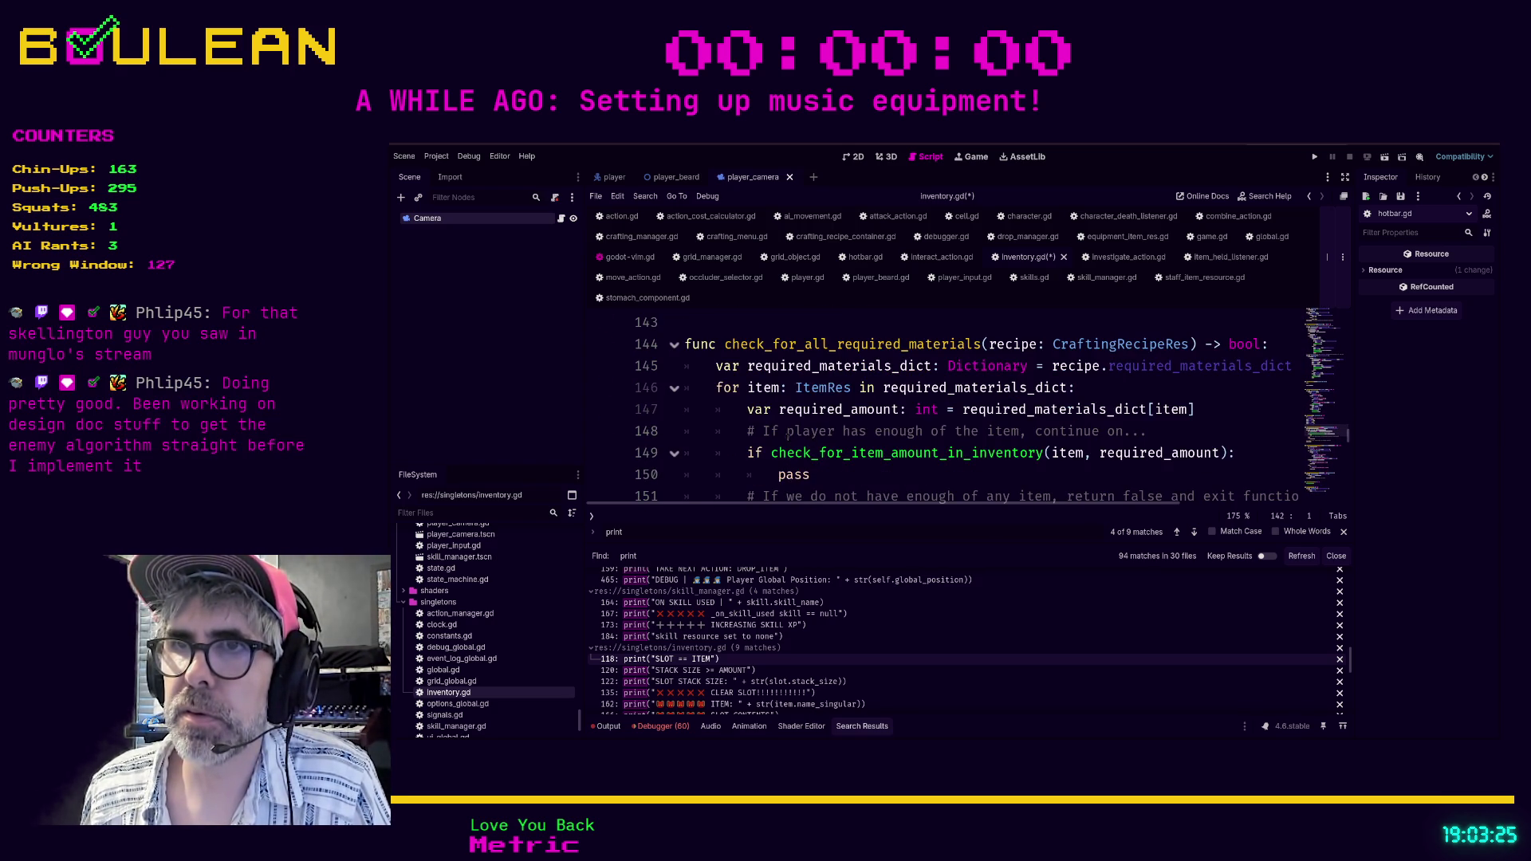
Step through the remaining print matches and collapse inventory.gd's search results.
left_click(717, 387)
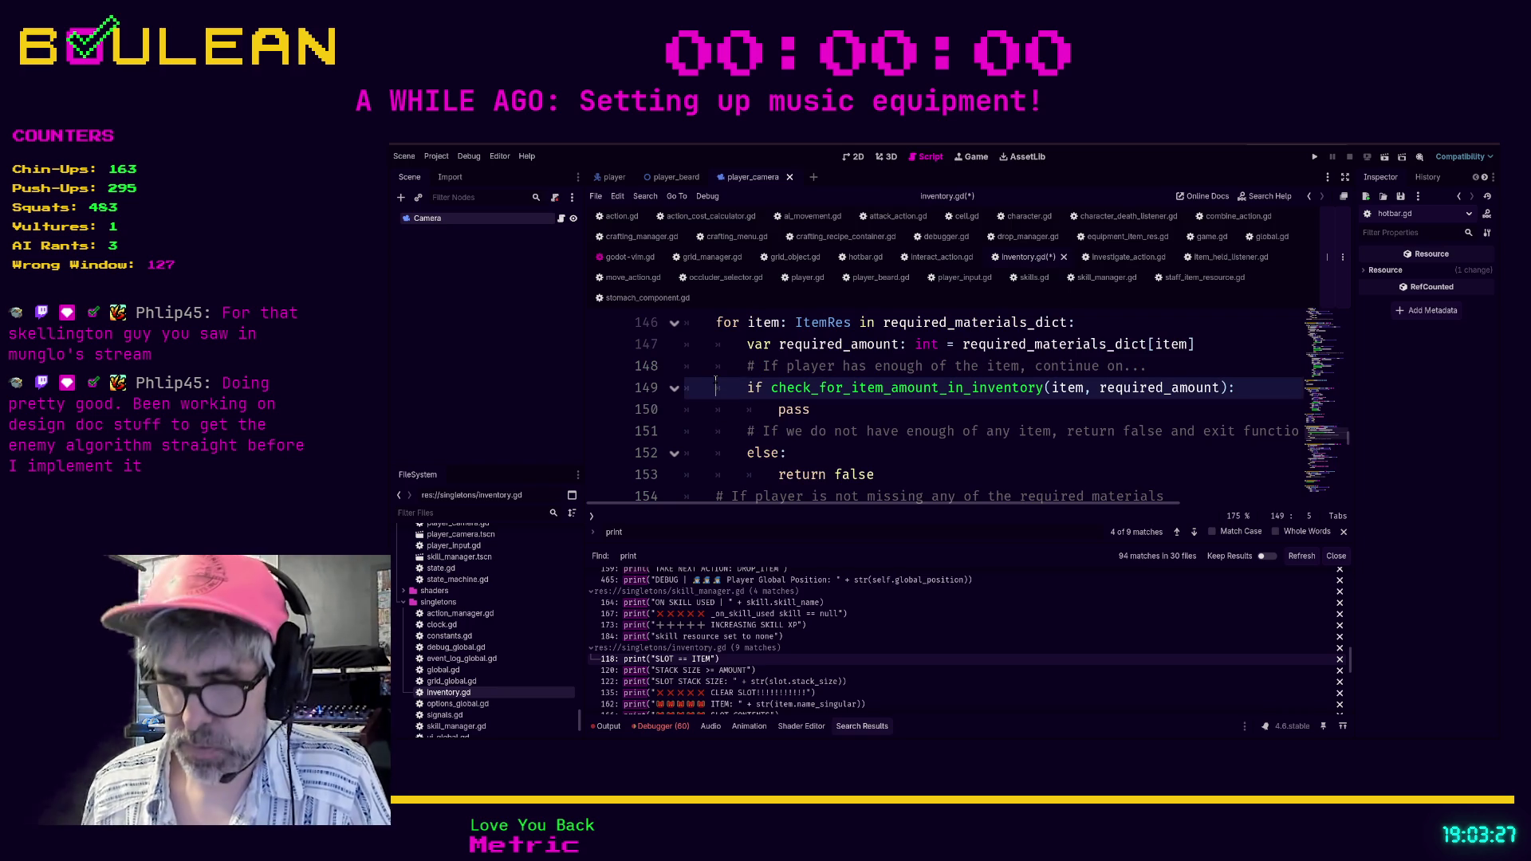
key("ctrl+f")
key("Return")
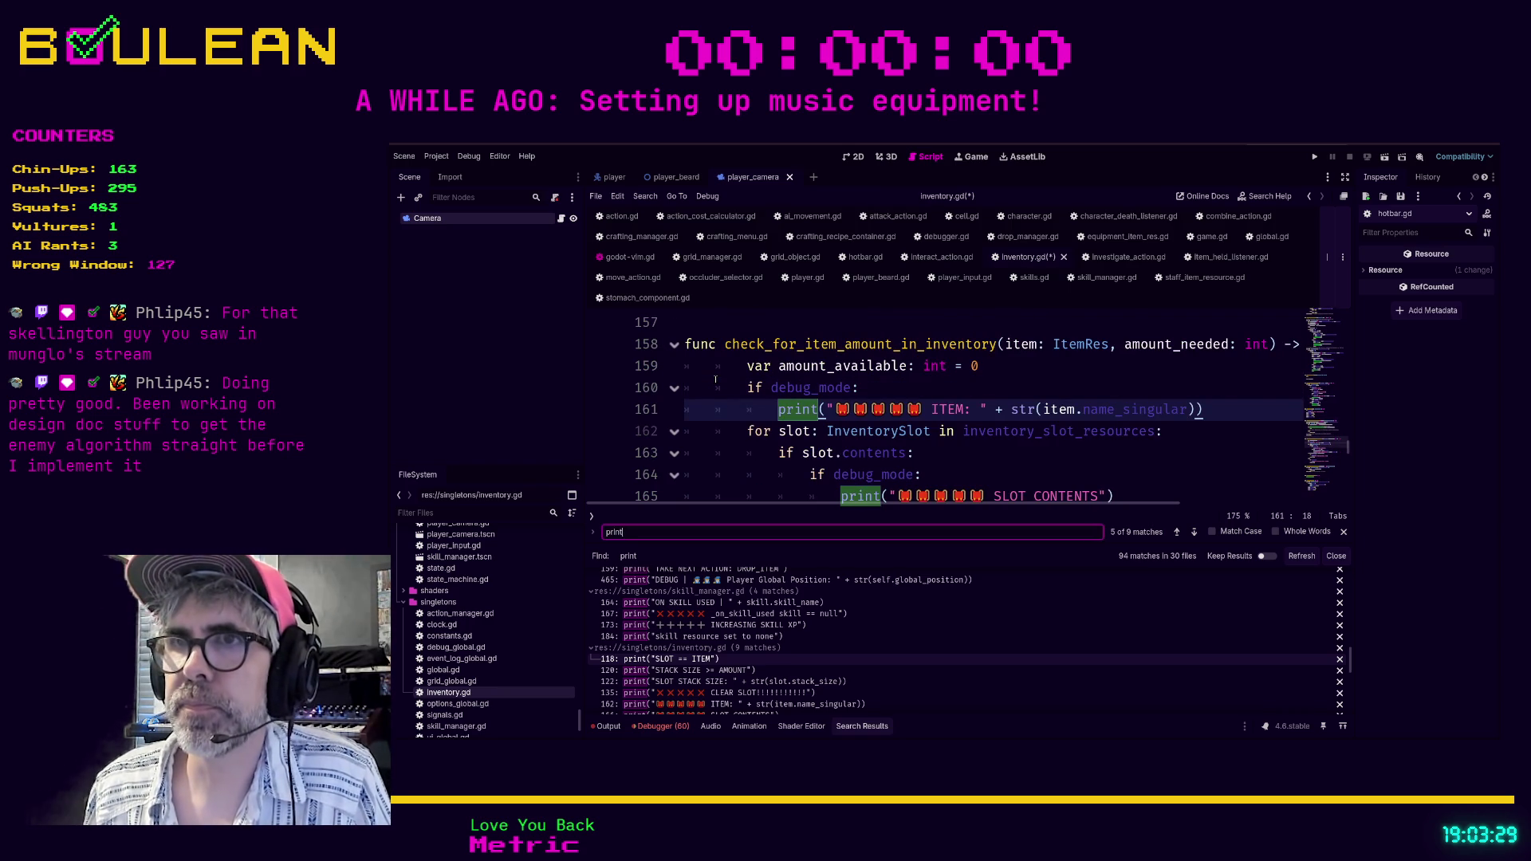
key("Return")
key("Return")
key("Return")
key("Return")
key("Return")
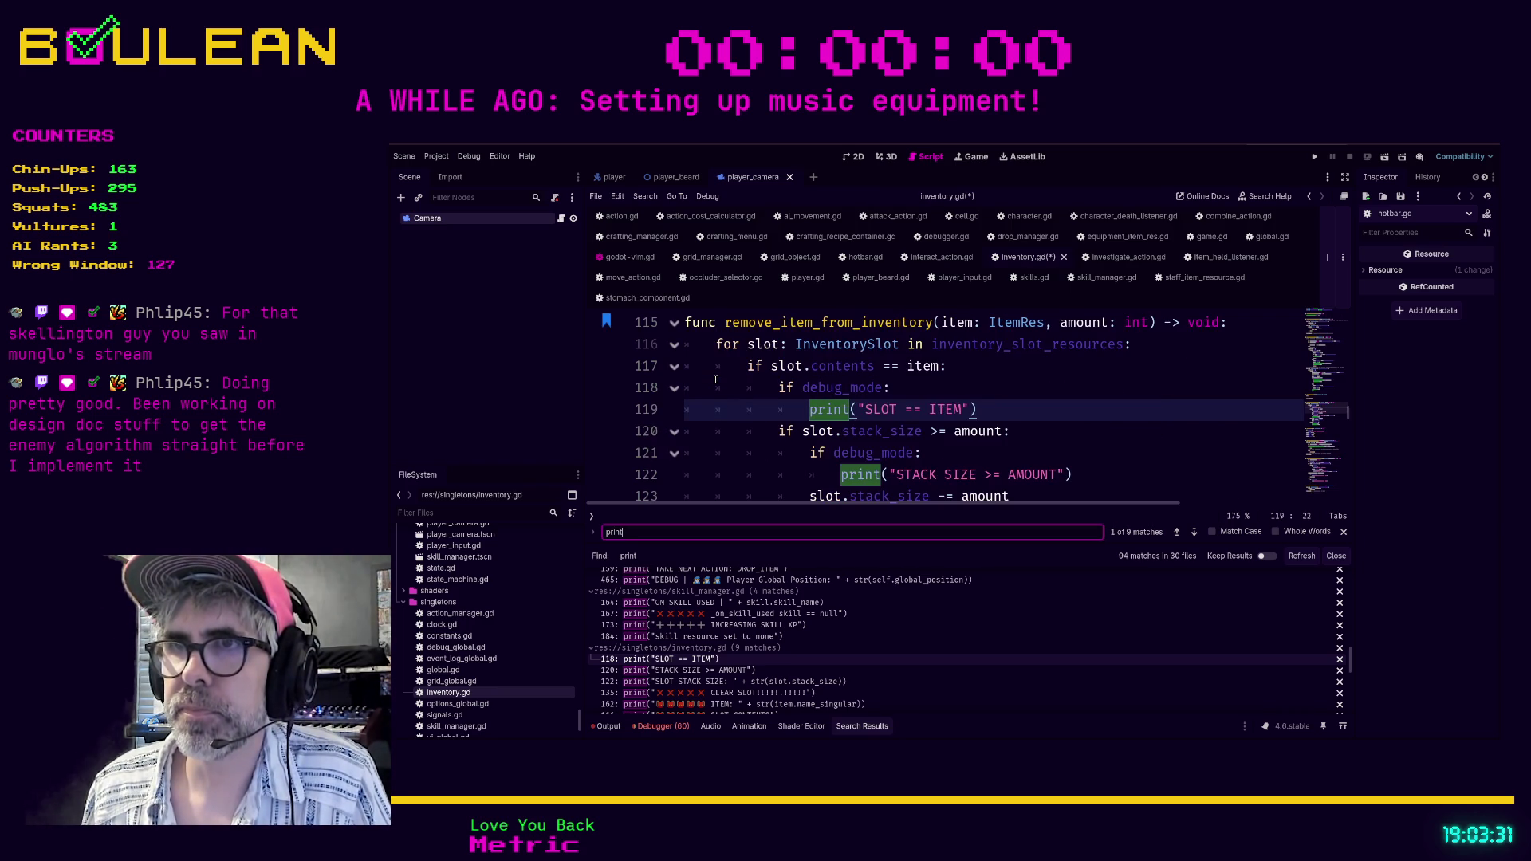
key("Return")
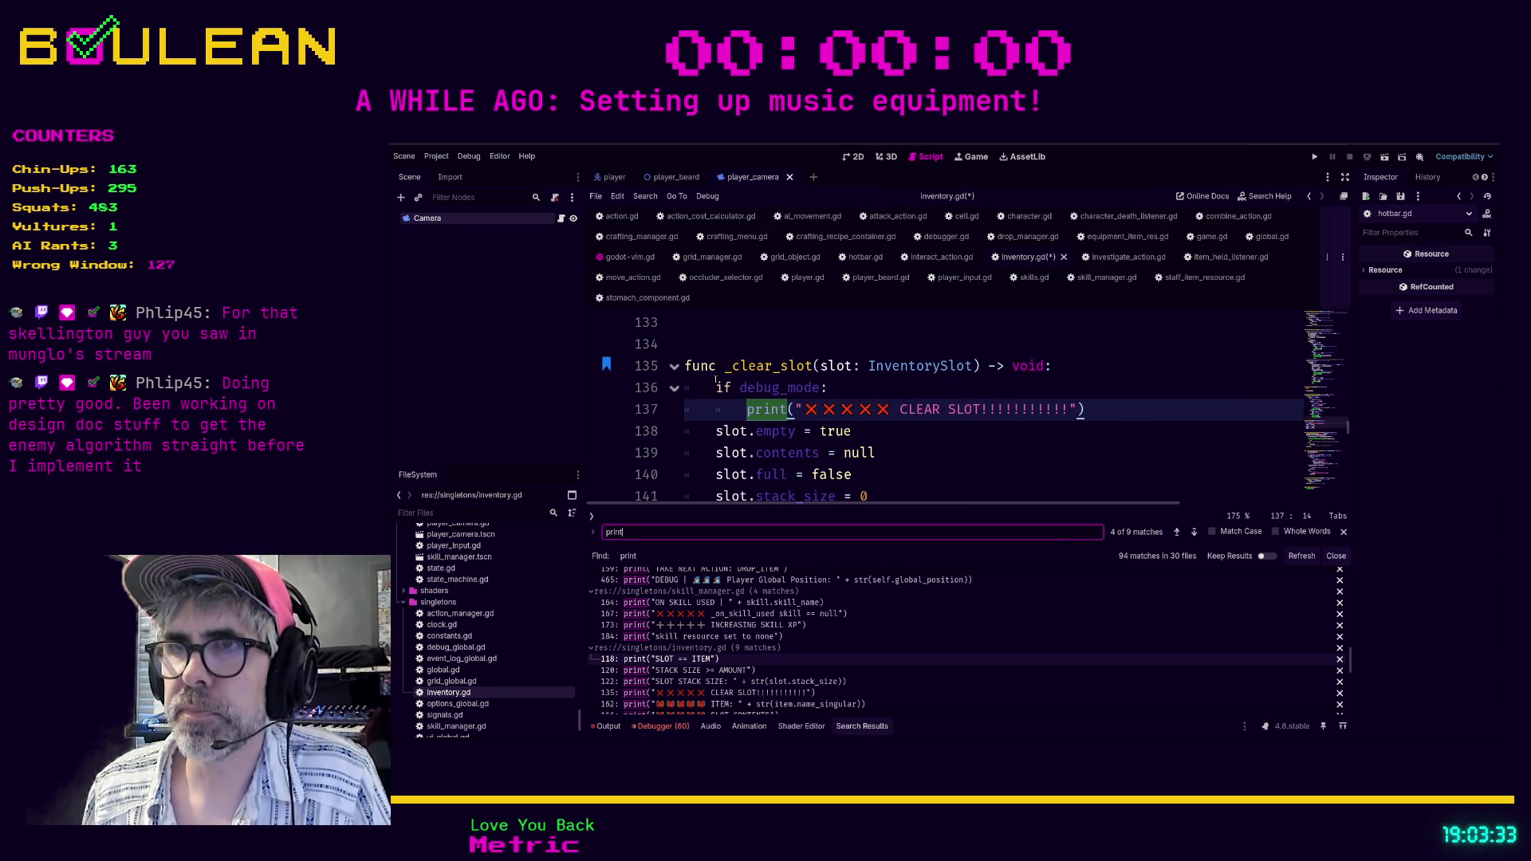
key("Return")
key("Return")
key("Return")
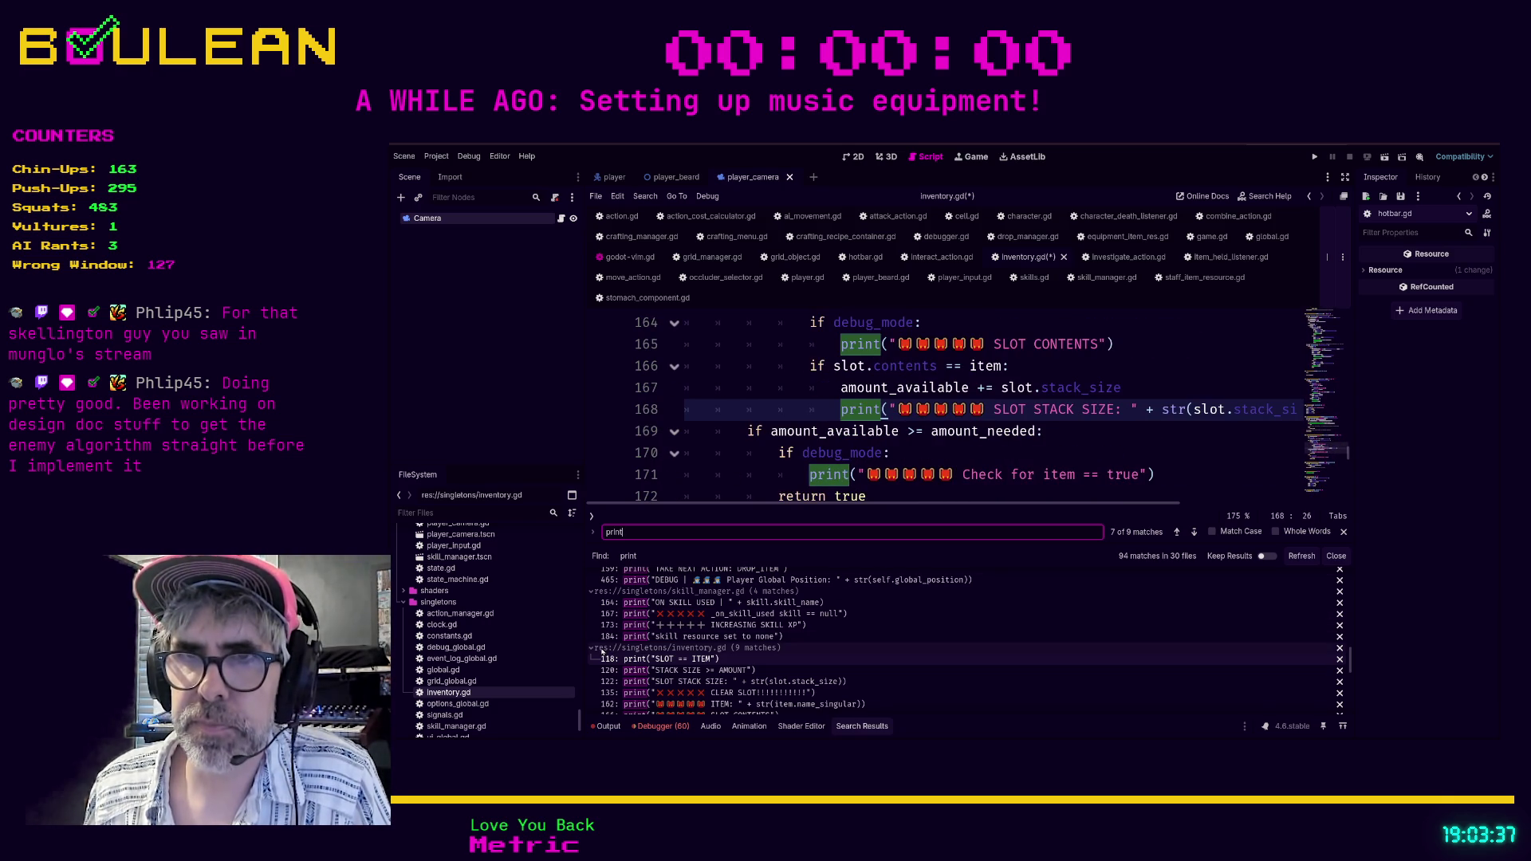
left_click(593, 649)
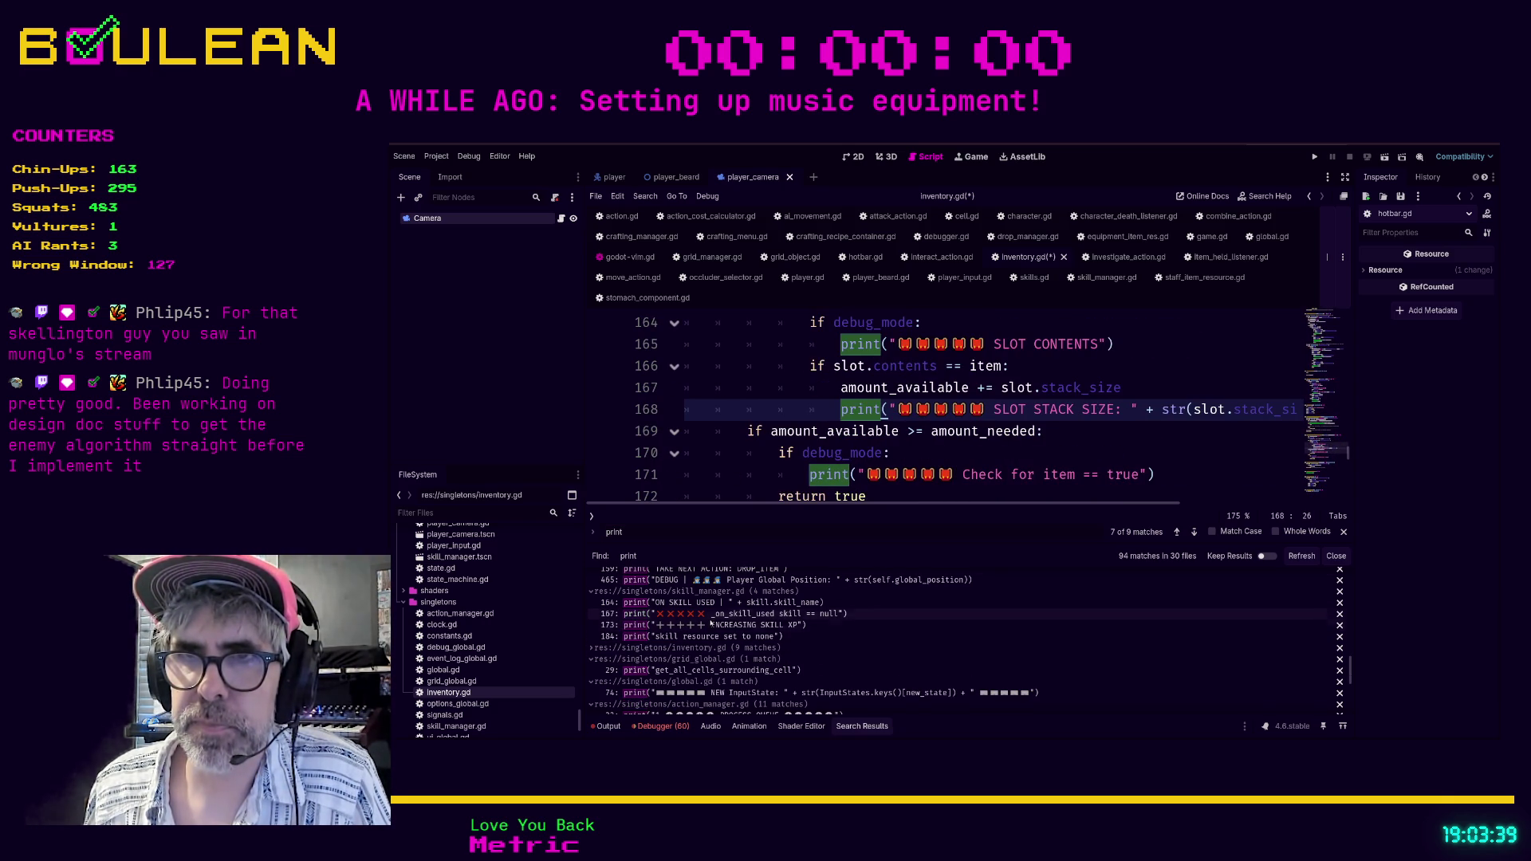
left_click(699, 616)
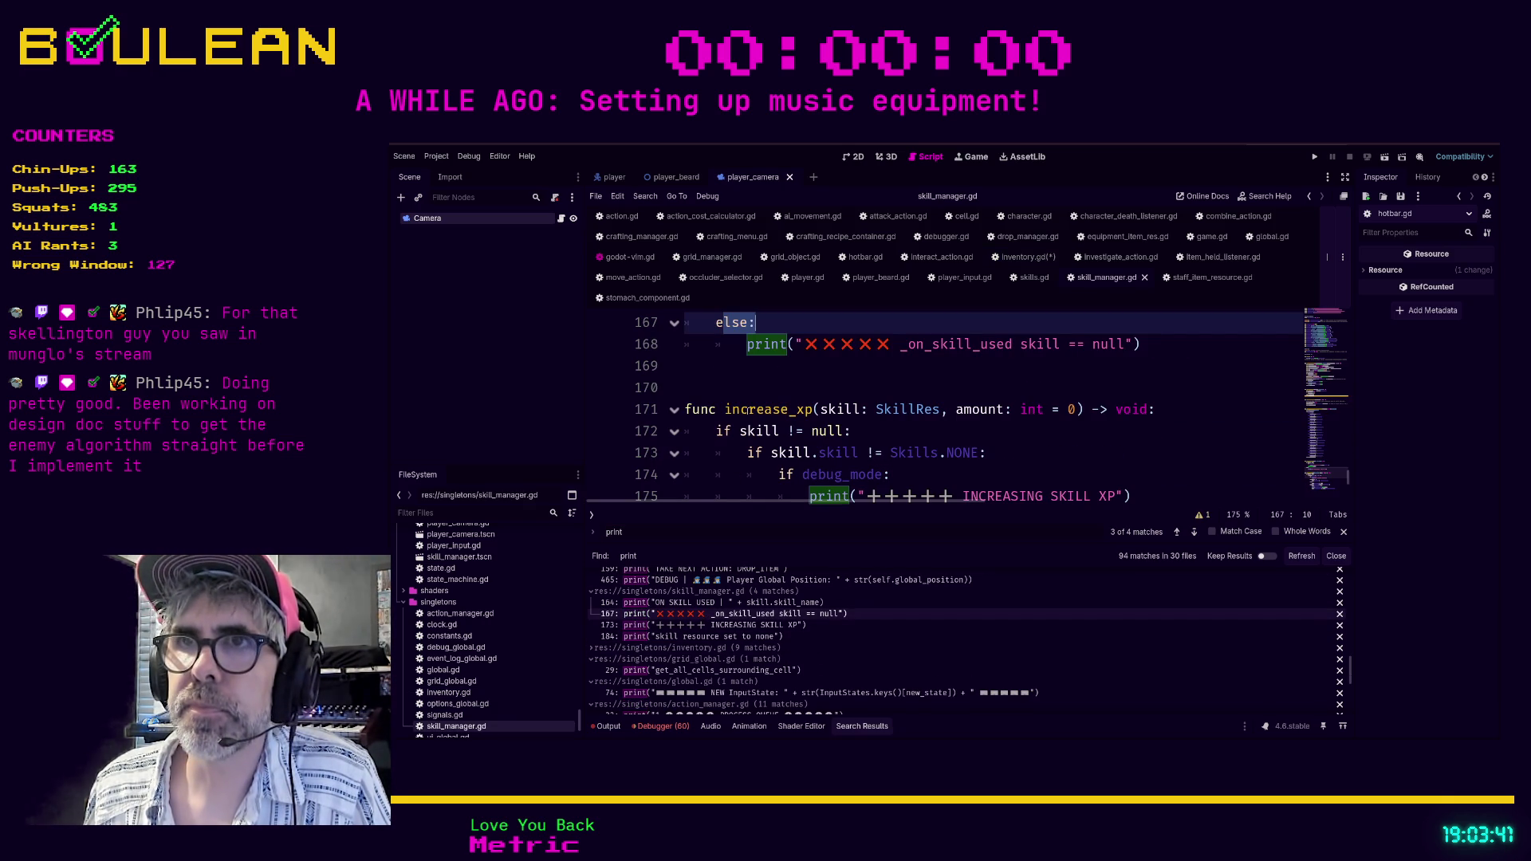
Indent the line 167 null-skill print under a new 'if debug_mode:' line in the else branch.
scroll(747, 410, "up", 2)
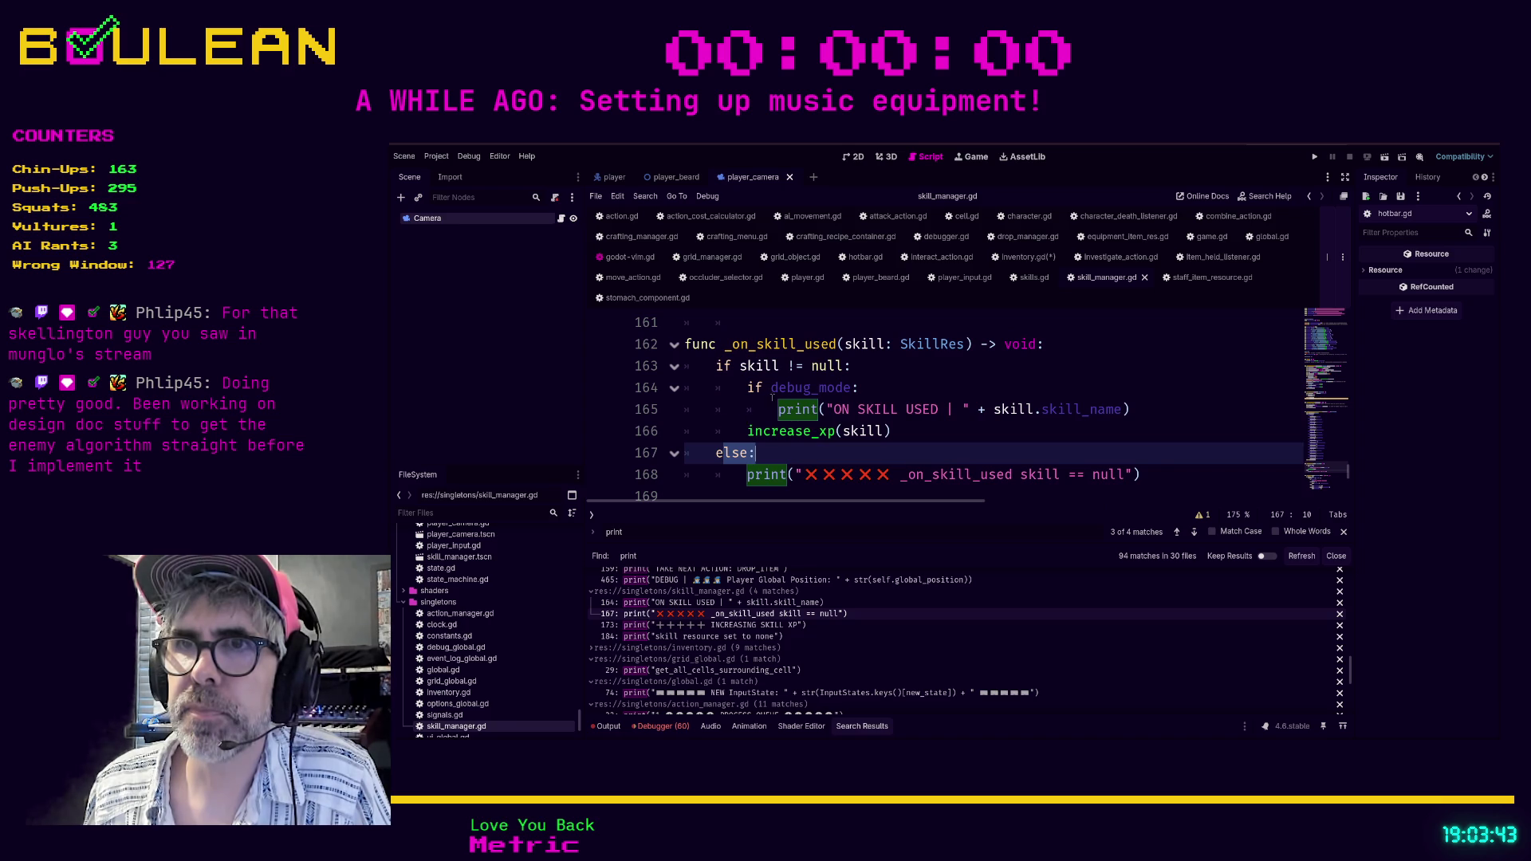
key("Return")
type("if debug_mode:")
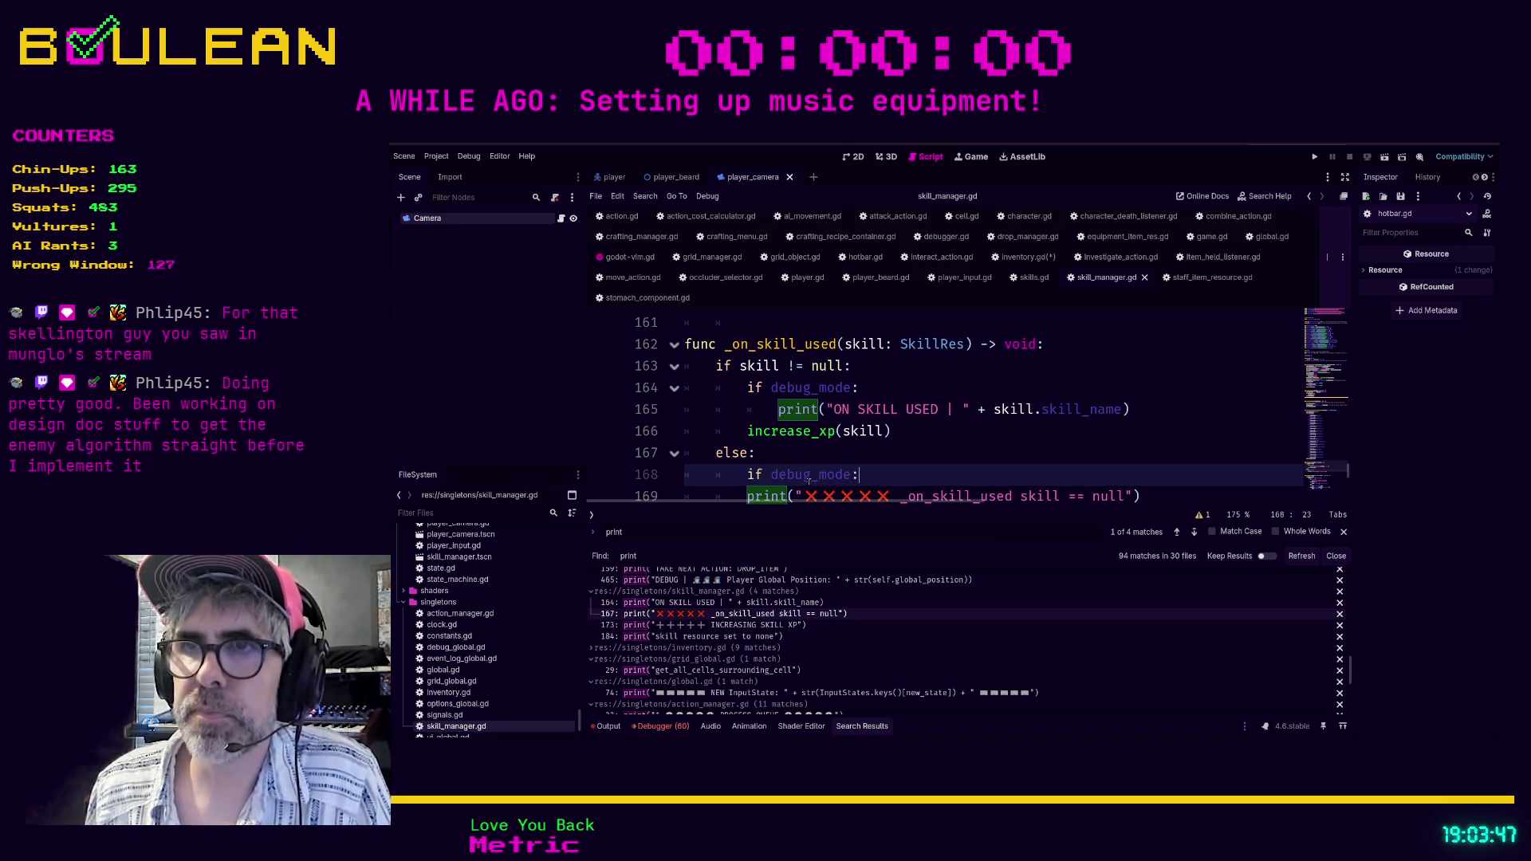
key("Down")
key("Home")
key("Tab")
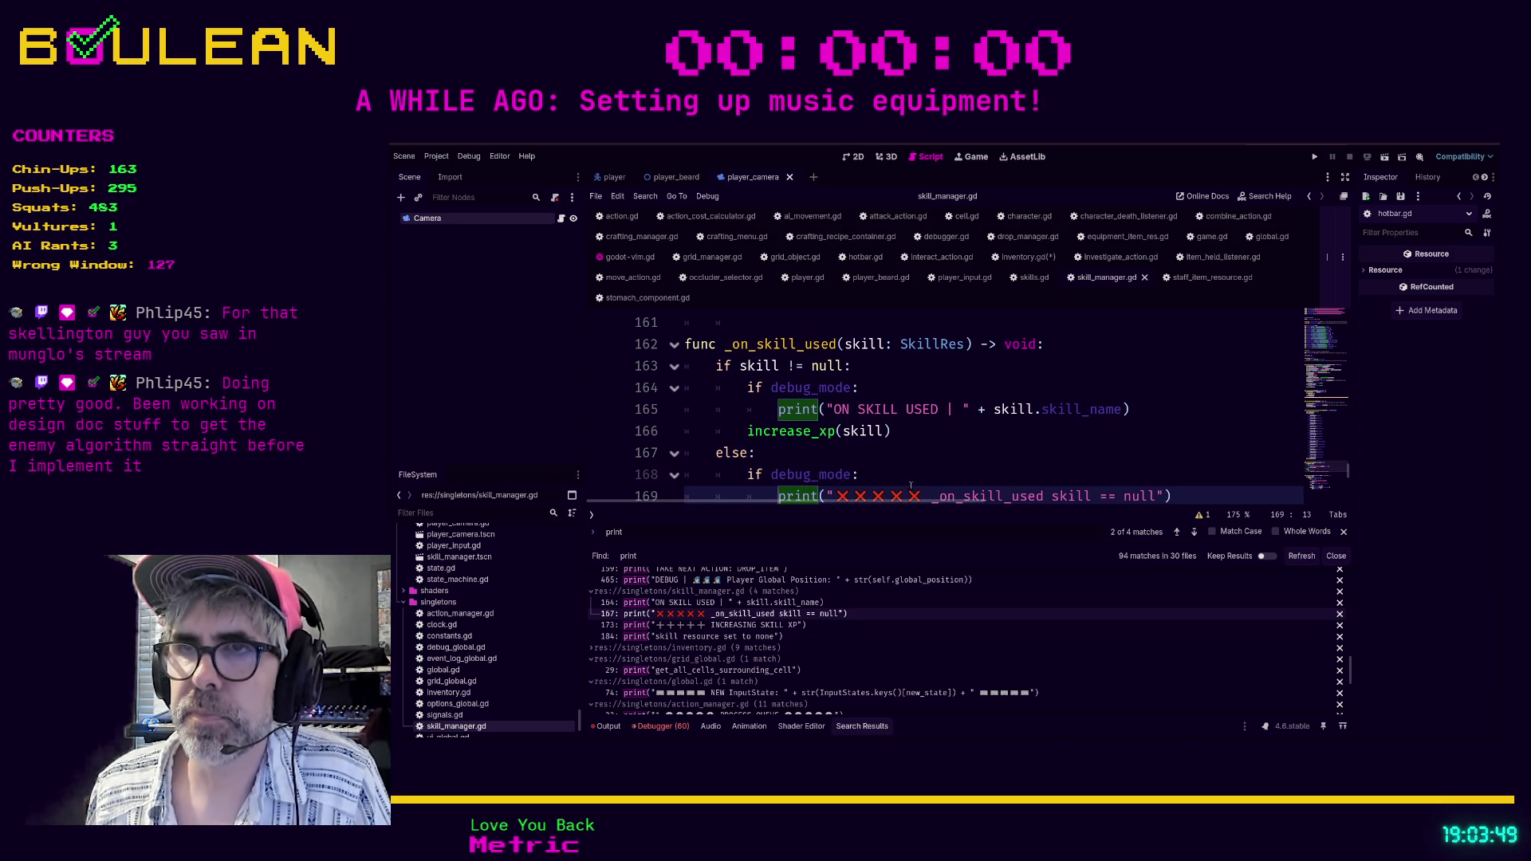
left_click(902, 483)
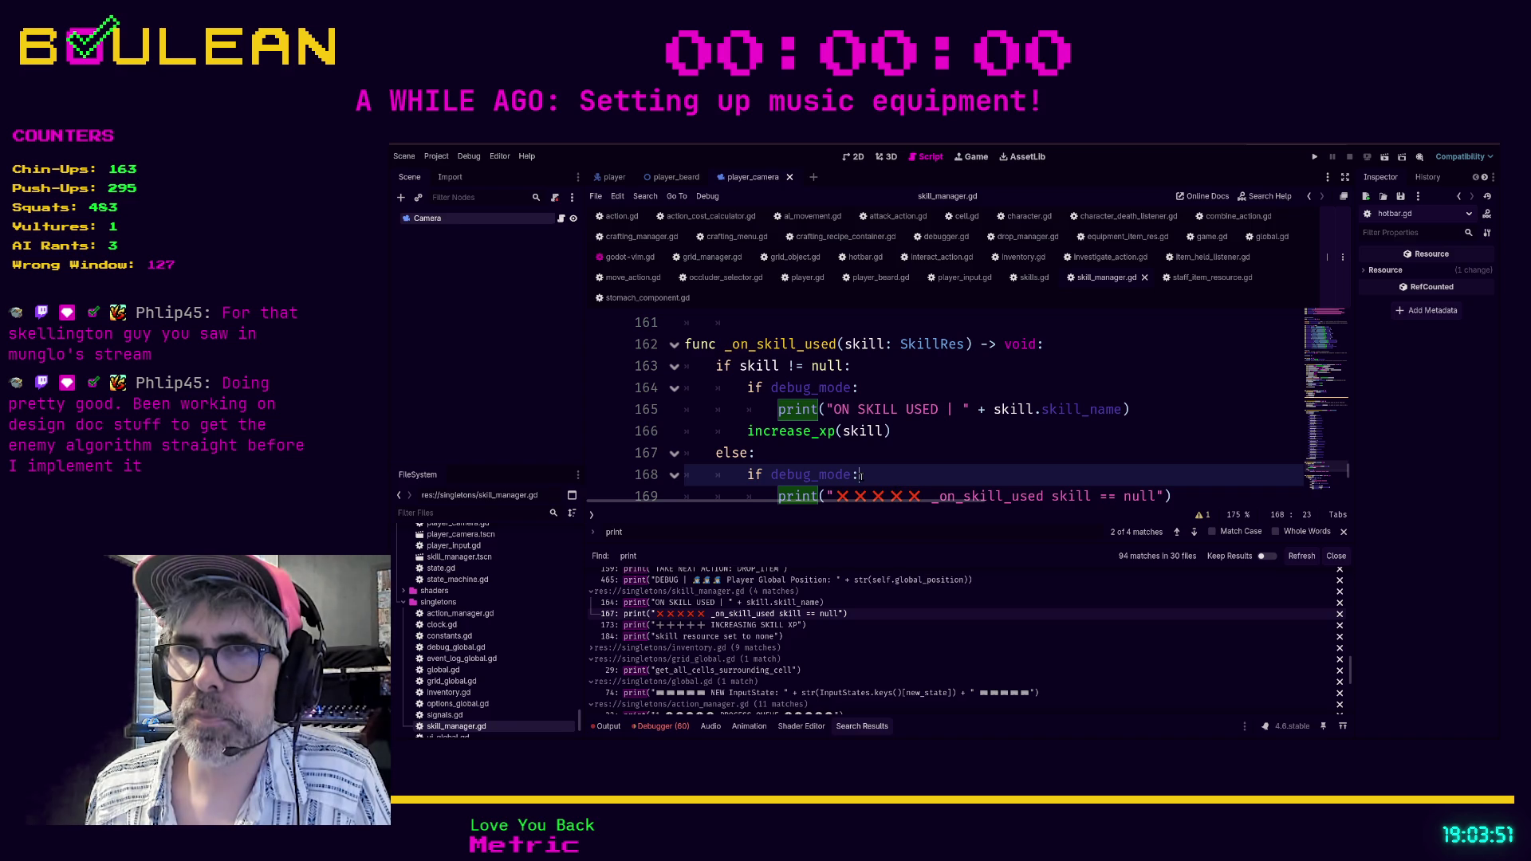
Check the line 164 and 184 prints, then collapse skill_manager.gd's results and open grid_global.gd line 29.
scroll(860, 475, "down", 1)
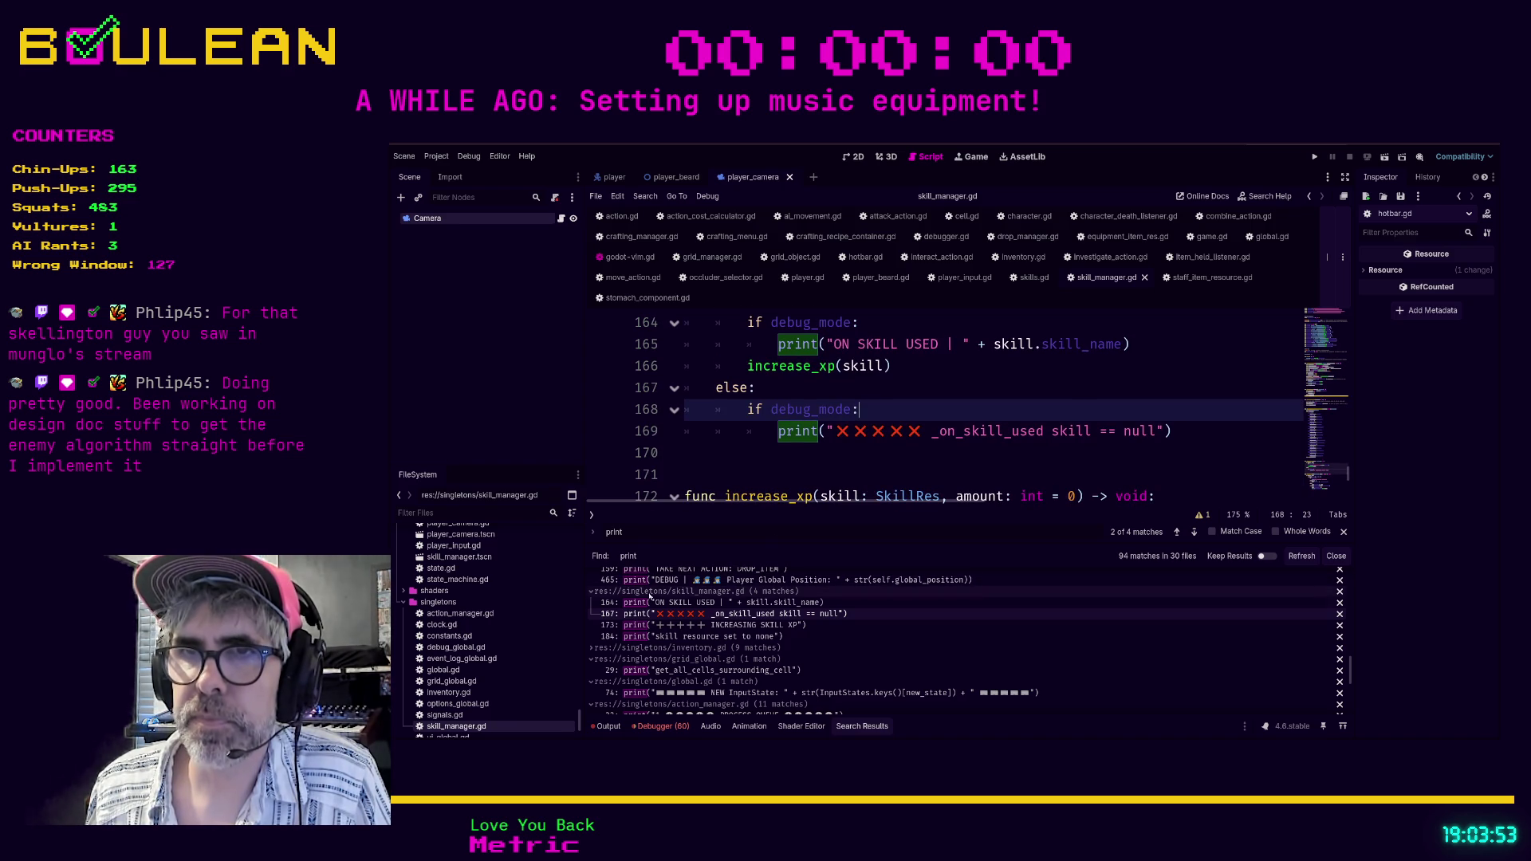
left_click(623, 603)
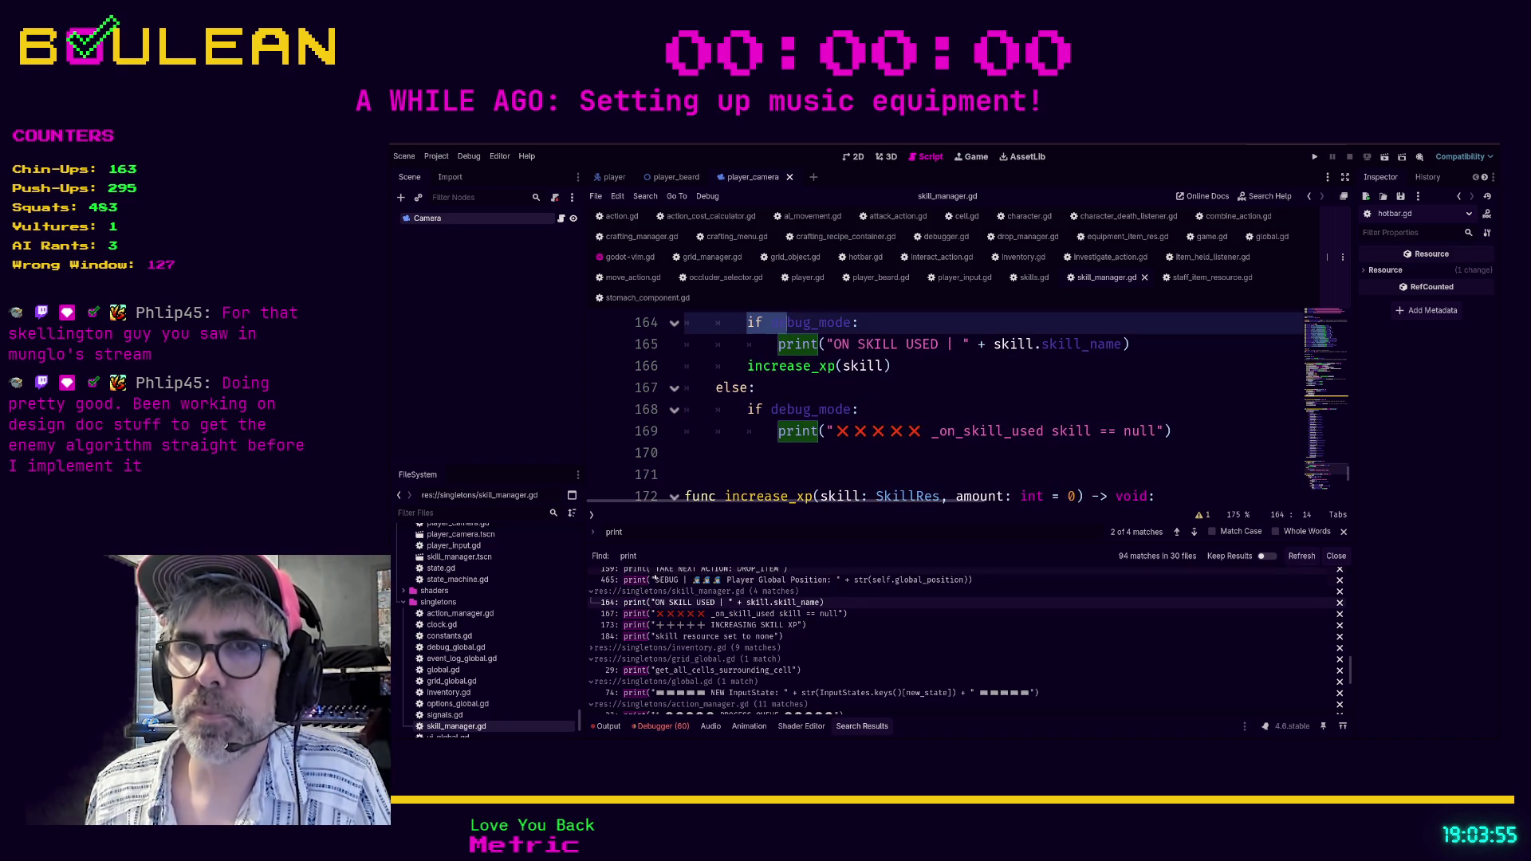
left_click(643, 638)
scroll(693, 462, "down", 1)
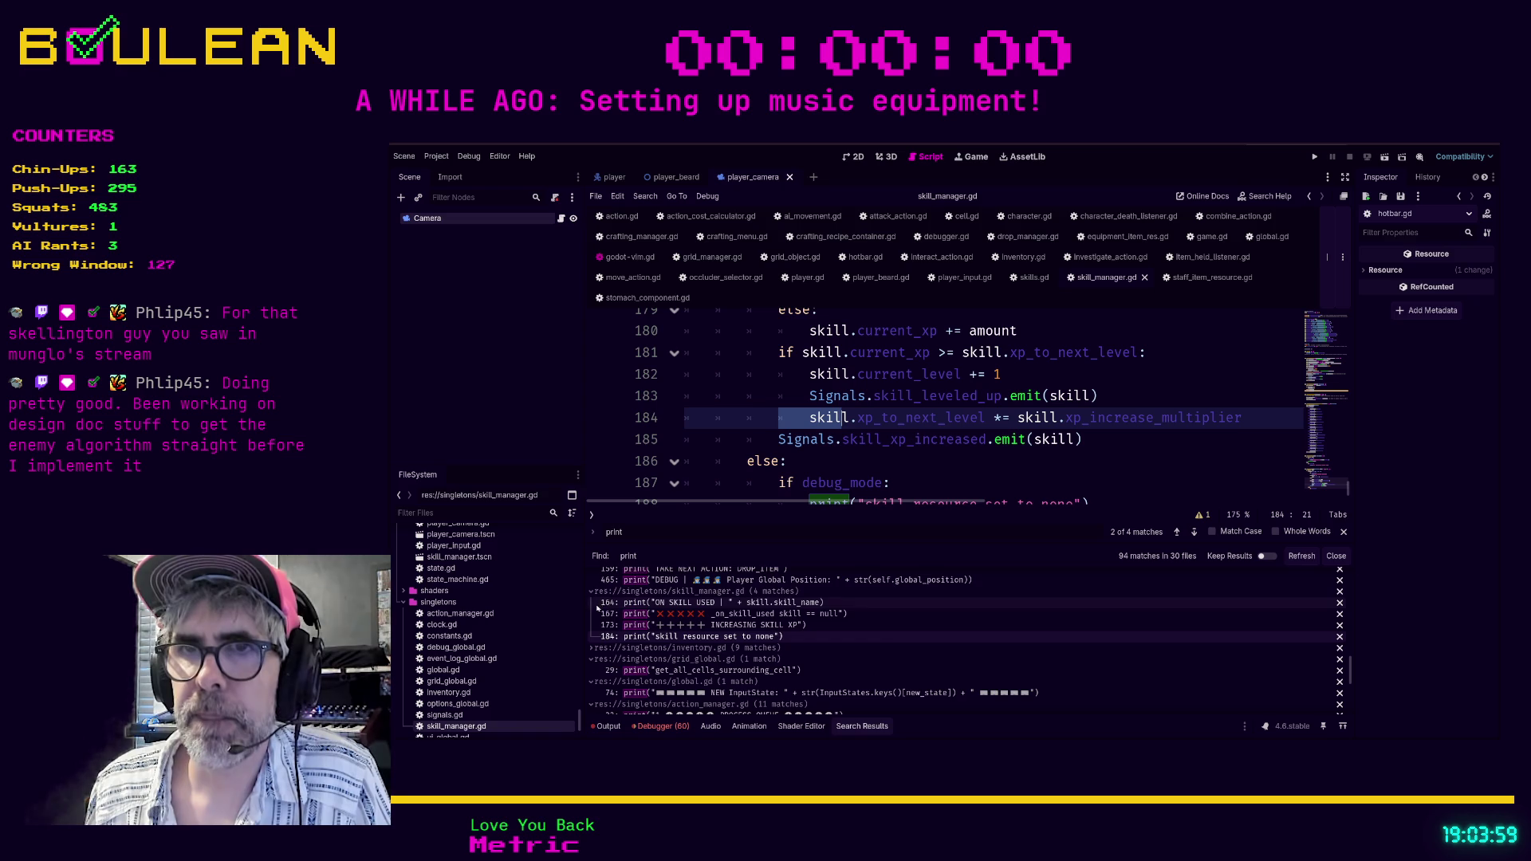
left_click(638, 591)
left_click(642, 626)
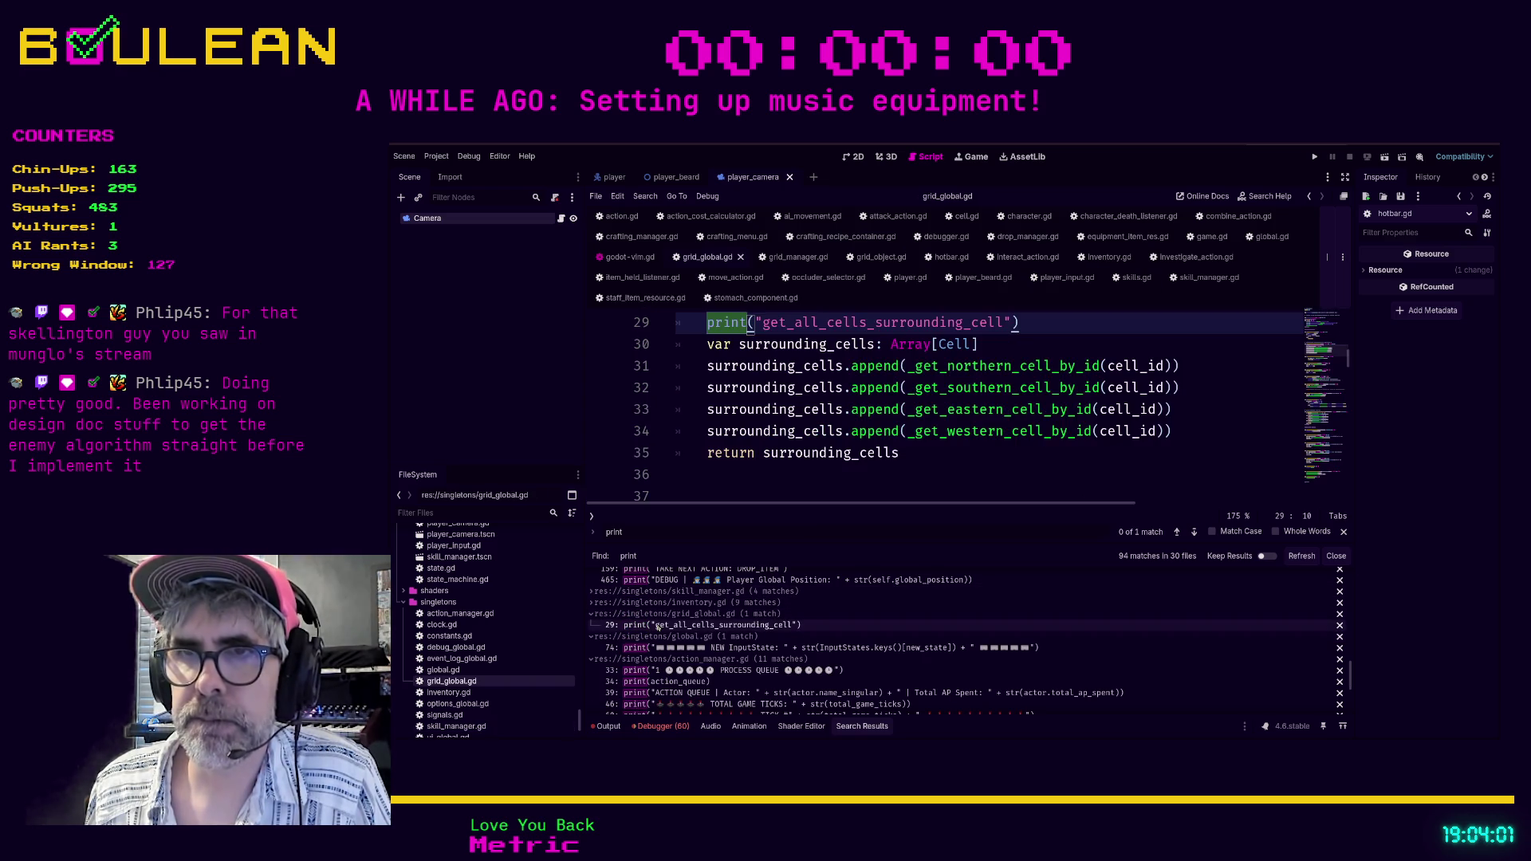
Put grid_global.gd's line 29 print under a new 'if debug_mode:' check.
scroll(690, 444, "up", 1)
key("Home")
key("Return")
key("Up")
type("if debug_mode:")
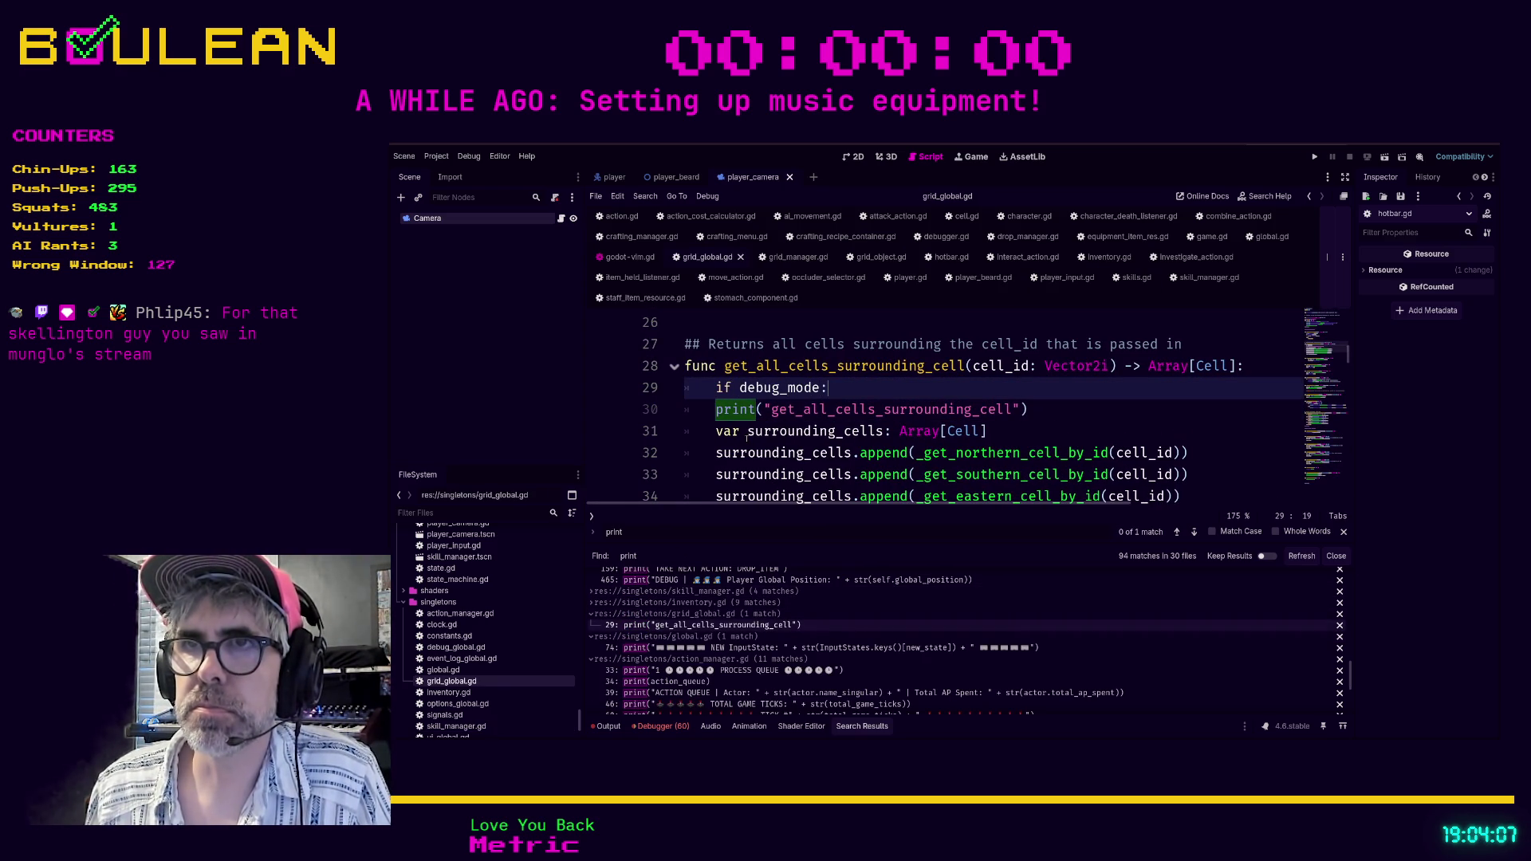
key("Down")
key("Tab")
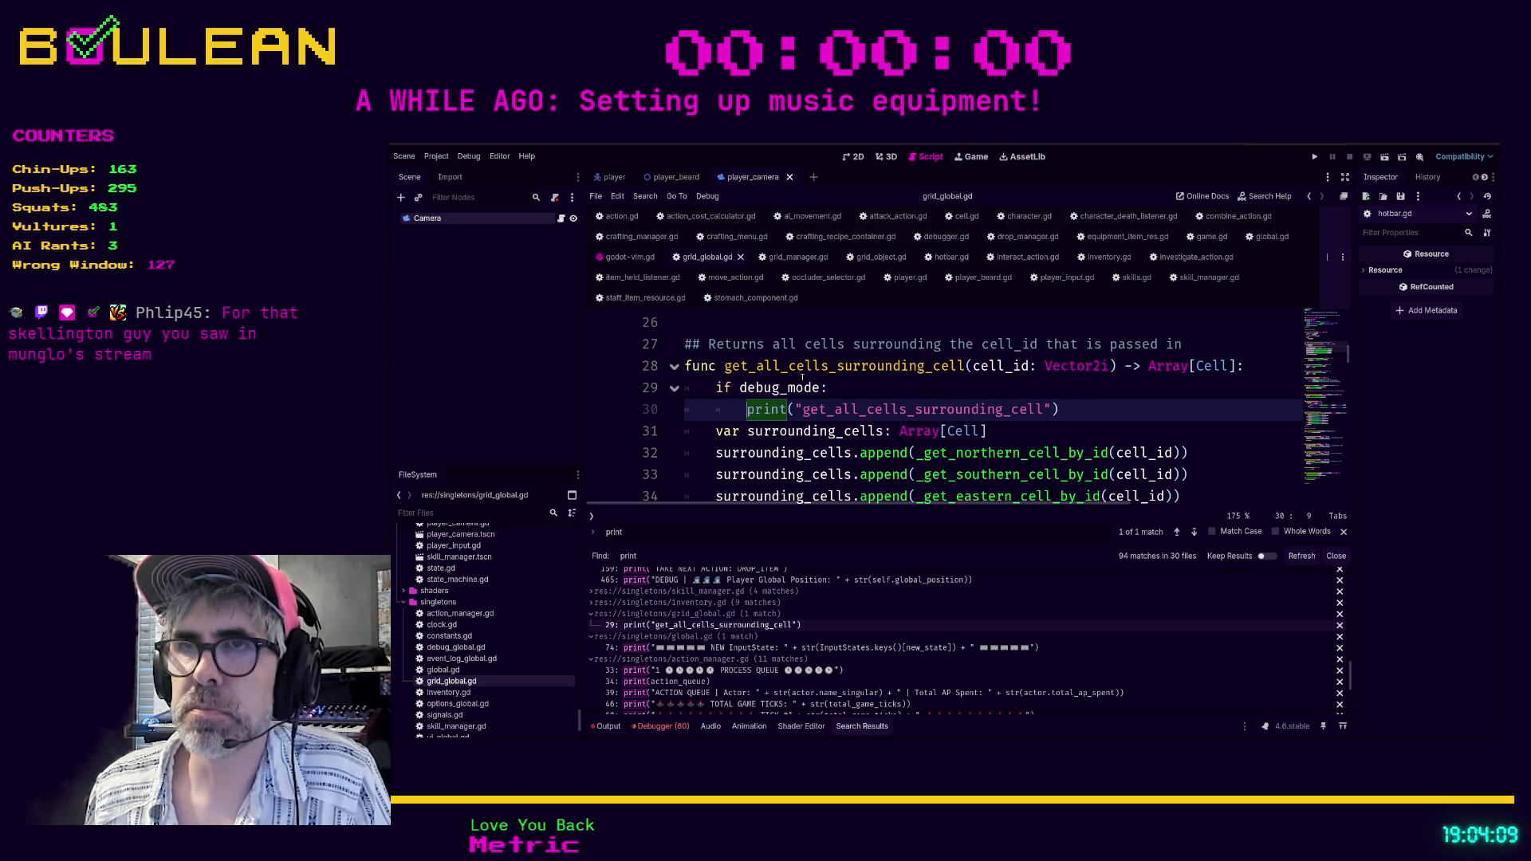
key("Up")
key("End")
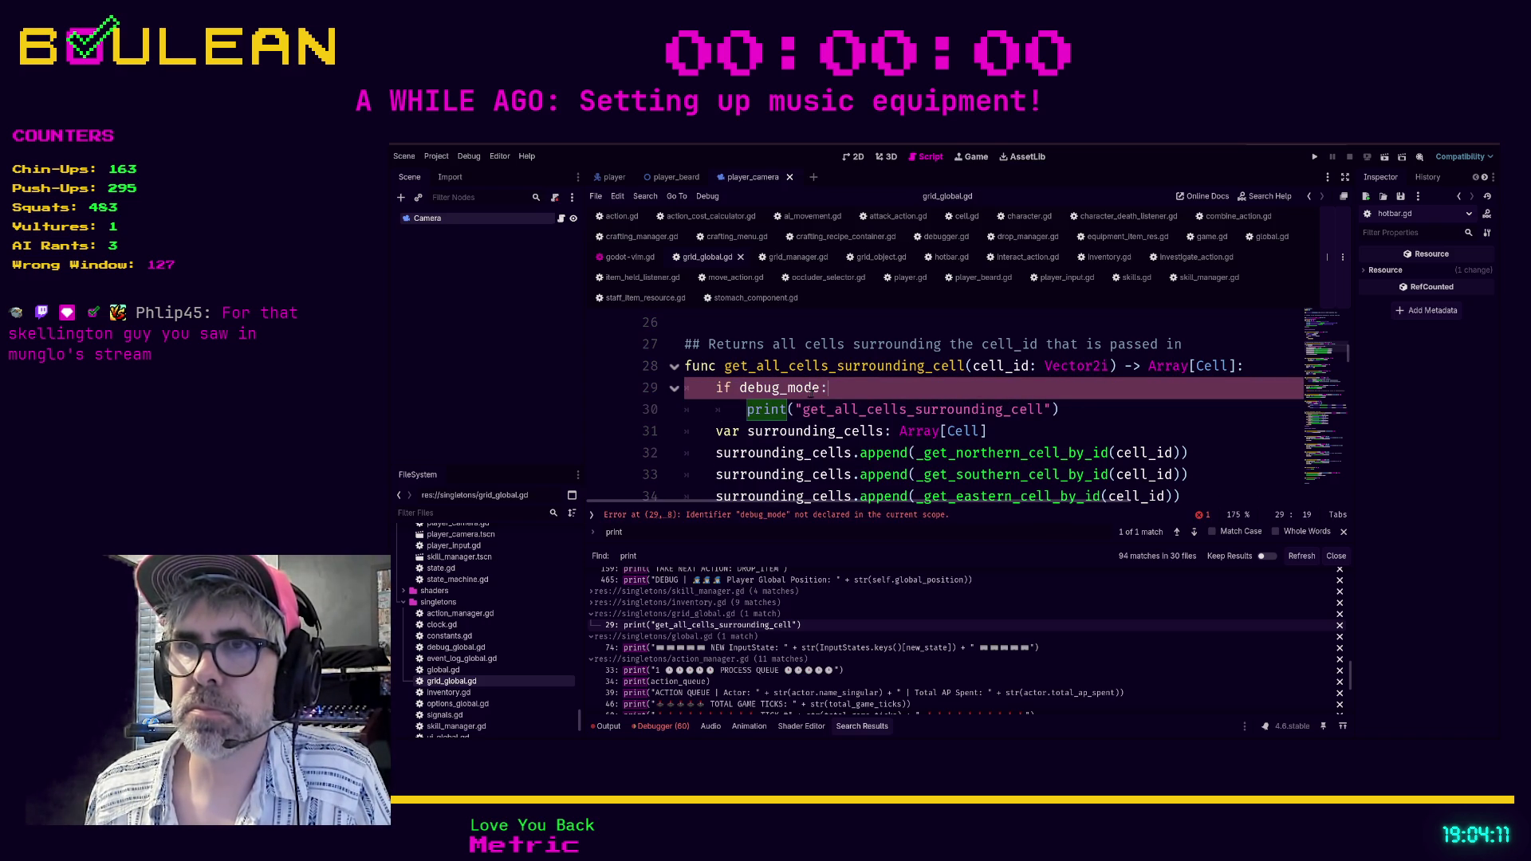
Declare 'var debug_mode: bool = false' below extends Node at the top of grid_global.gd.
left_click(1320, 333)
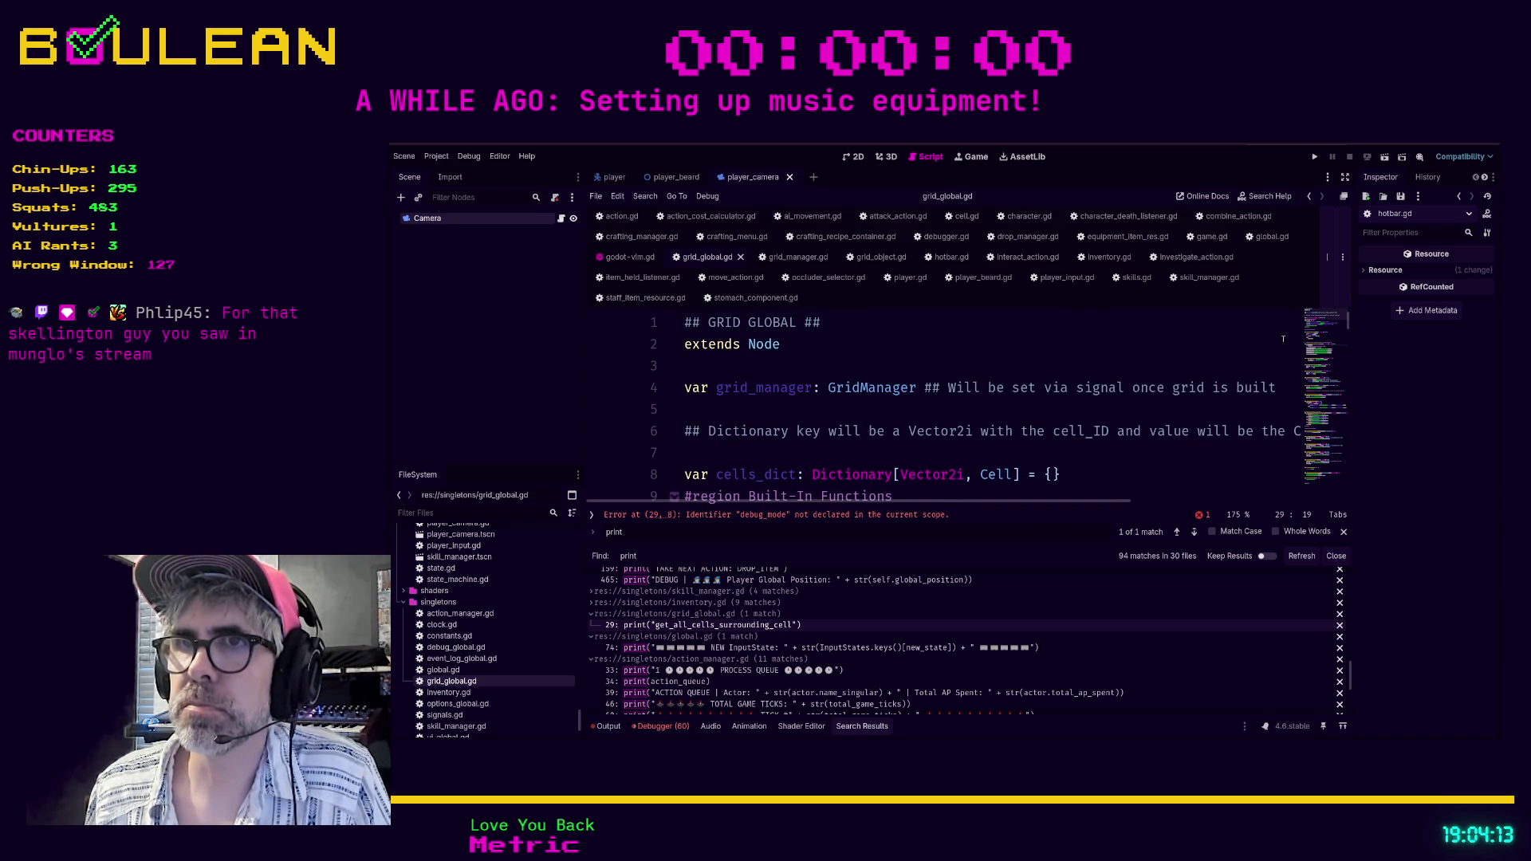
left_click(741, 369)
key("Return")
type("var debug_mode: bo")
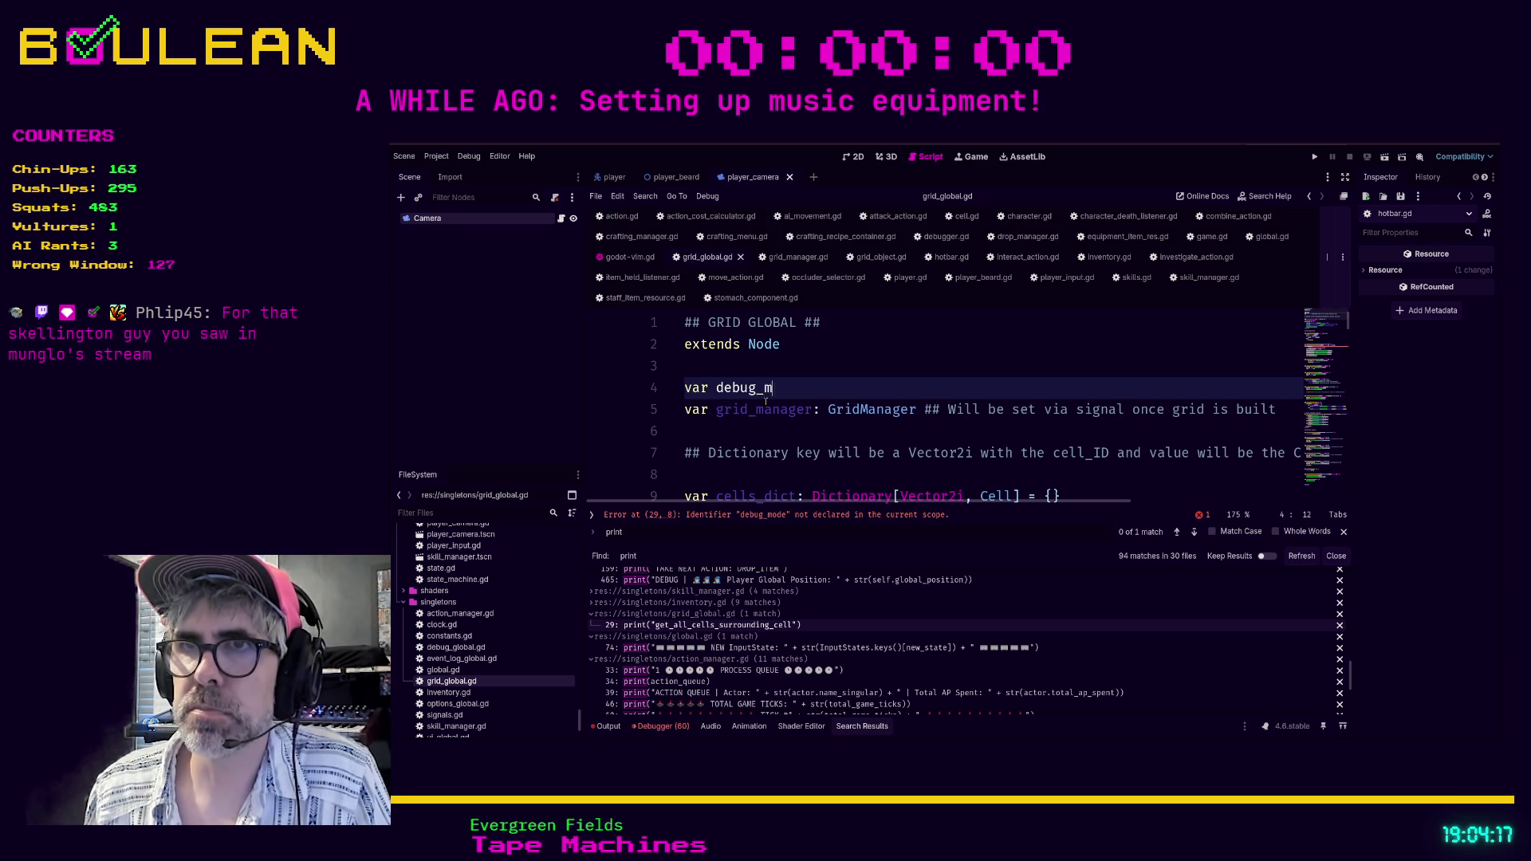
type("ol = false")
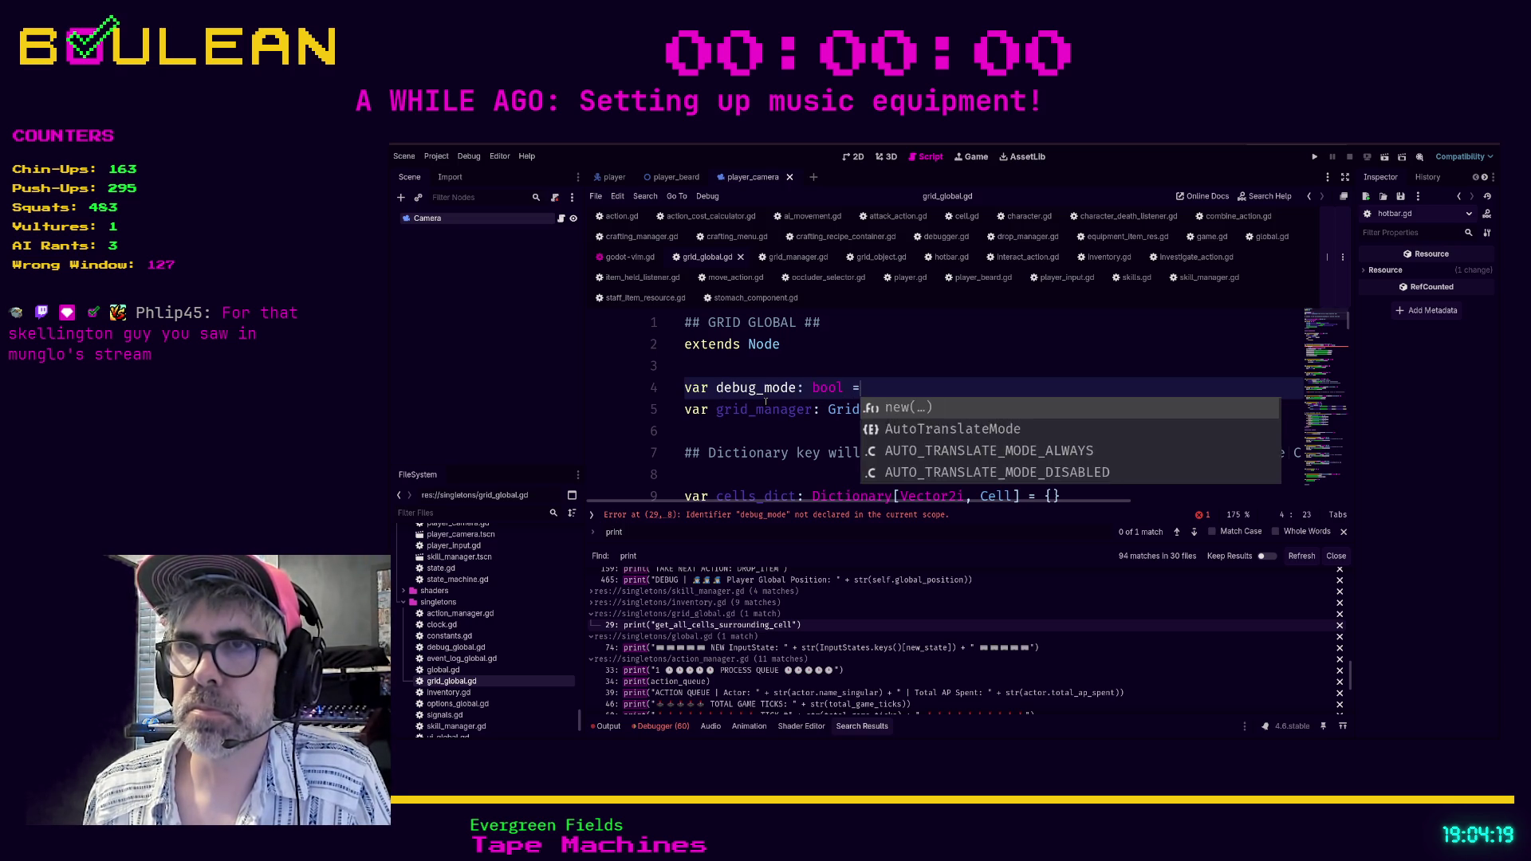
left_click(797, 431)
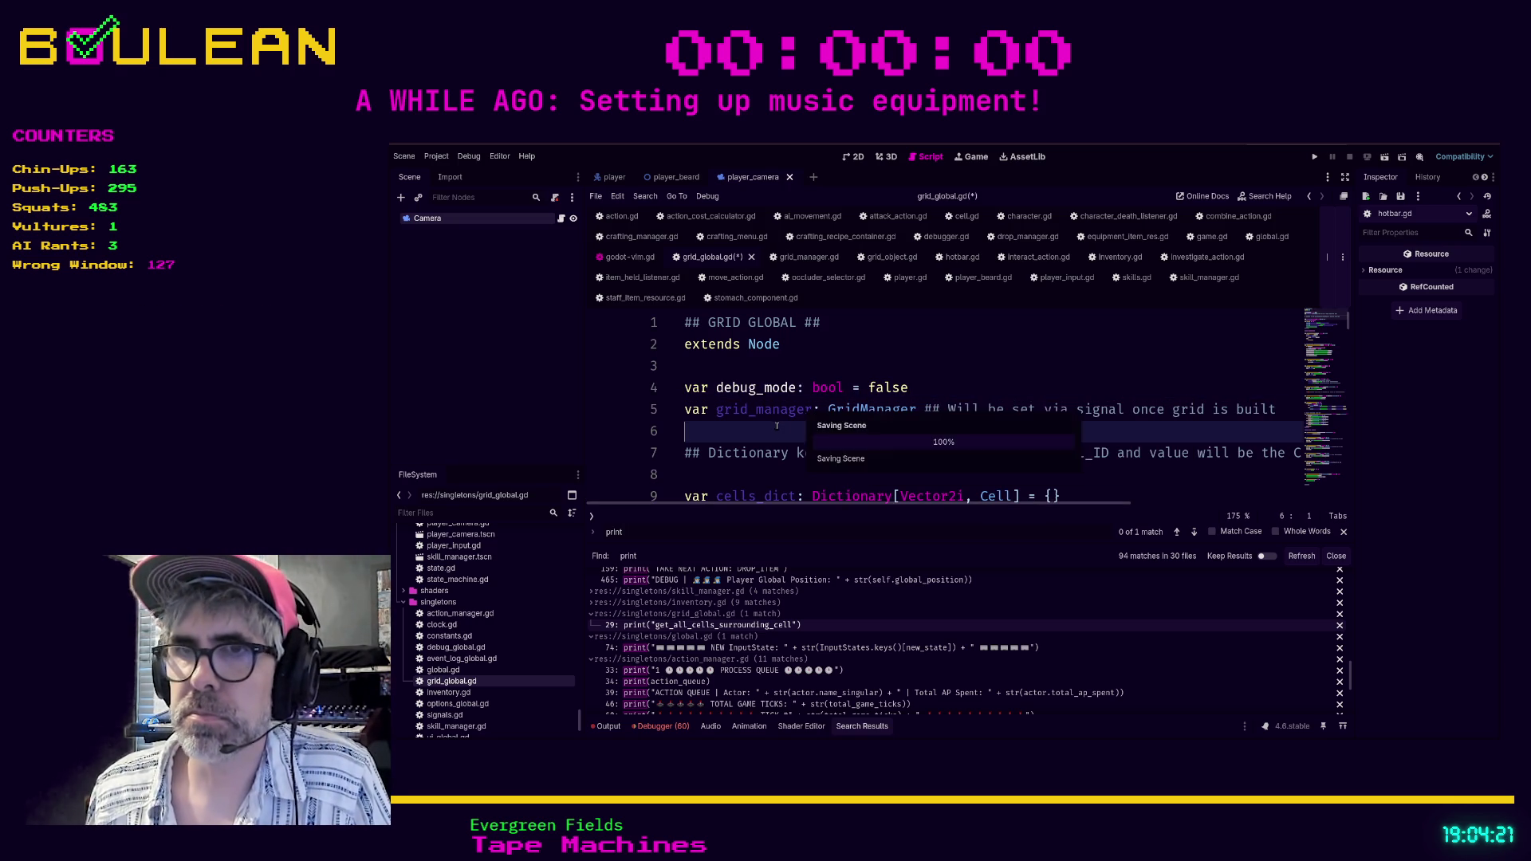
left_click(642, 648)
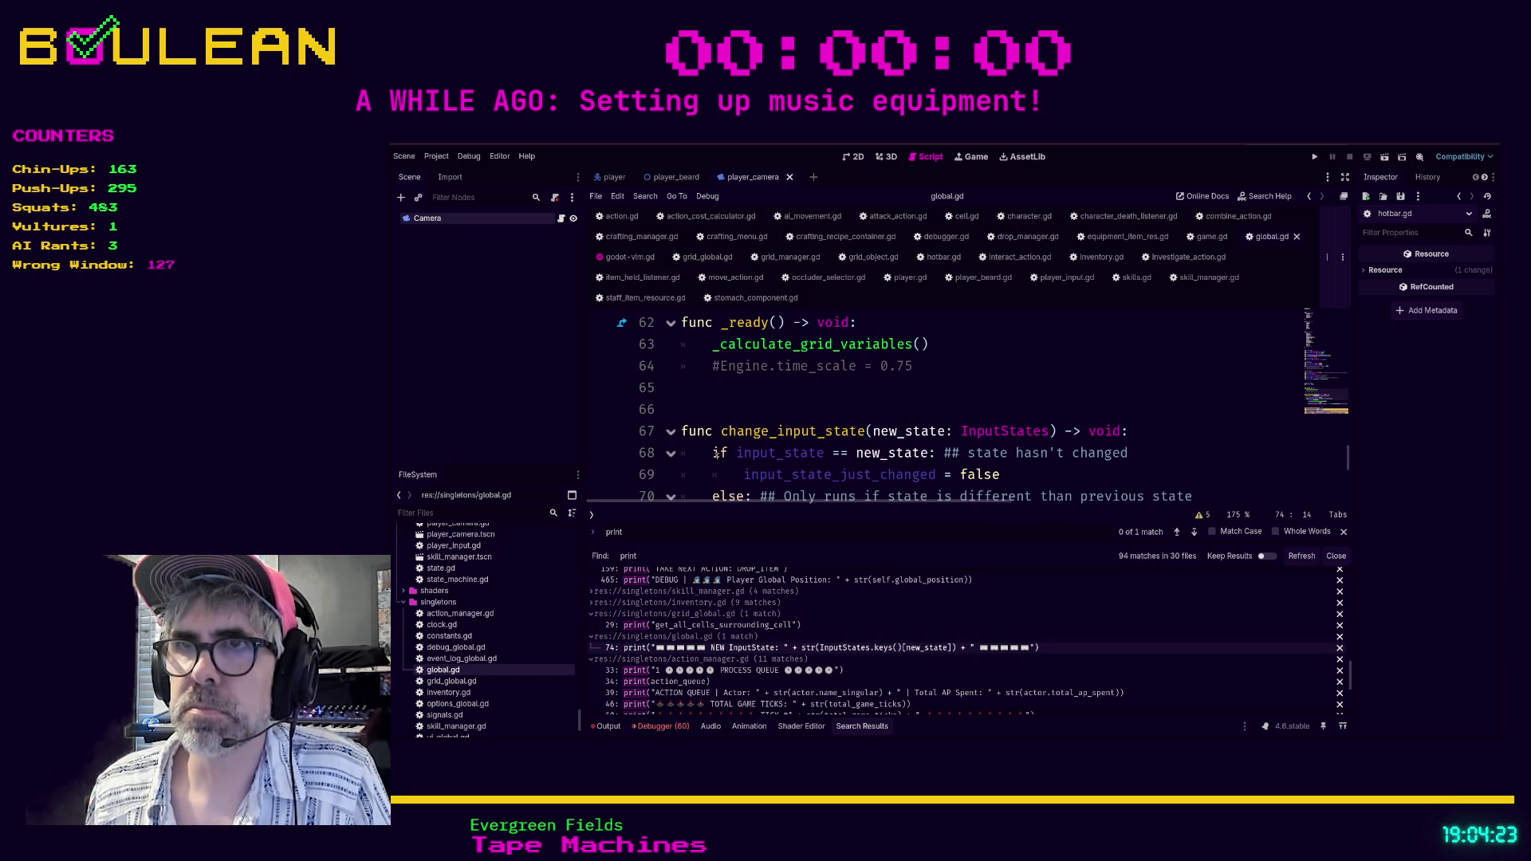
Wrap the line 73 print in global.gd inside an 'if debug_mode:' check.
scroll(795, 399, "down", 2)
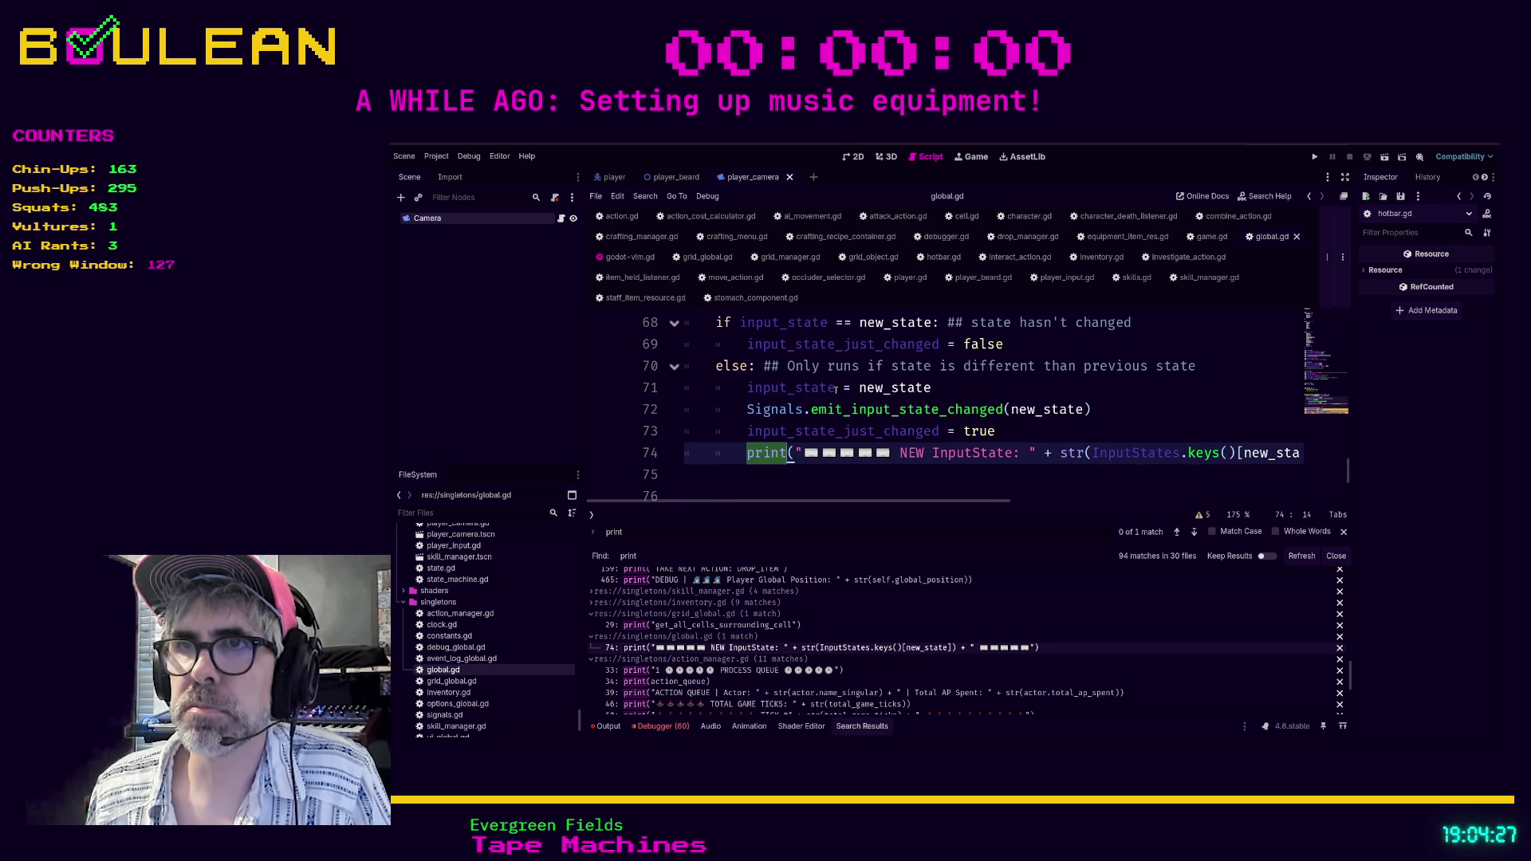
left_click(1009, 434)
key("Return")
type("if deb")
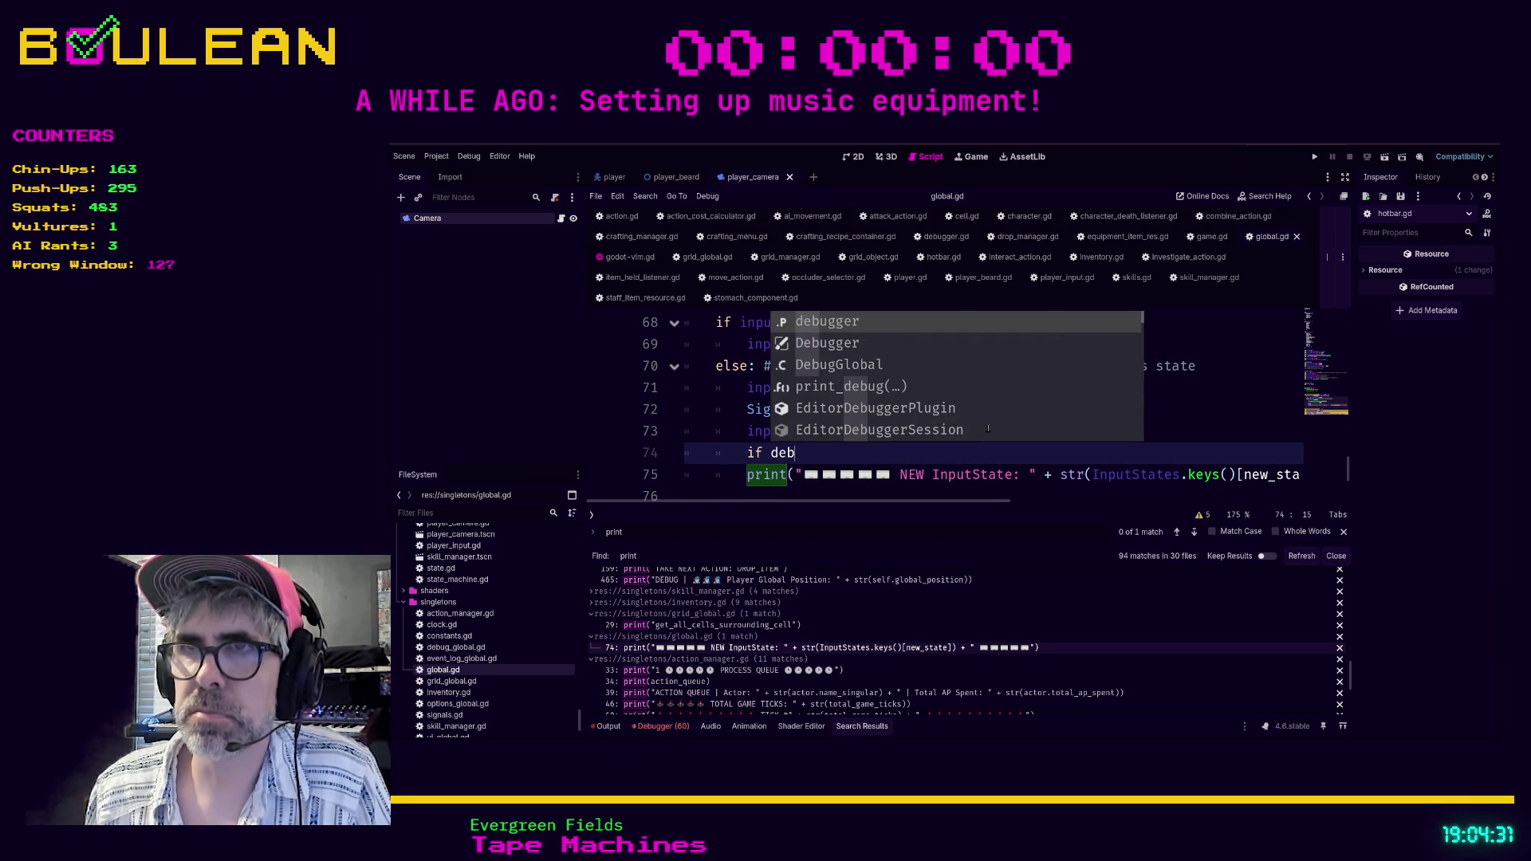
type("ug")
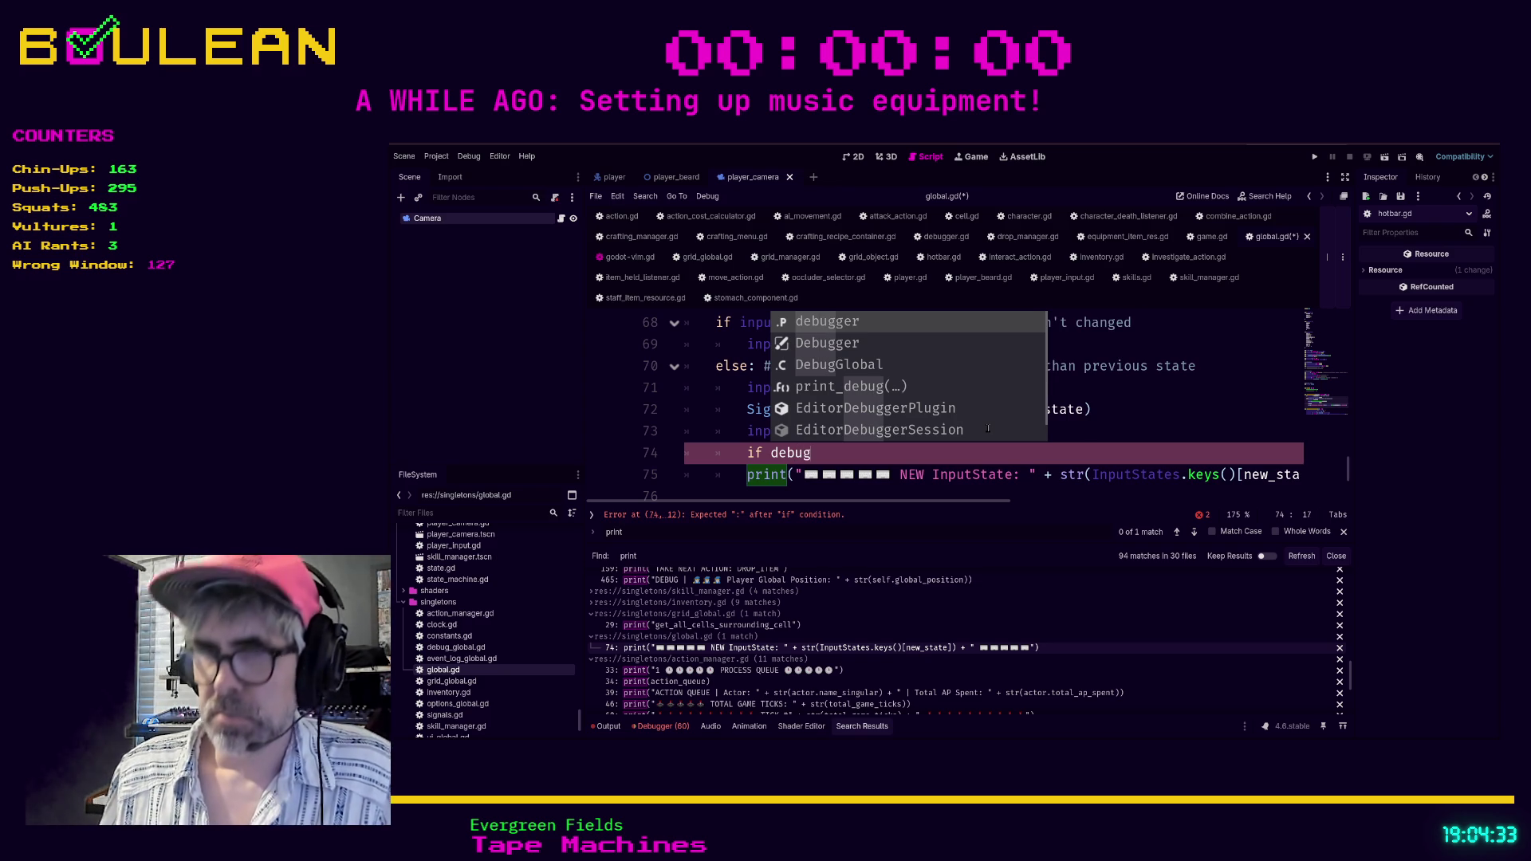
type("_mode:")
key("Down")
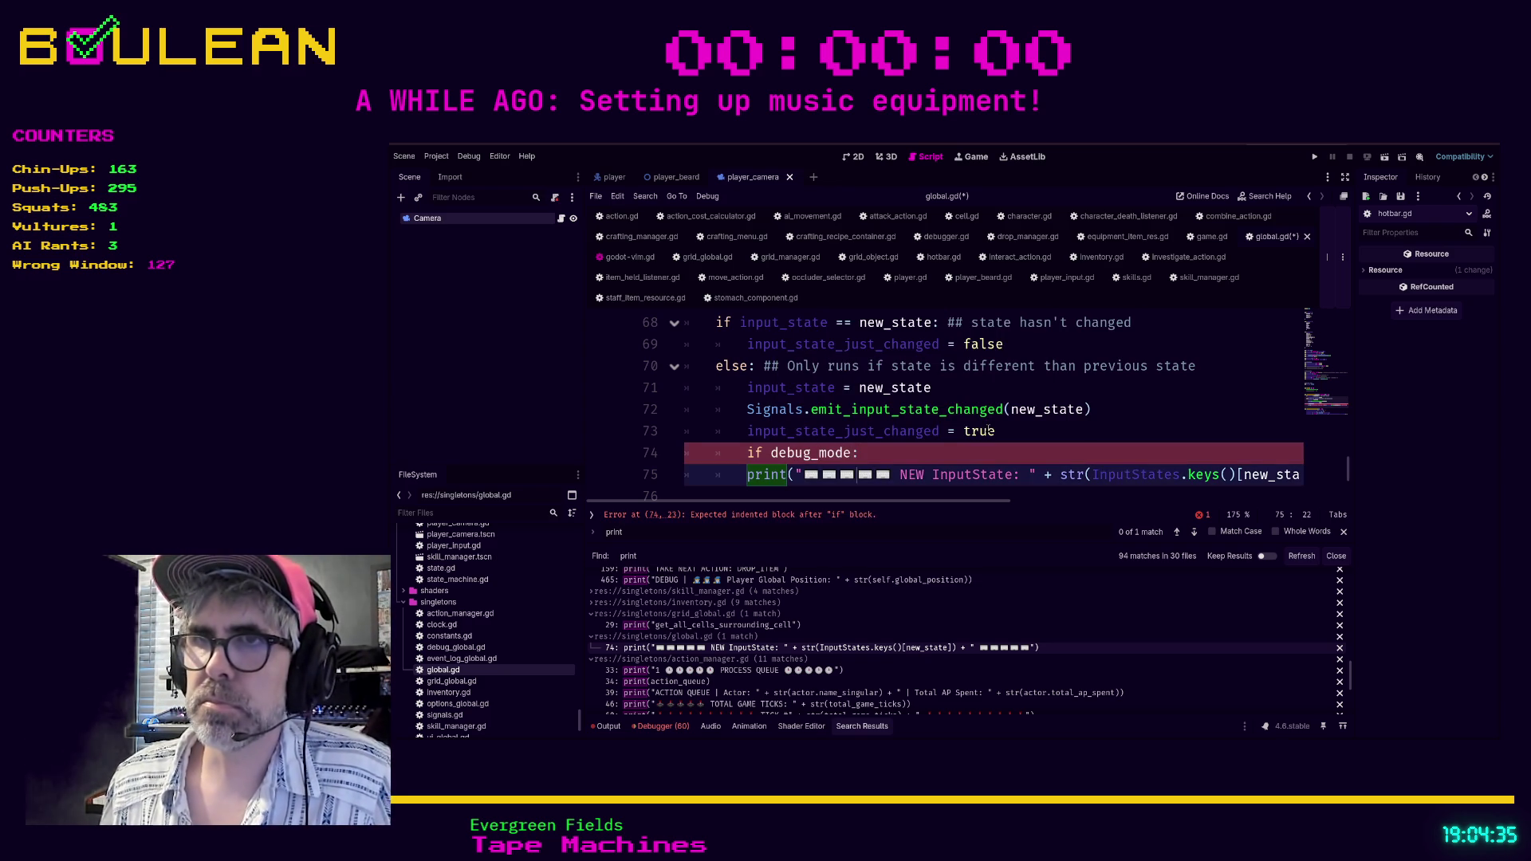
key("Tab")
Declare 'var debug_mode: bool = false' in global.gd's DEBUG section, save, and open action_manager.gd.
scroll(878, 415, "up", 5)
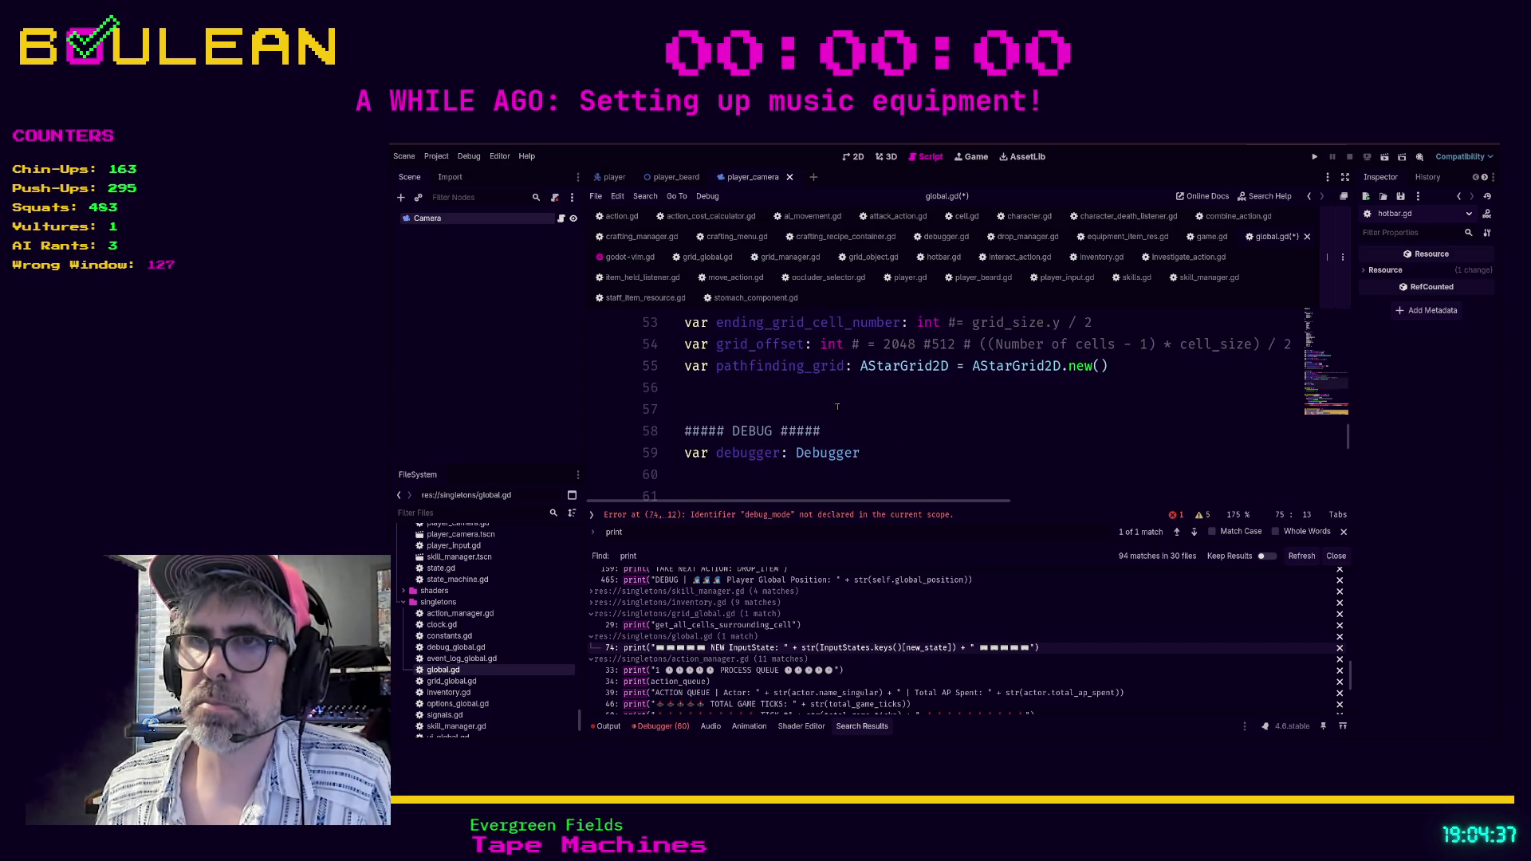
left_click(857, 434)
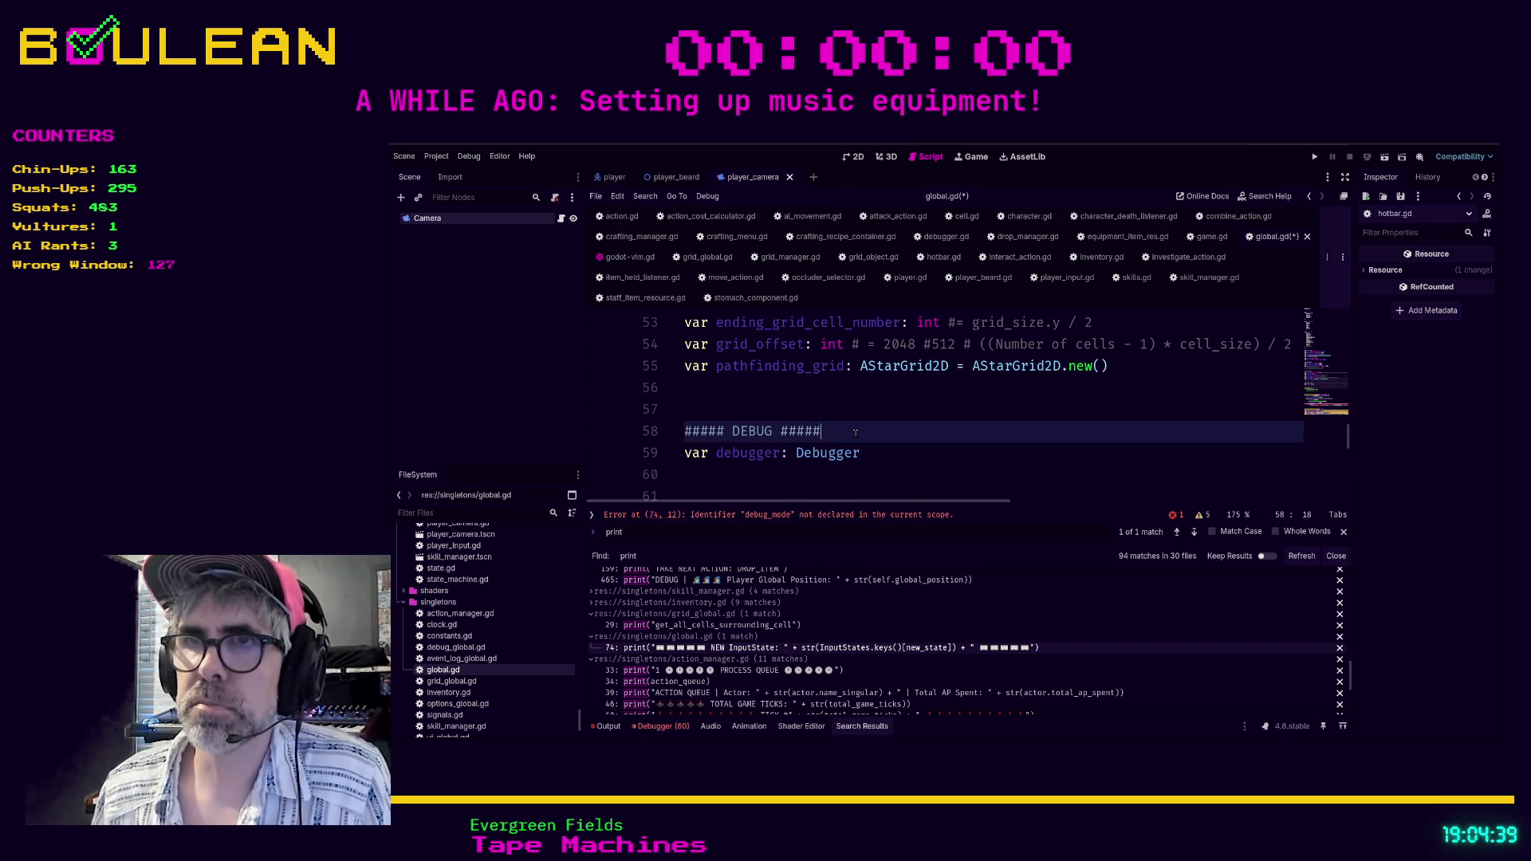
key("Return")
type("var debug_mode: bool")
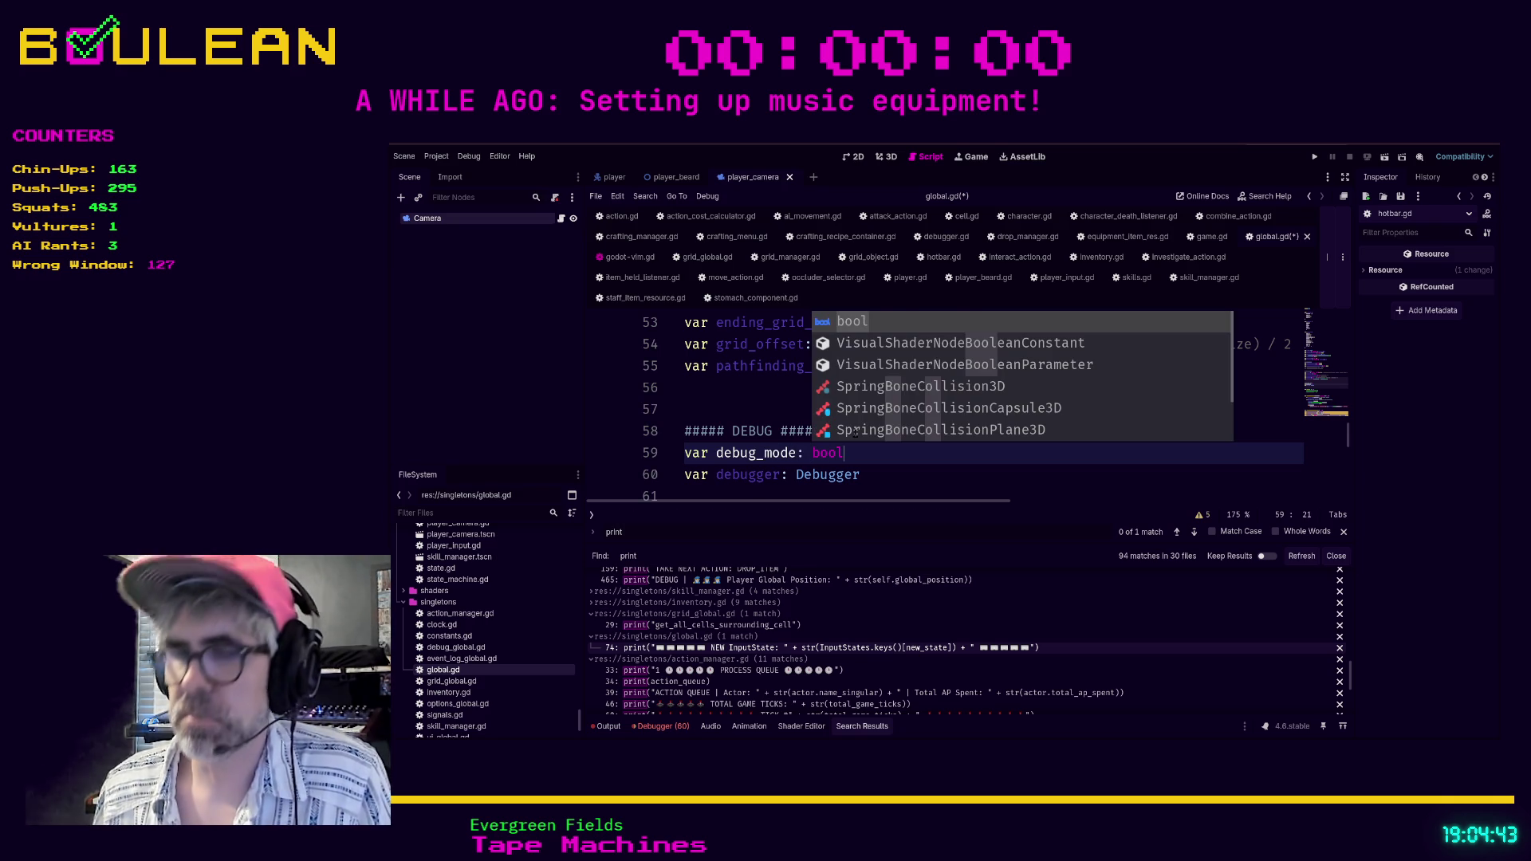
type(" = false")
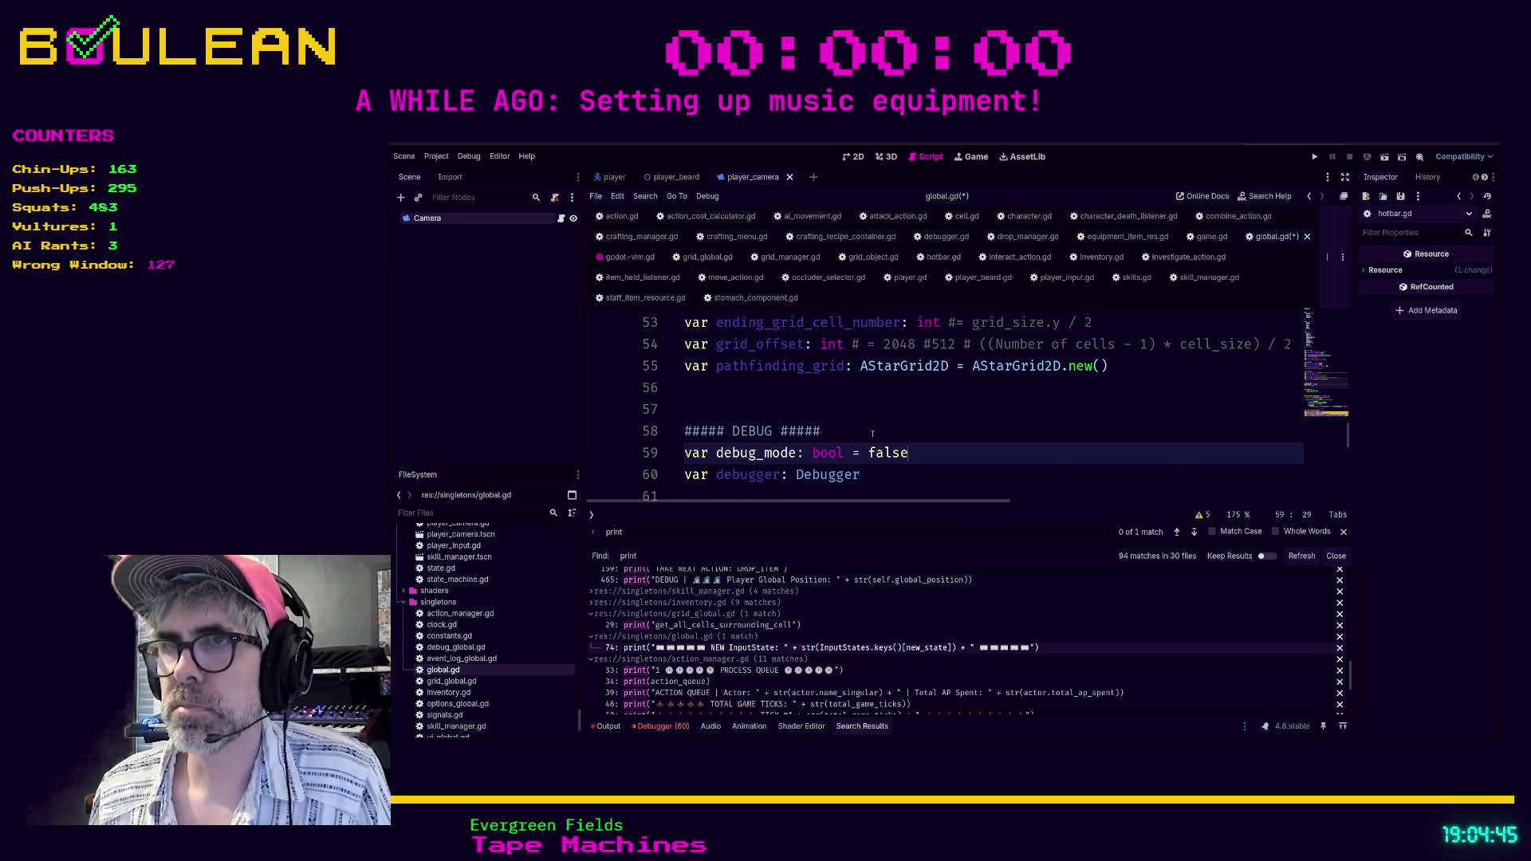
key("ctrl+s")
left_click(746, 672)
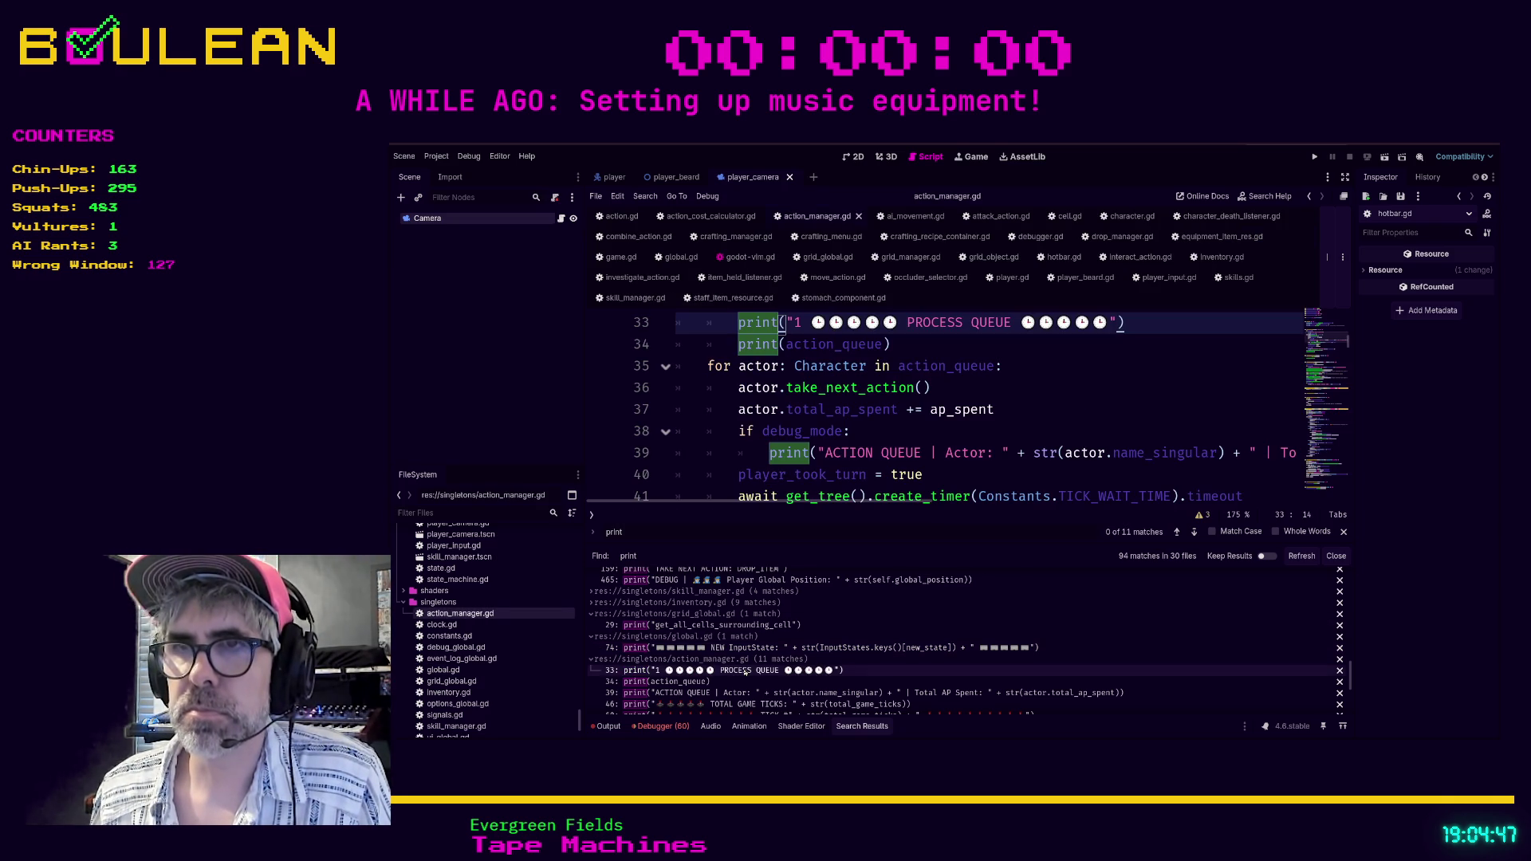
Review action_manager.gd's prints on lines 34, 39, 46, 60 and 73 for debug_mode guards.
scroll(732, 433, "up", 1)
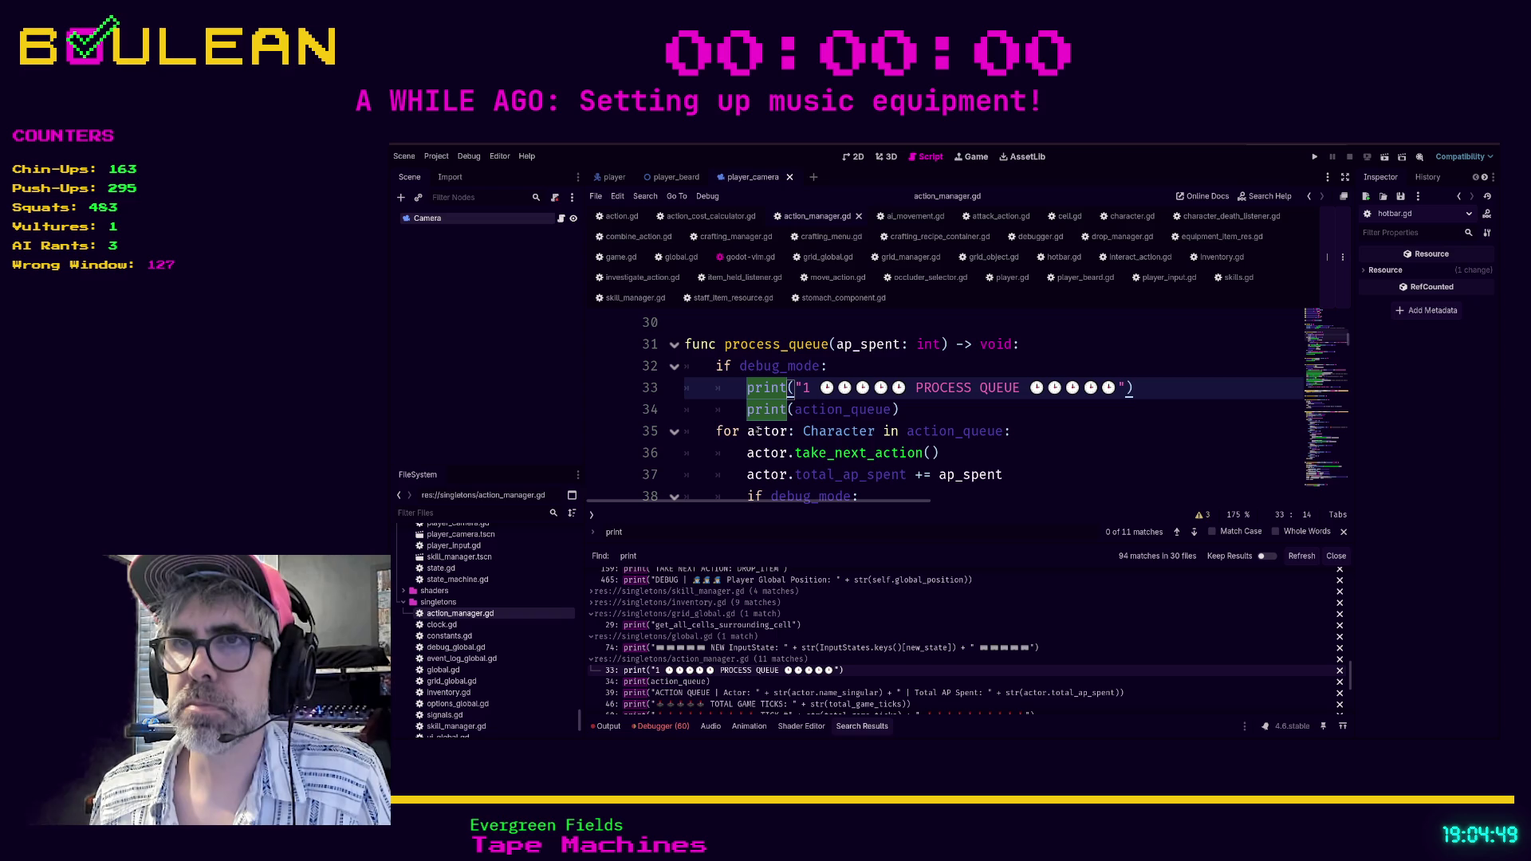
scroll(712, 417, "down", 2)
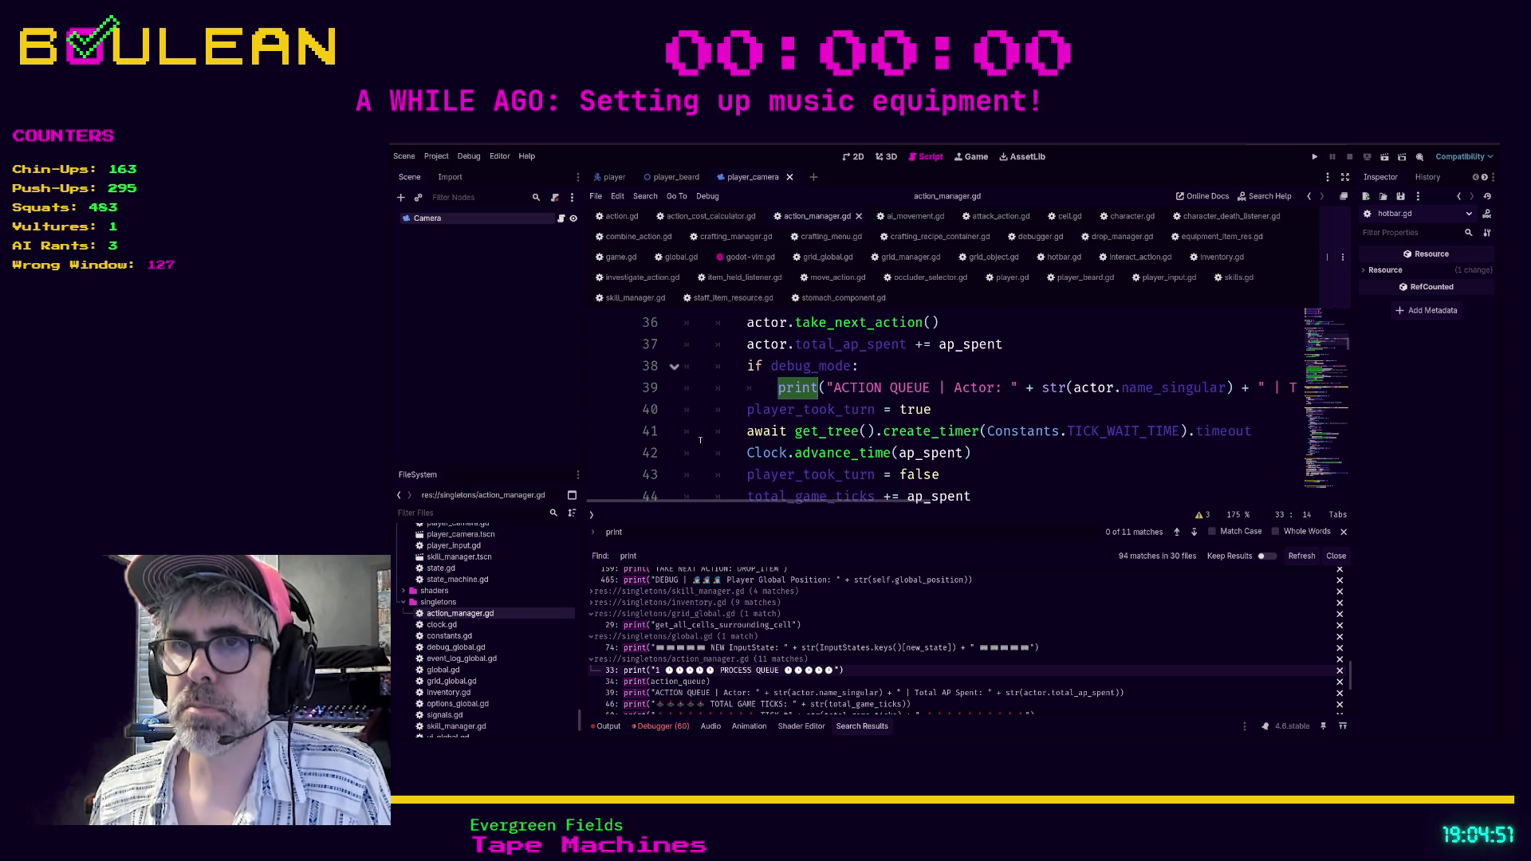
left_click(674, 681)
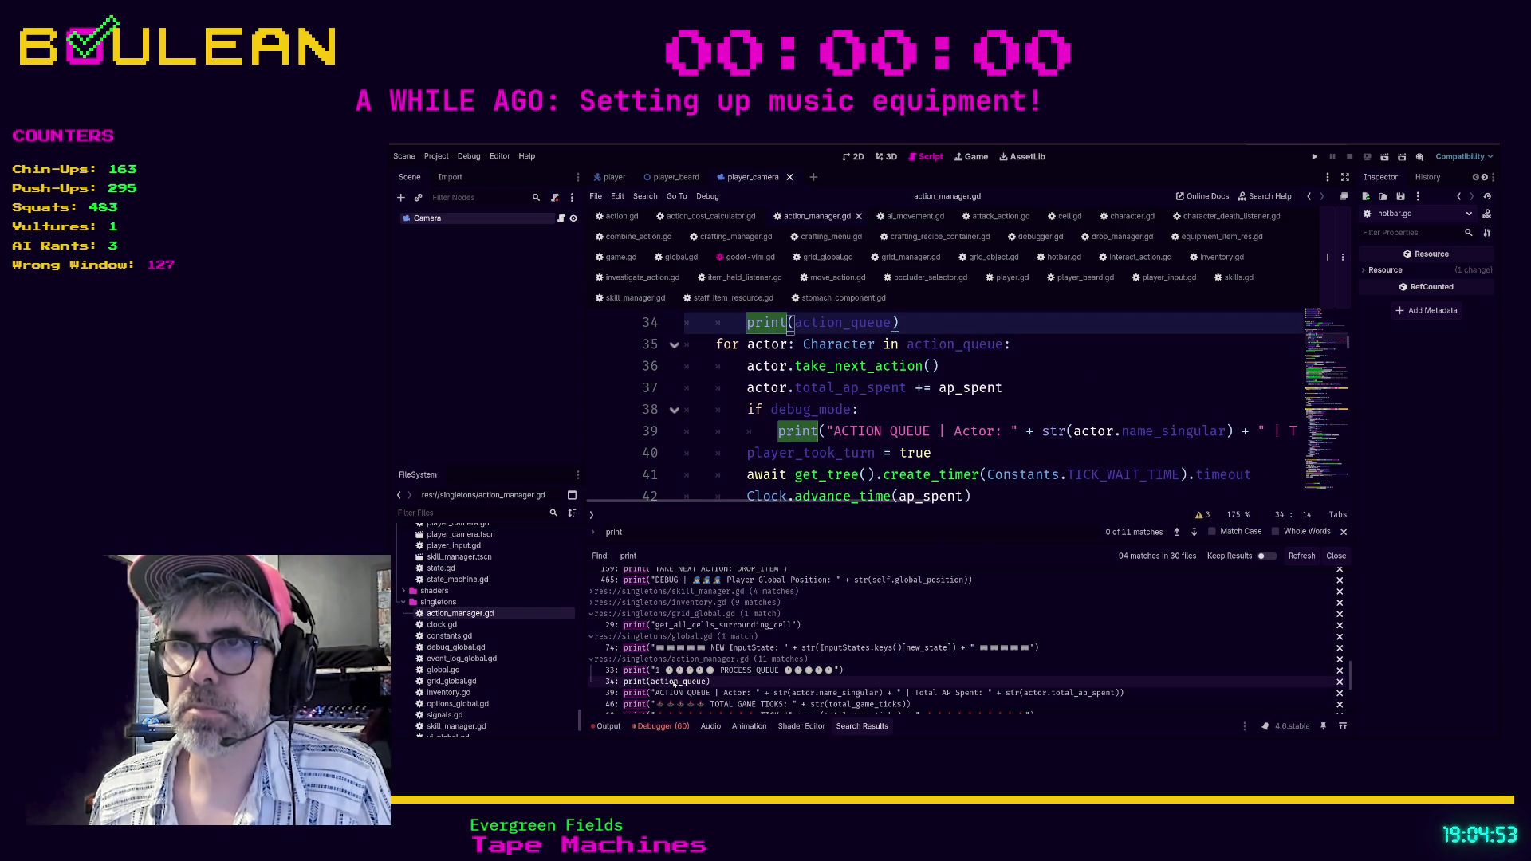
left_click(674, 693)
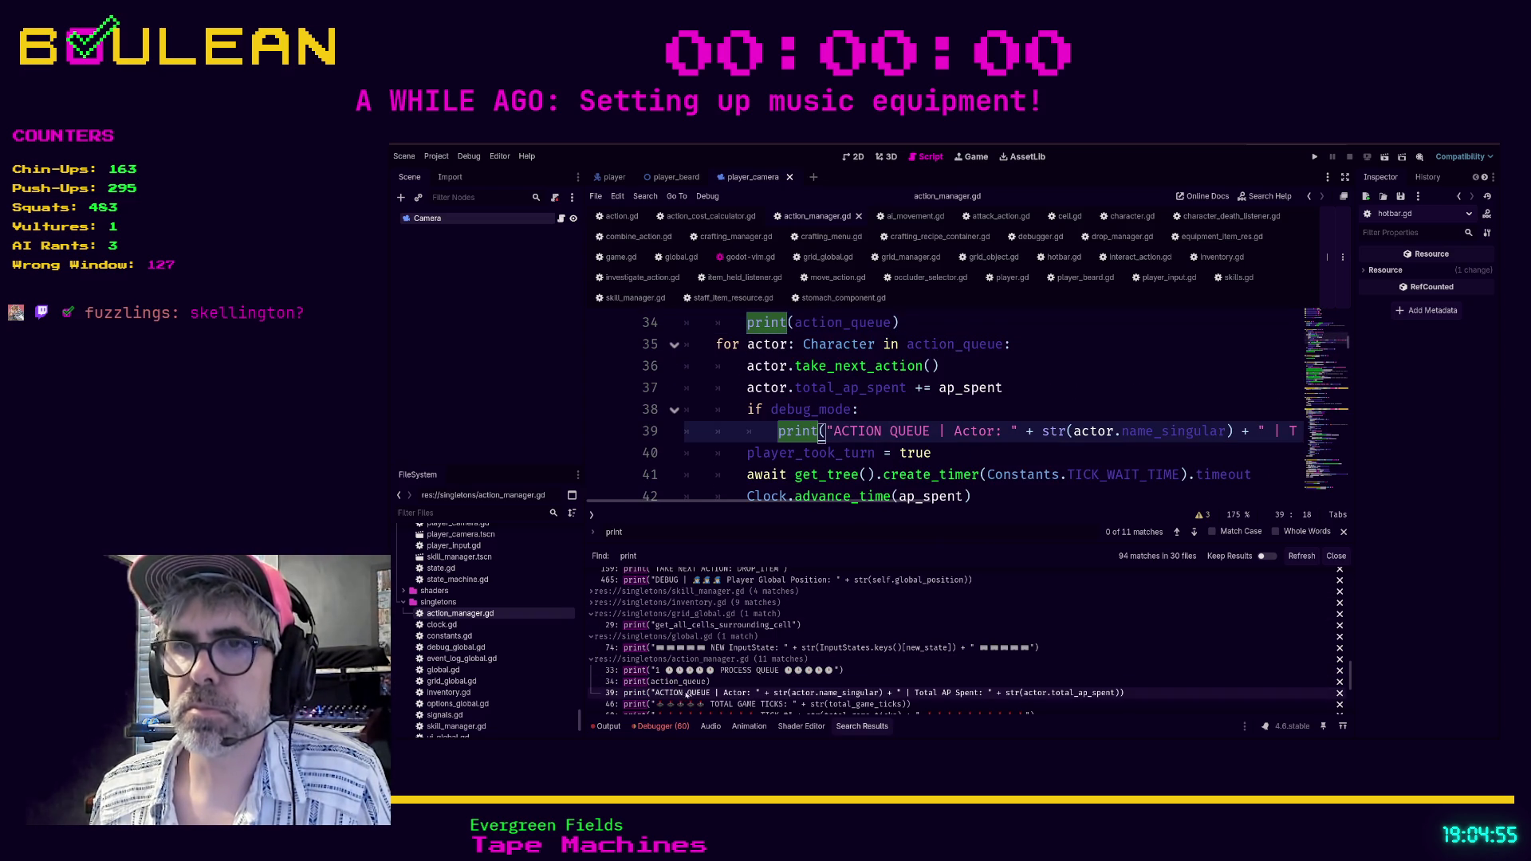
left_click(717, 706)
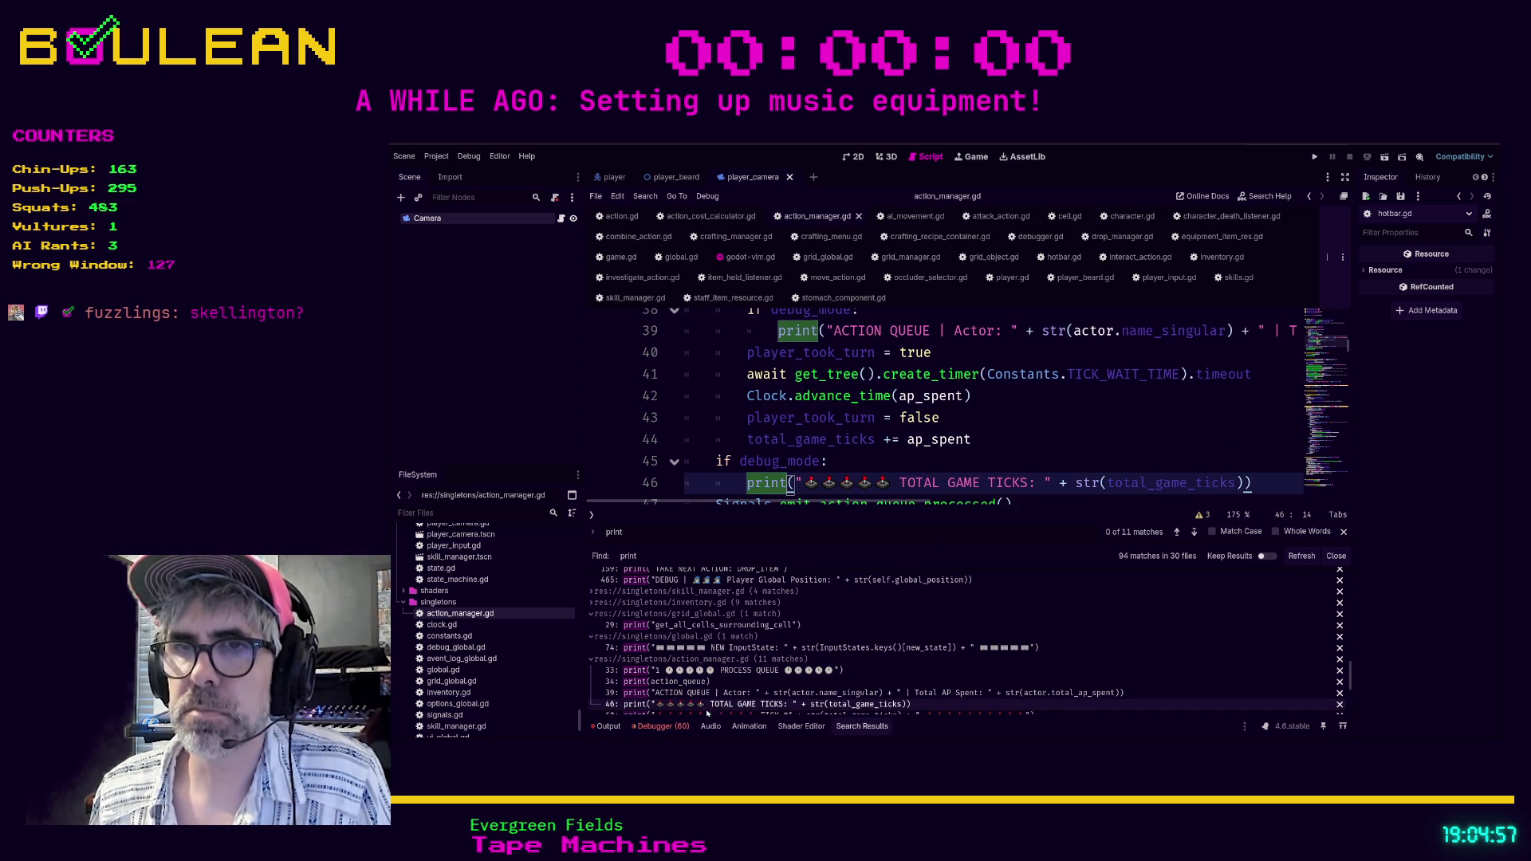
scroll(829, 679, "down", 2)
scroll(832, 676, "down", 5)
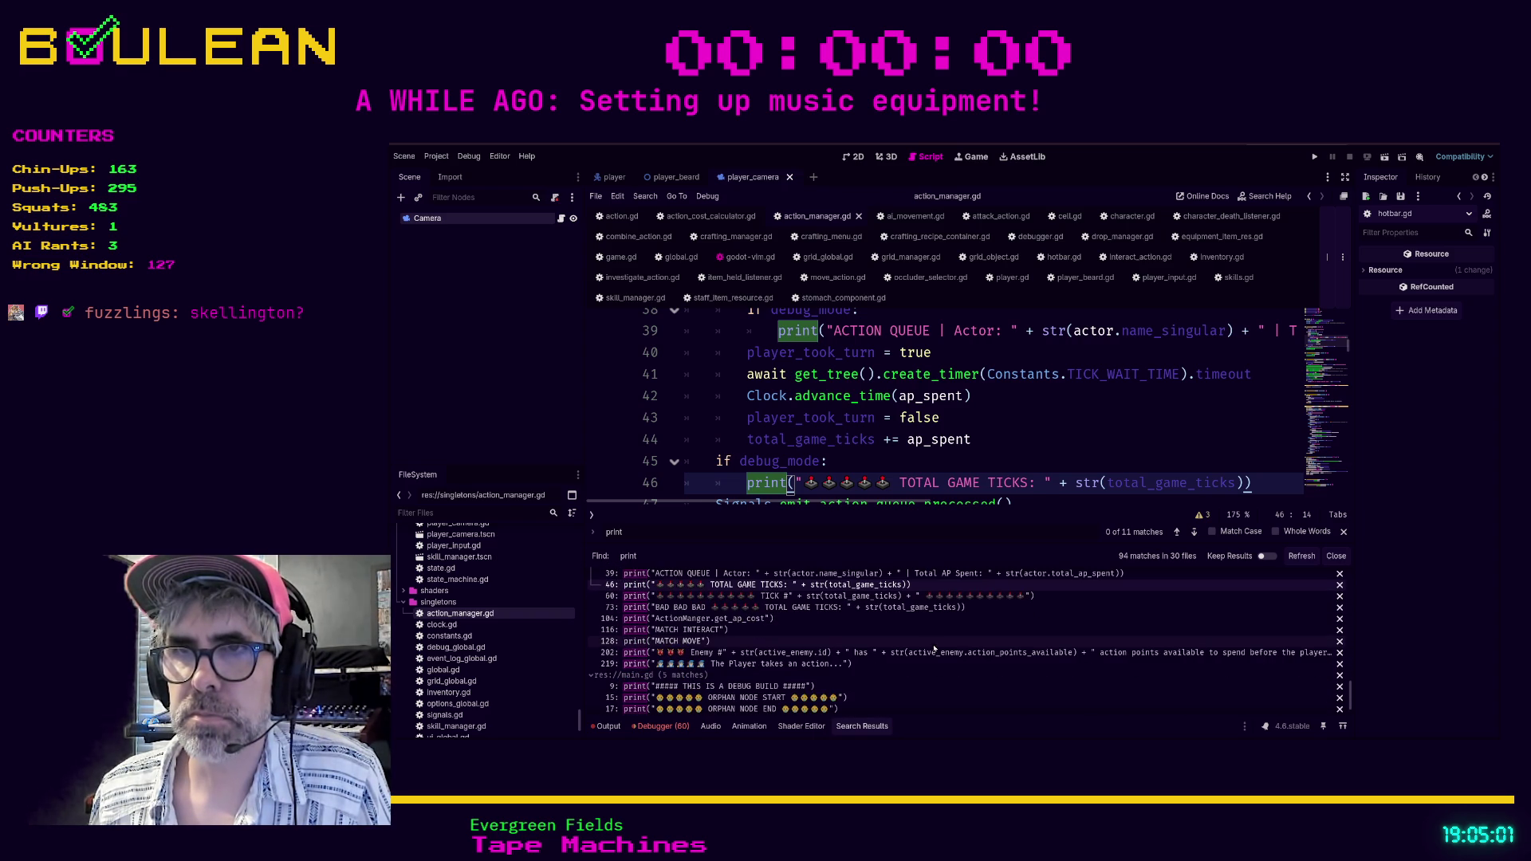
left_click(790, 596)
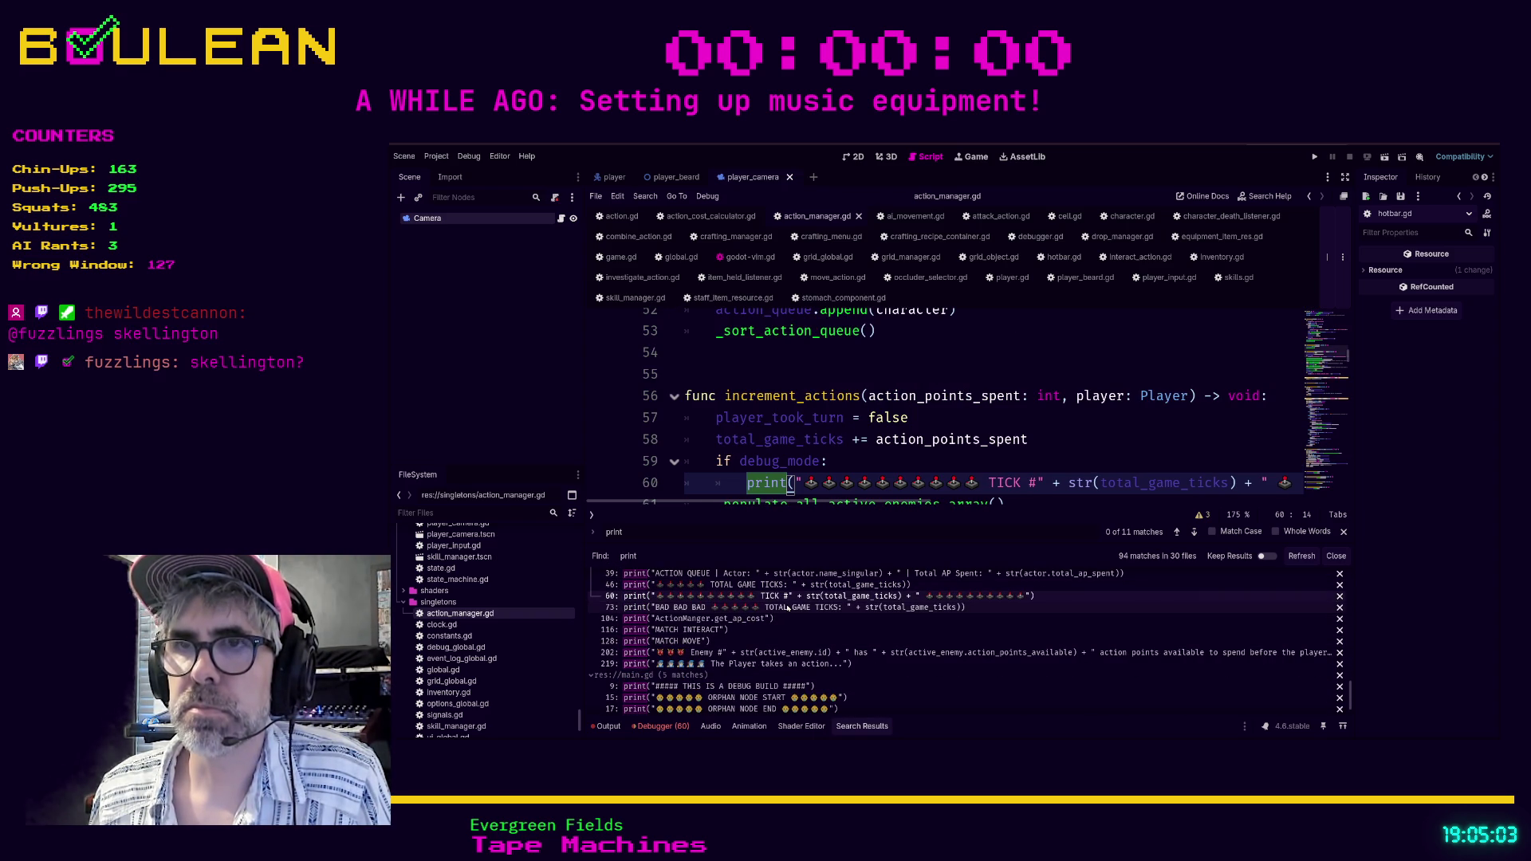
left_click(786, 609)
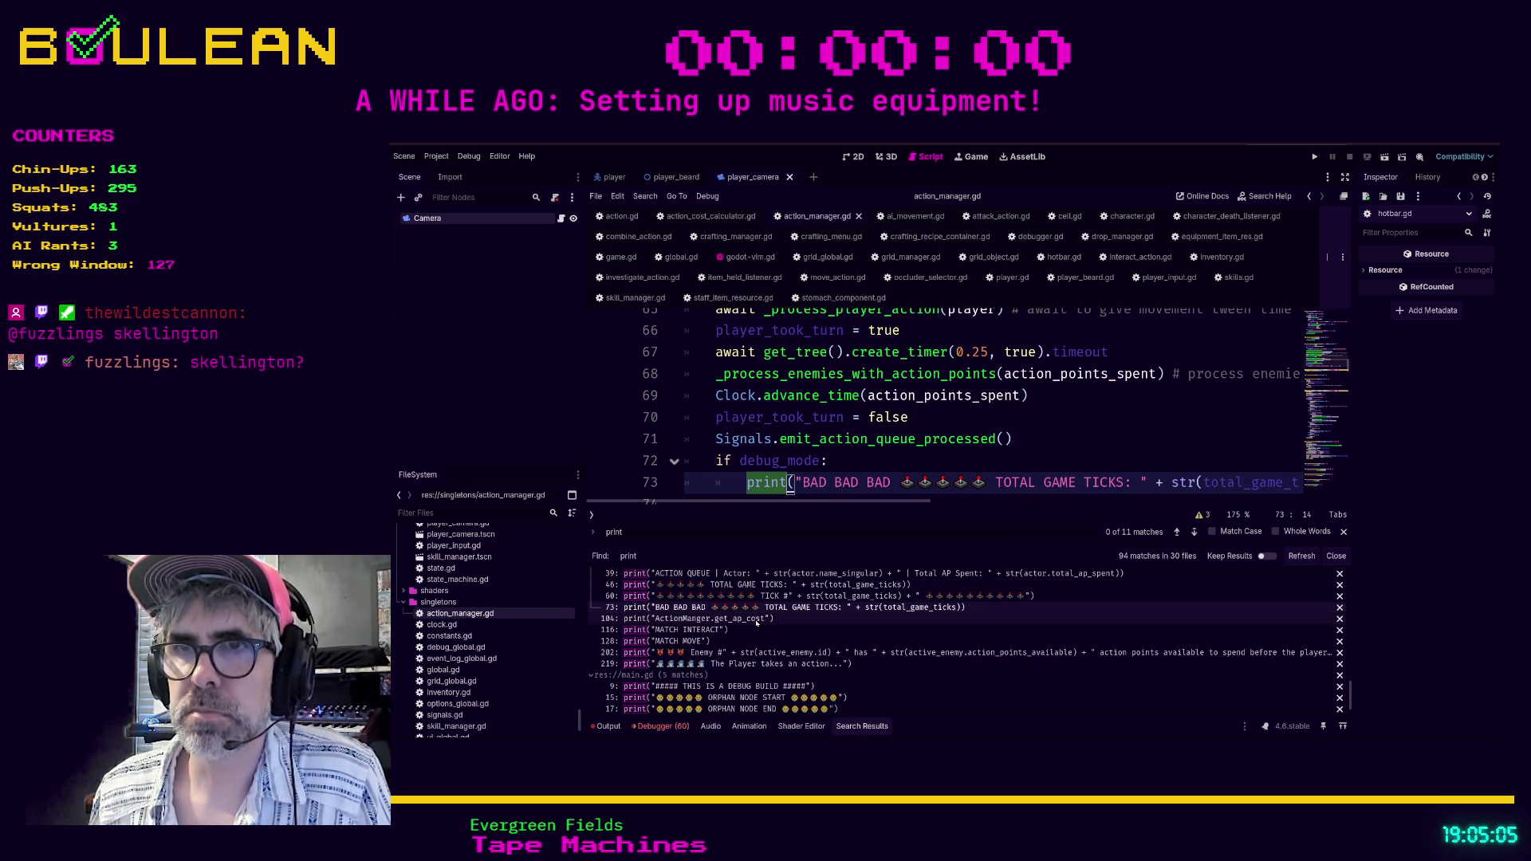
Check the remaining prints on lines 104, 116, 128, 202 and 219, then collapse action_manager.gd's results.
left_click(757, 622)
left_click(728, 631)
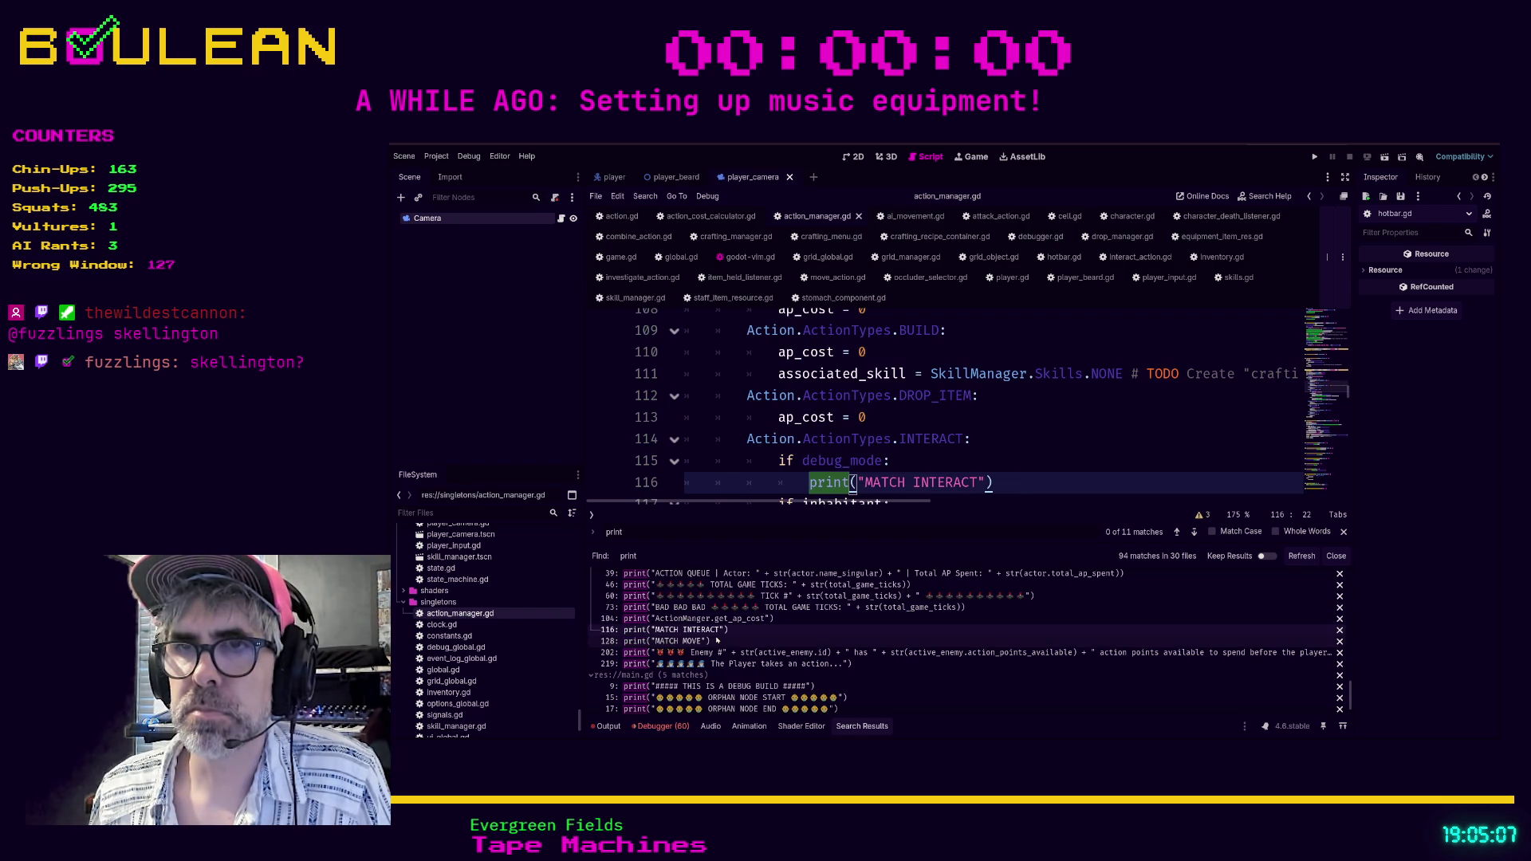
left_click(719, 641)
left_click(723, 654)
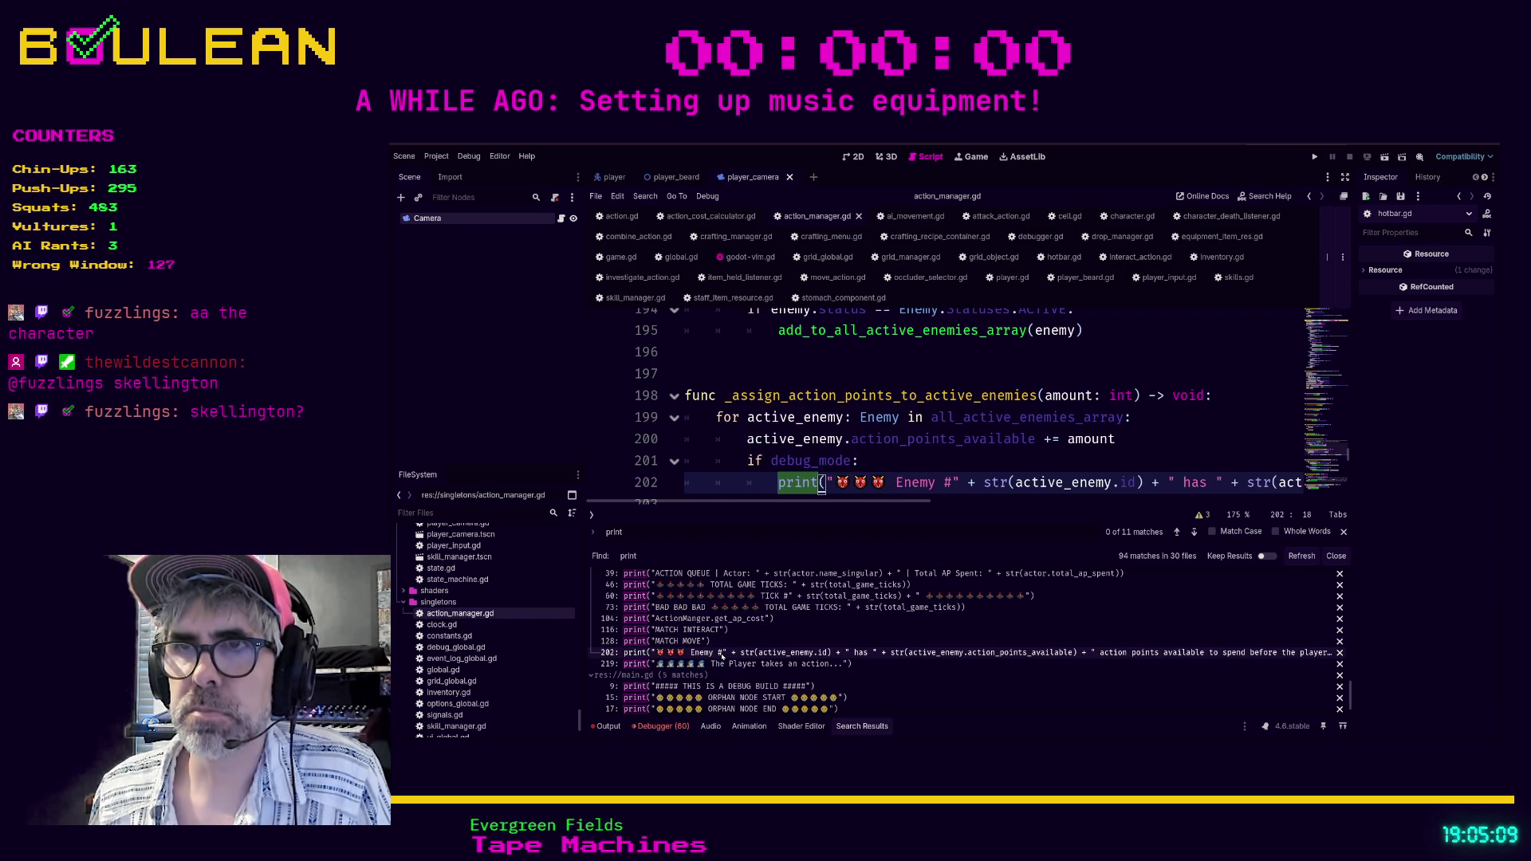
left_click(714, 663)
scroll(707, 664, "up", 1)
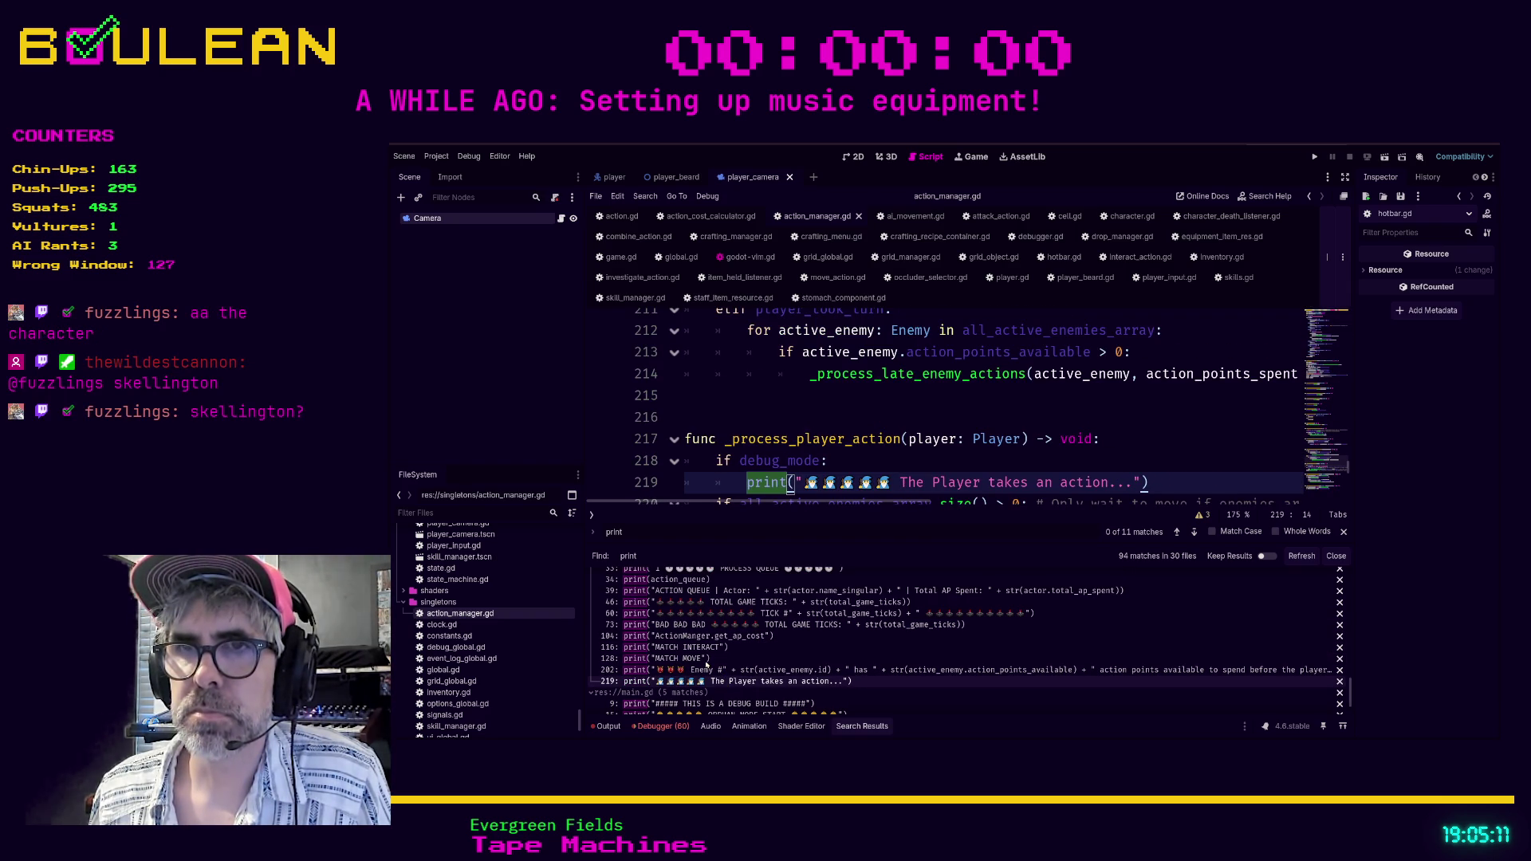
scroll(707, 664, "up", 1)
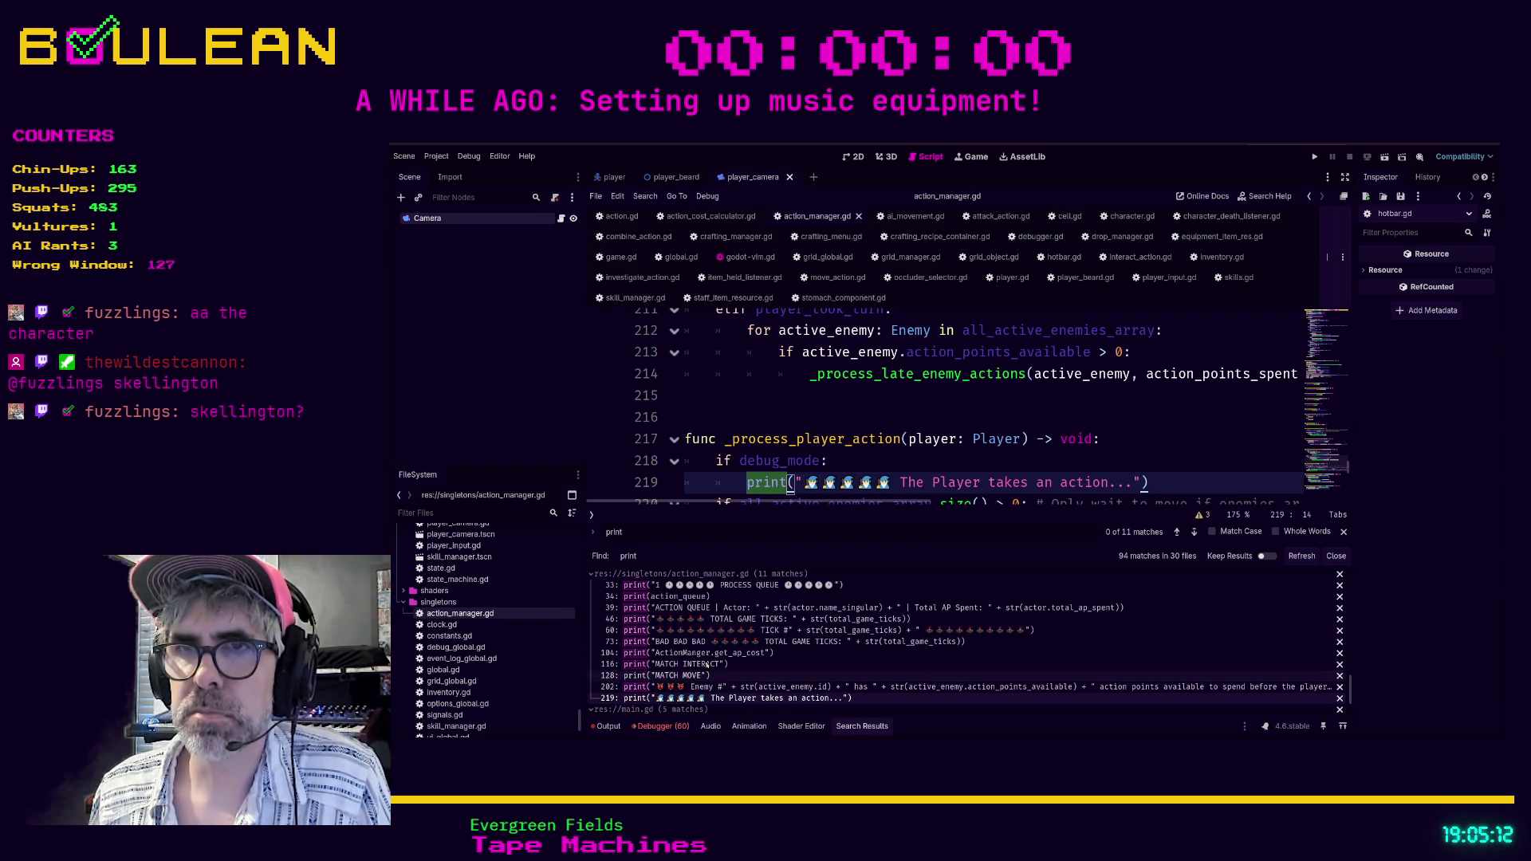
left_click(591, 575)
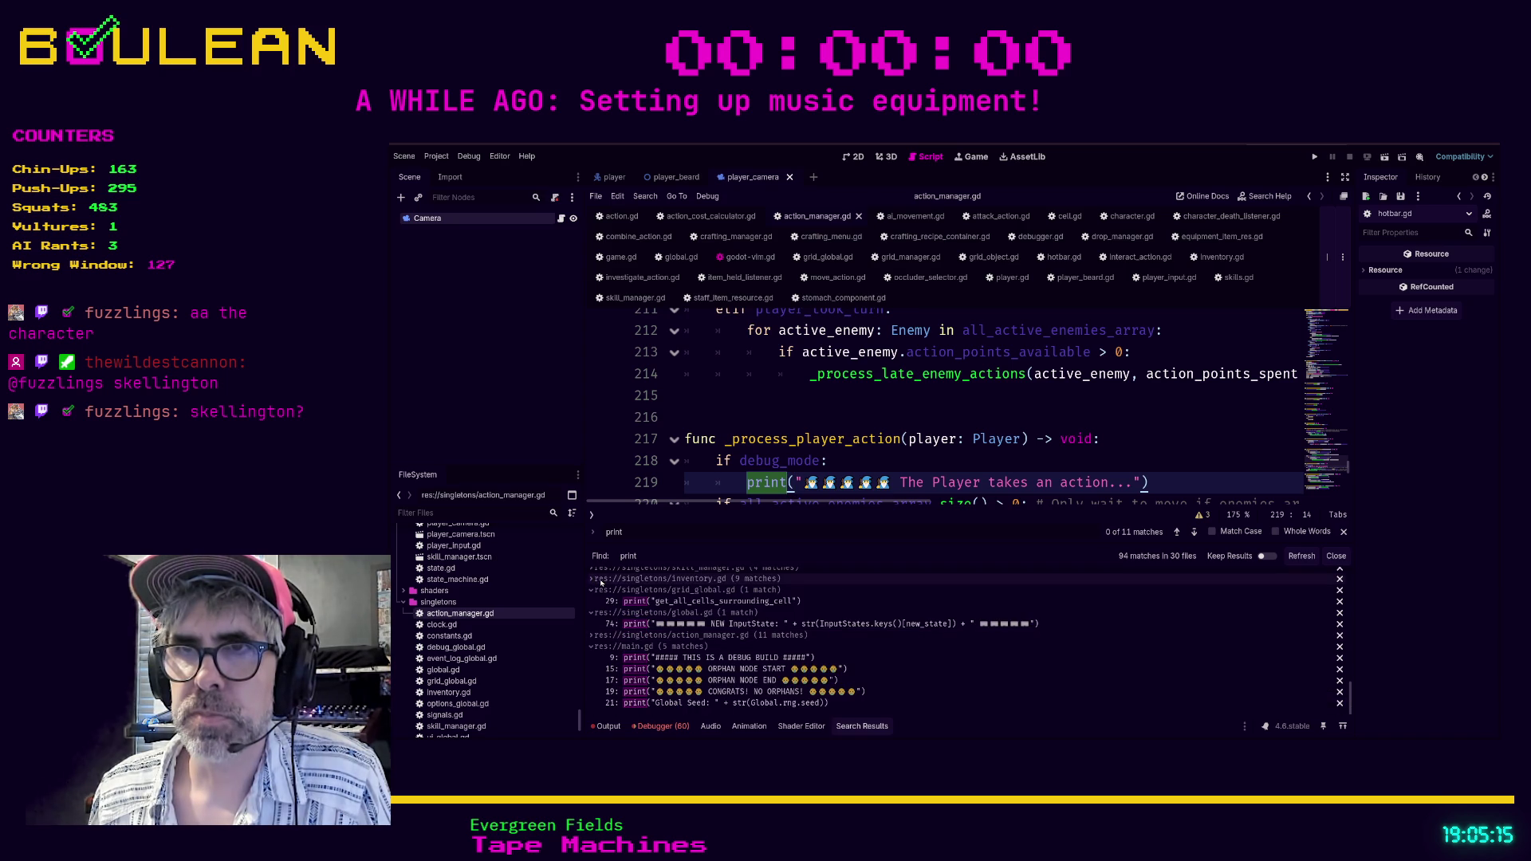
Open player.gd at its BUILD print on line 151.
scroll(807, 626, "up", 1)
scroll(807, 626, "up", 1)
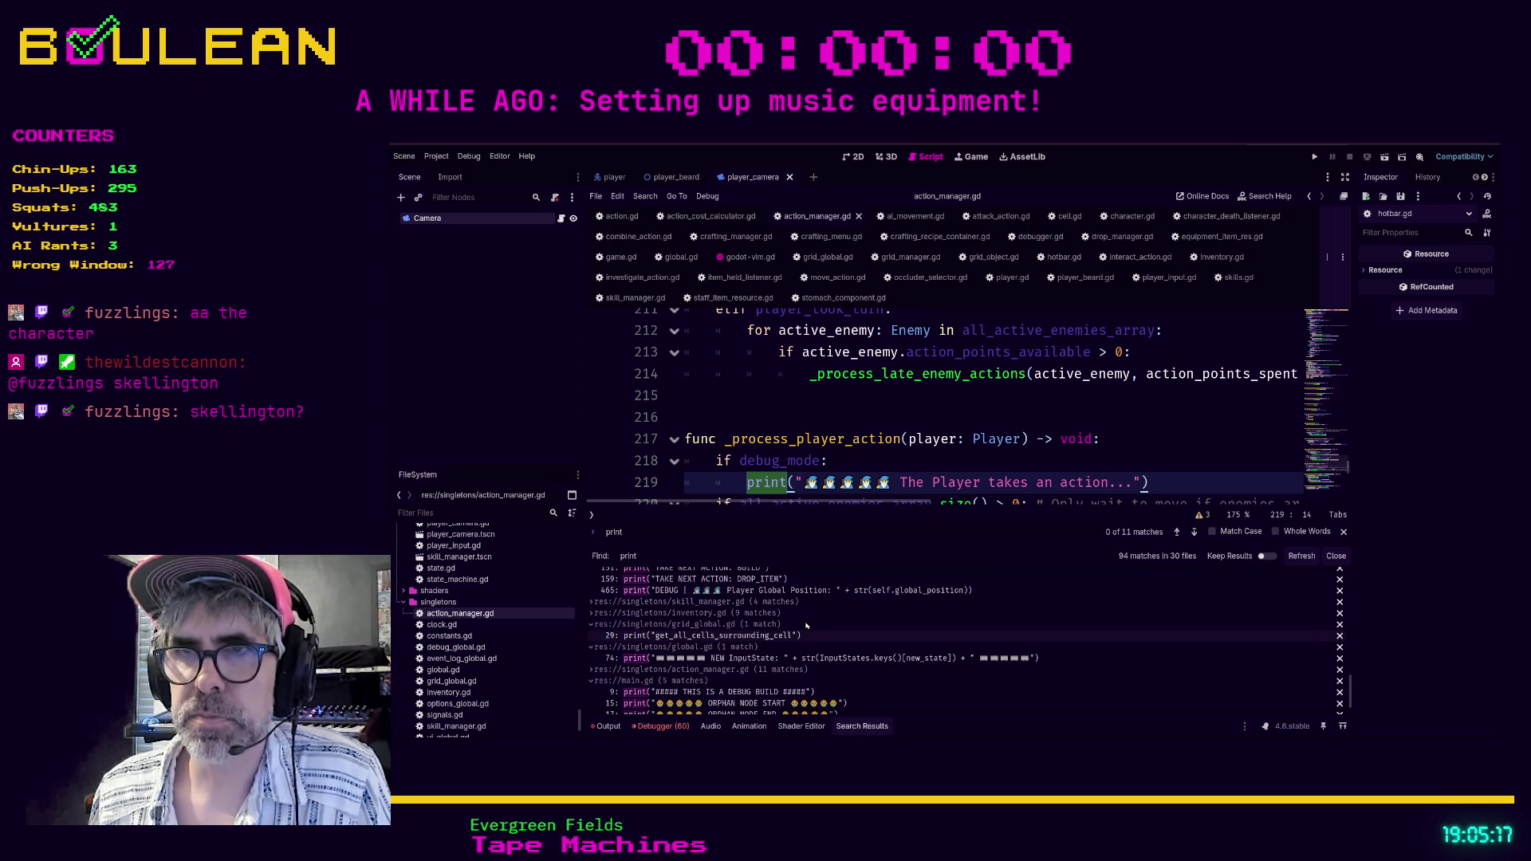
scroll(806, 626, "up", 2)
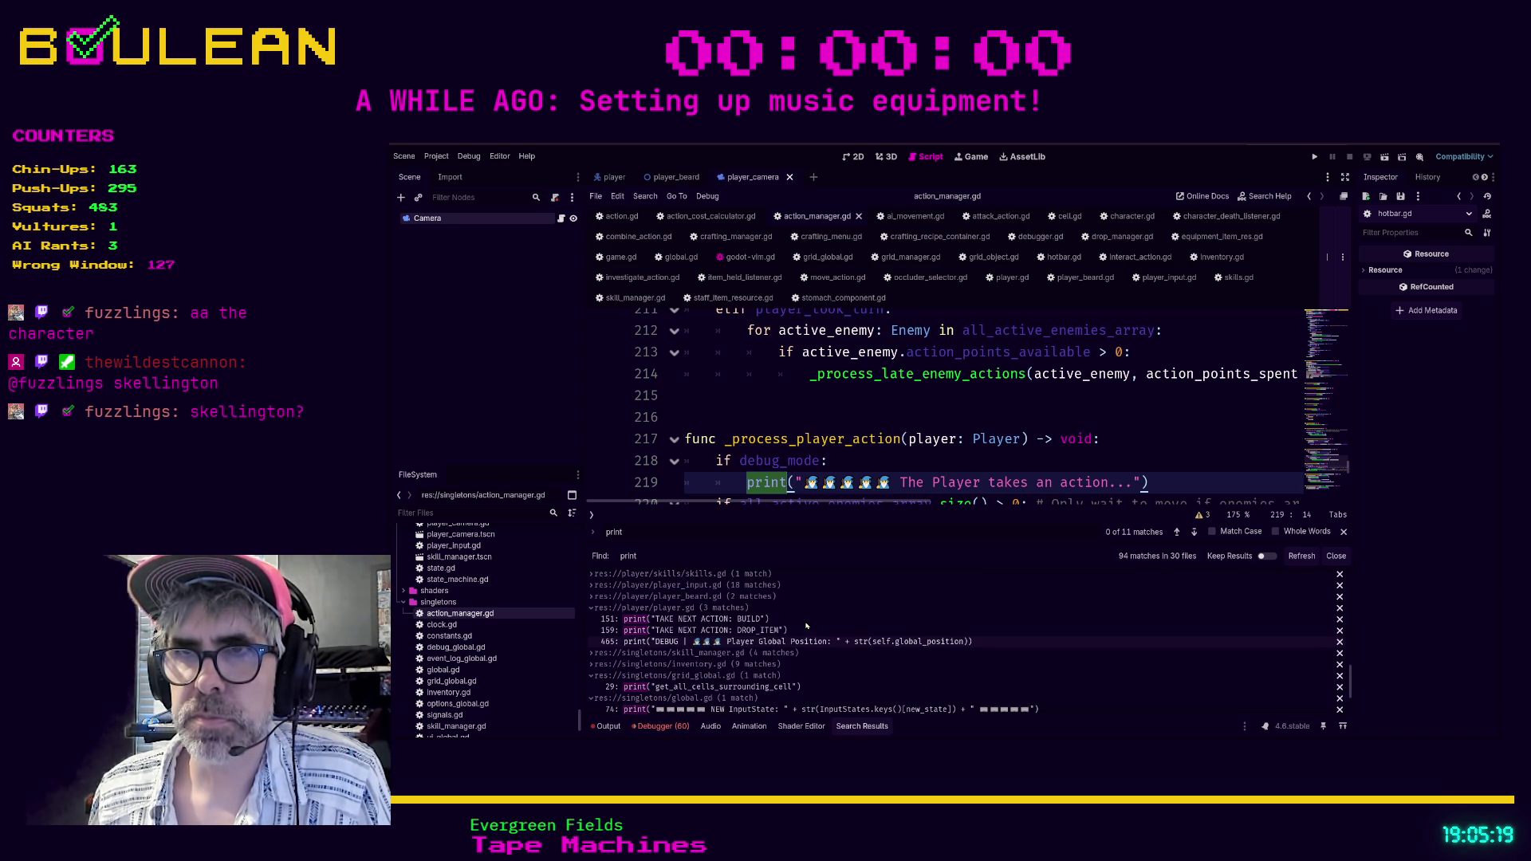
scroll(806, 627, "up", 1)
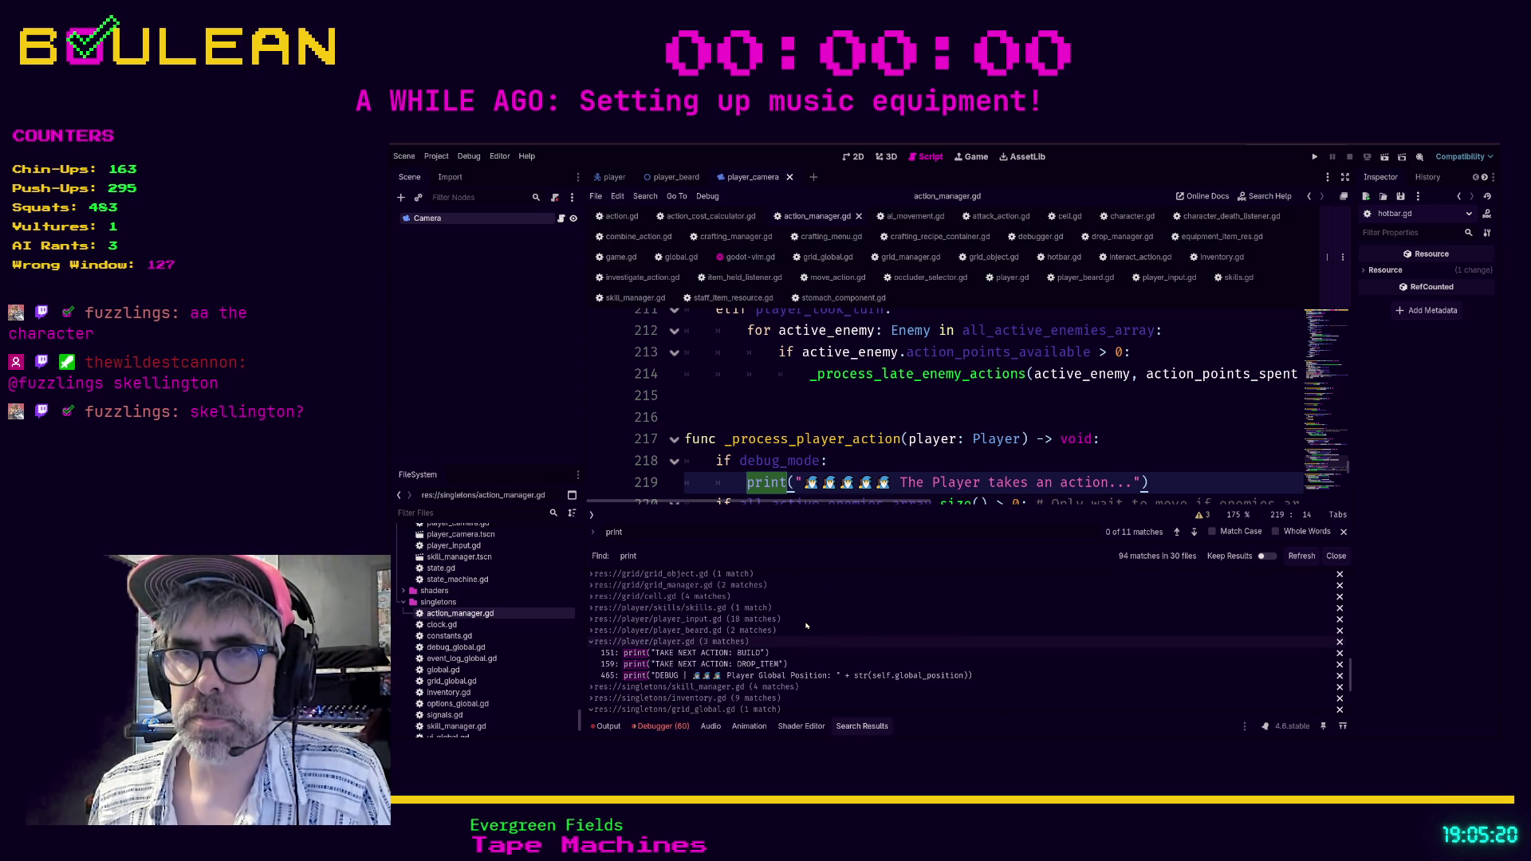
left_click(729, 654)
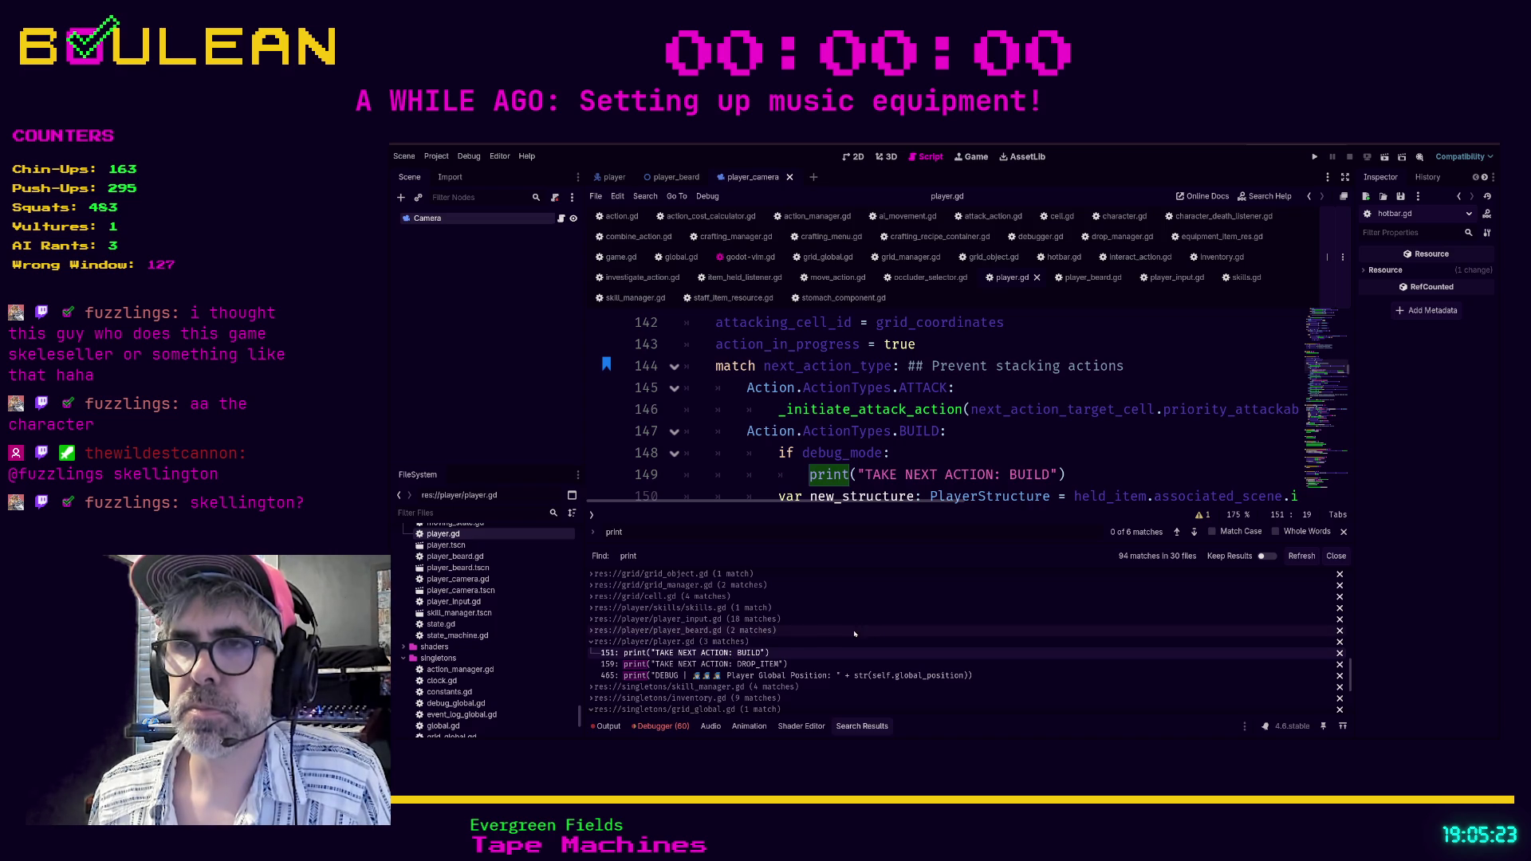
Check player.gd's prints on lines 159 and 465, then grid_global.gd's line 29 print.
left_click(764, 665)
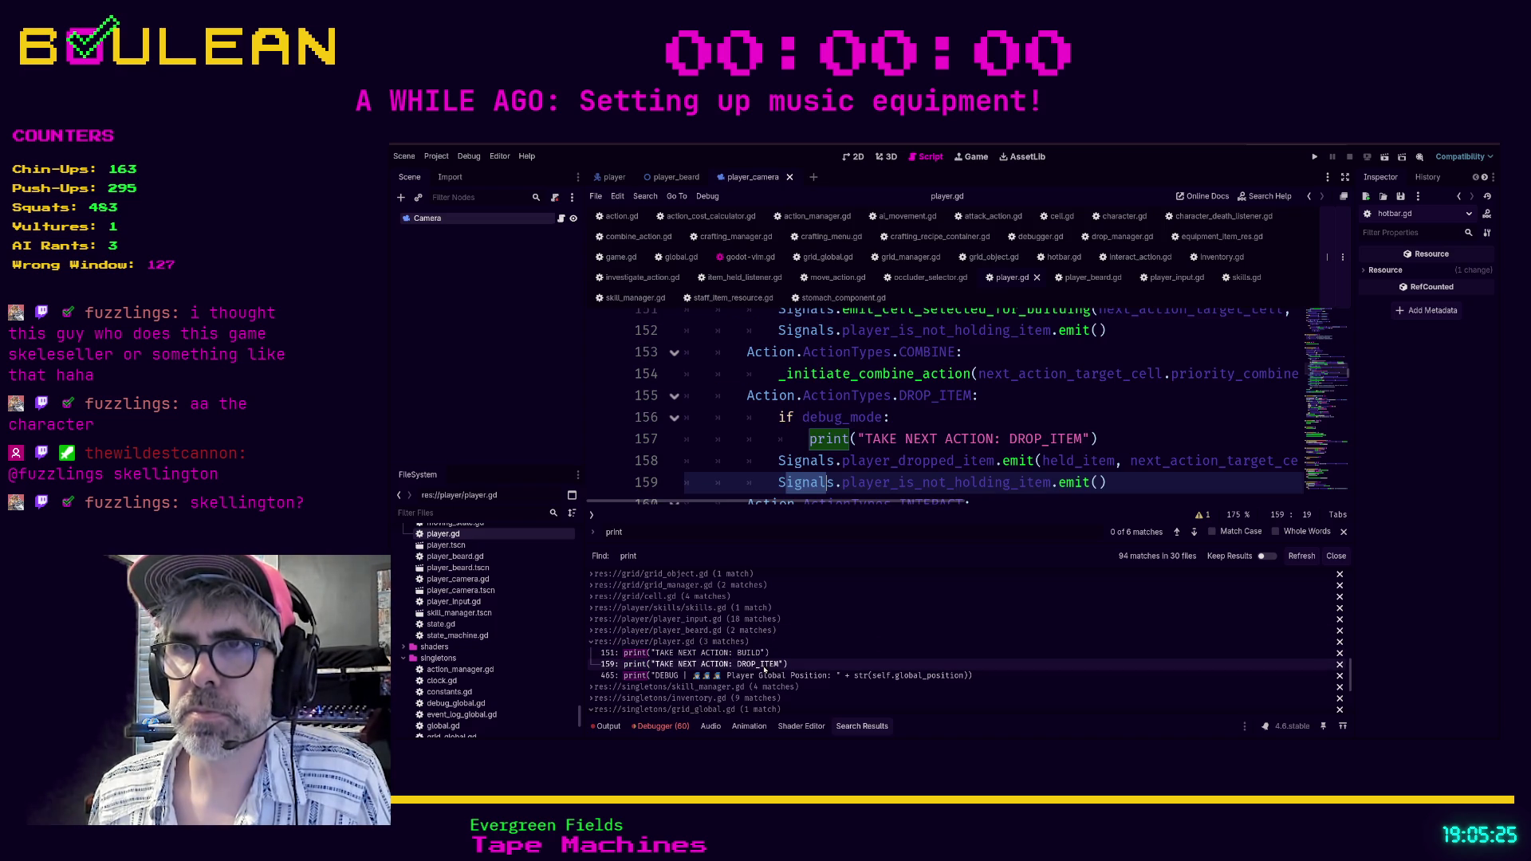
left_click(764, 676)
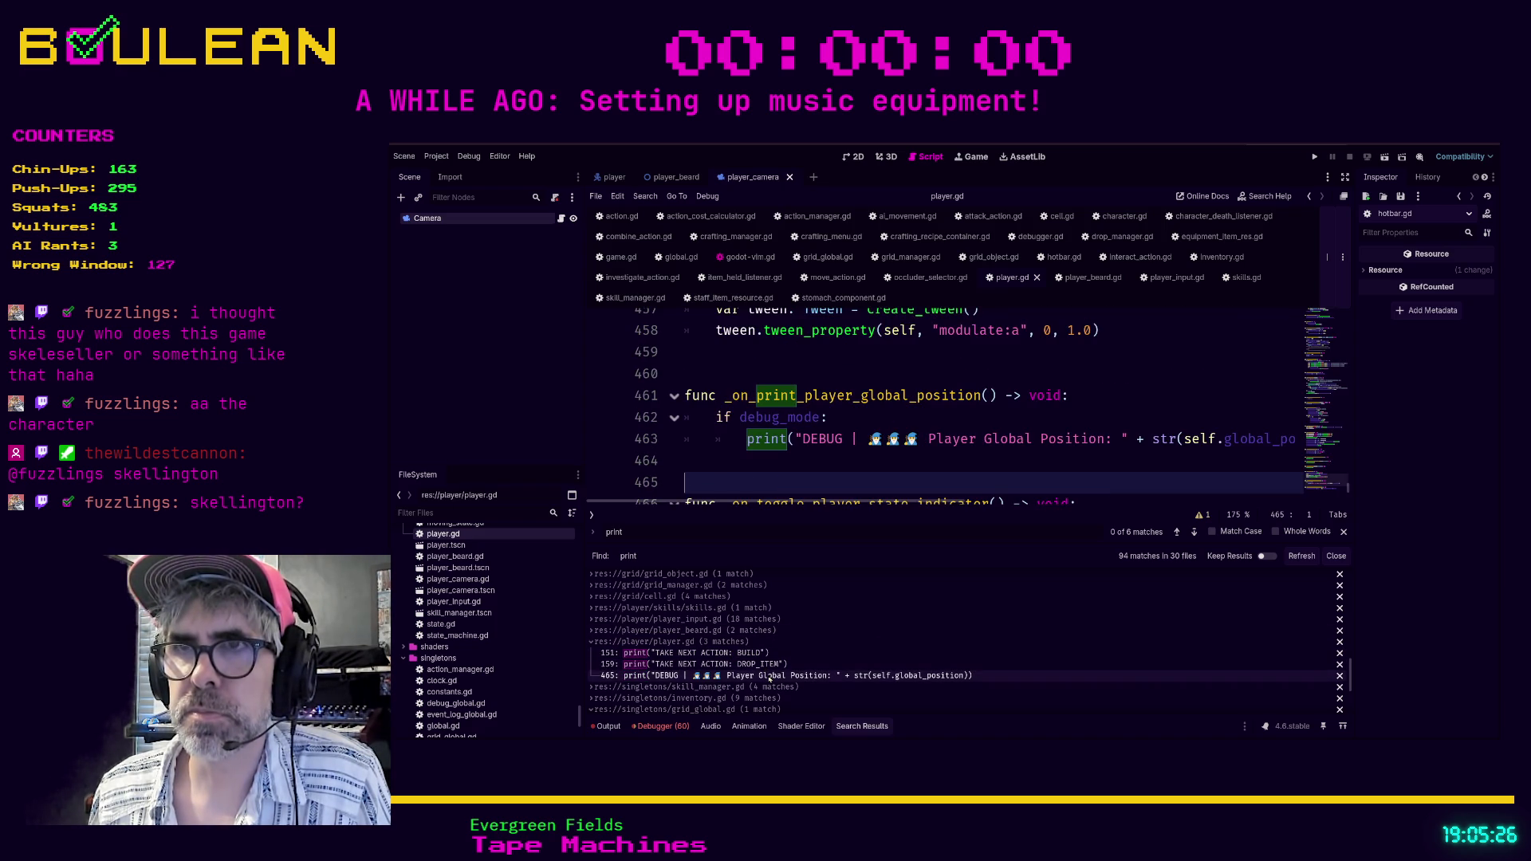
left_click(592, 642)
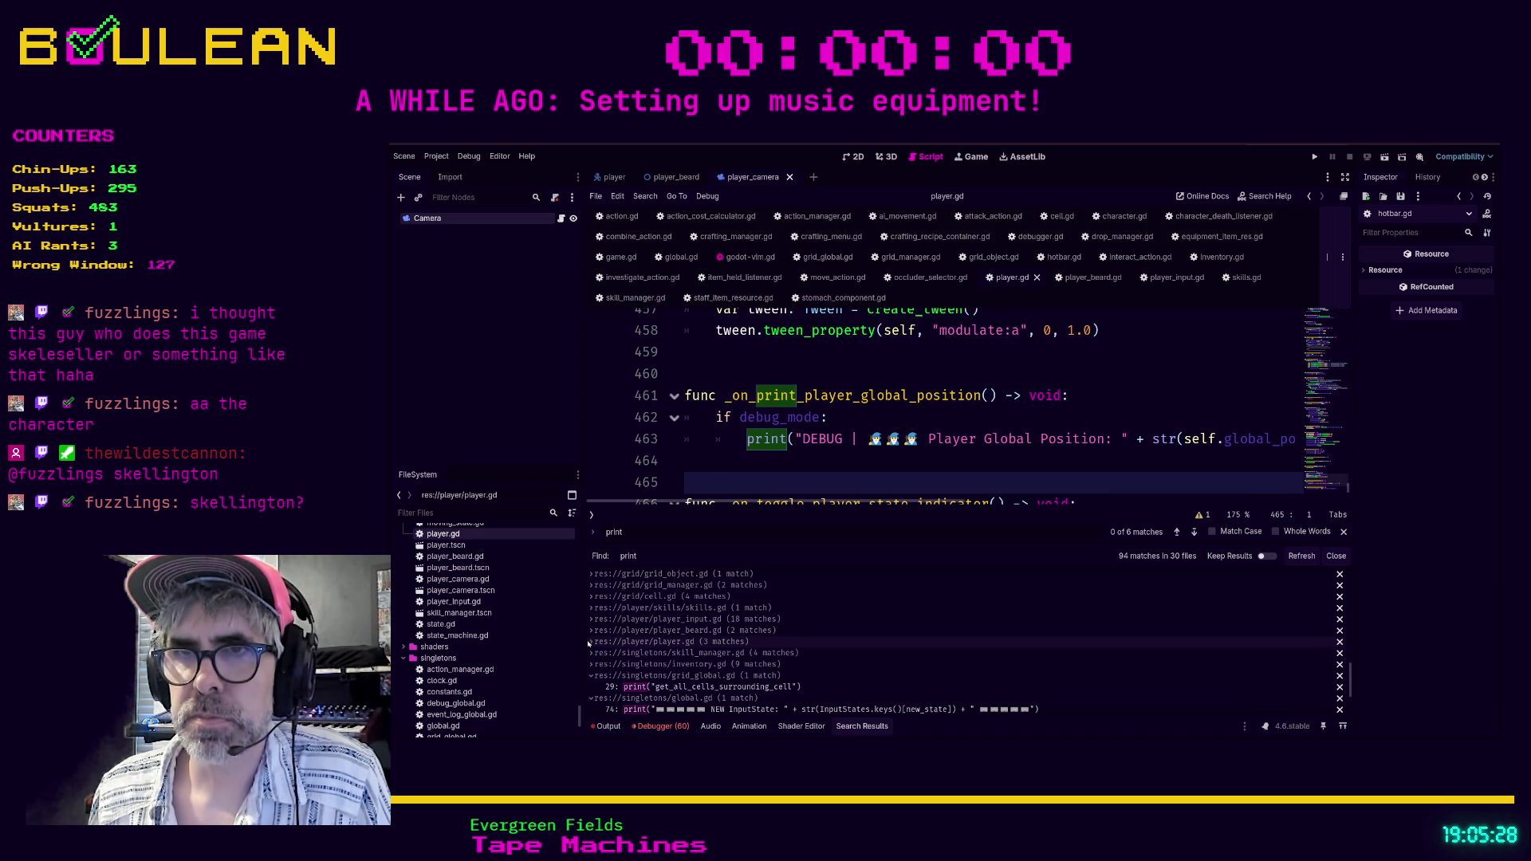
left_click(764, 687)
scroll(890, 406, "up", 2)
scroll(890, 406, "down", 4)
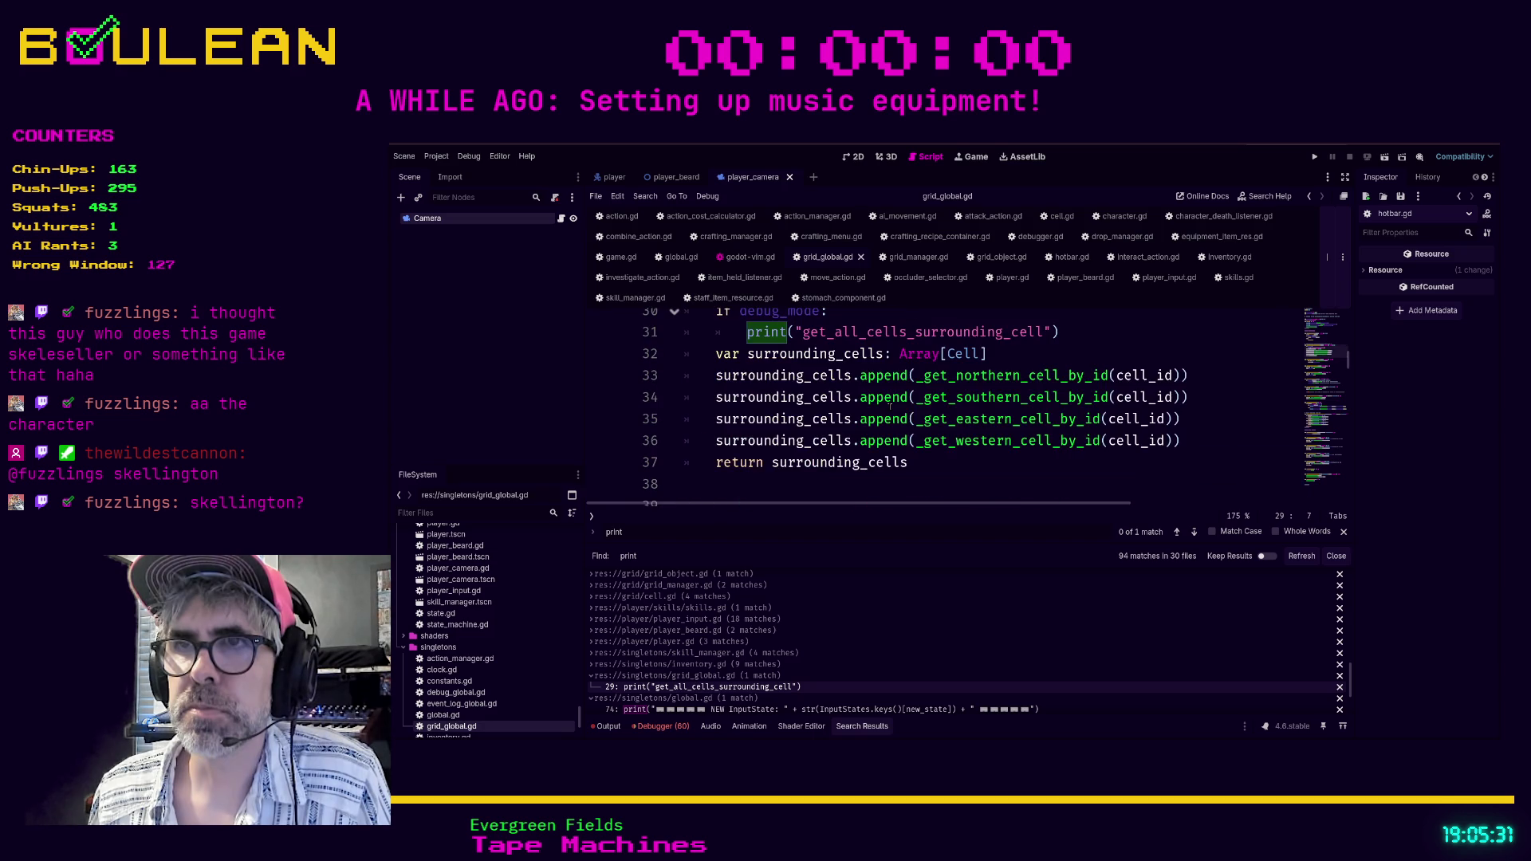
left_click(591, 676)
Check global.gd's line 74 print, then open main.gd at its line 9 debug-build print.
left_click(639, 698)
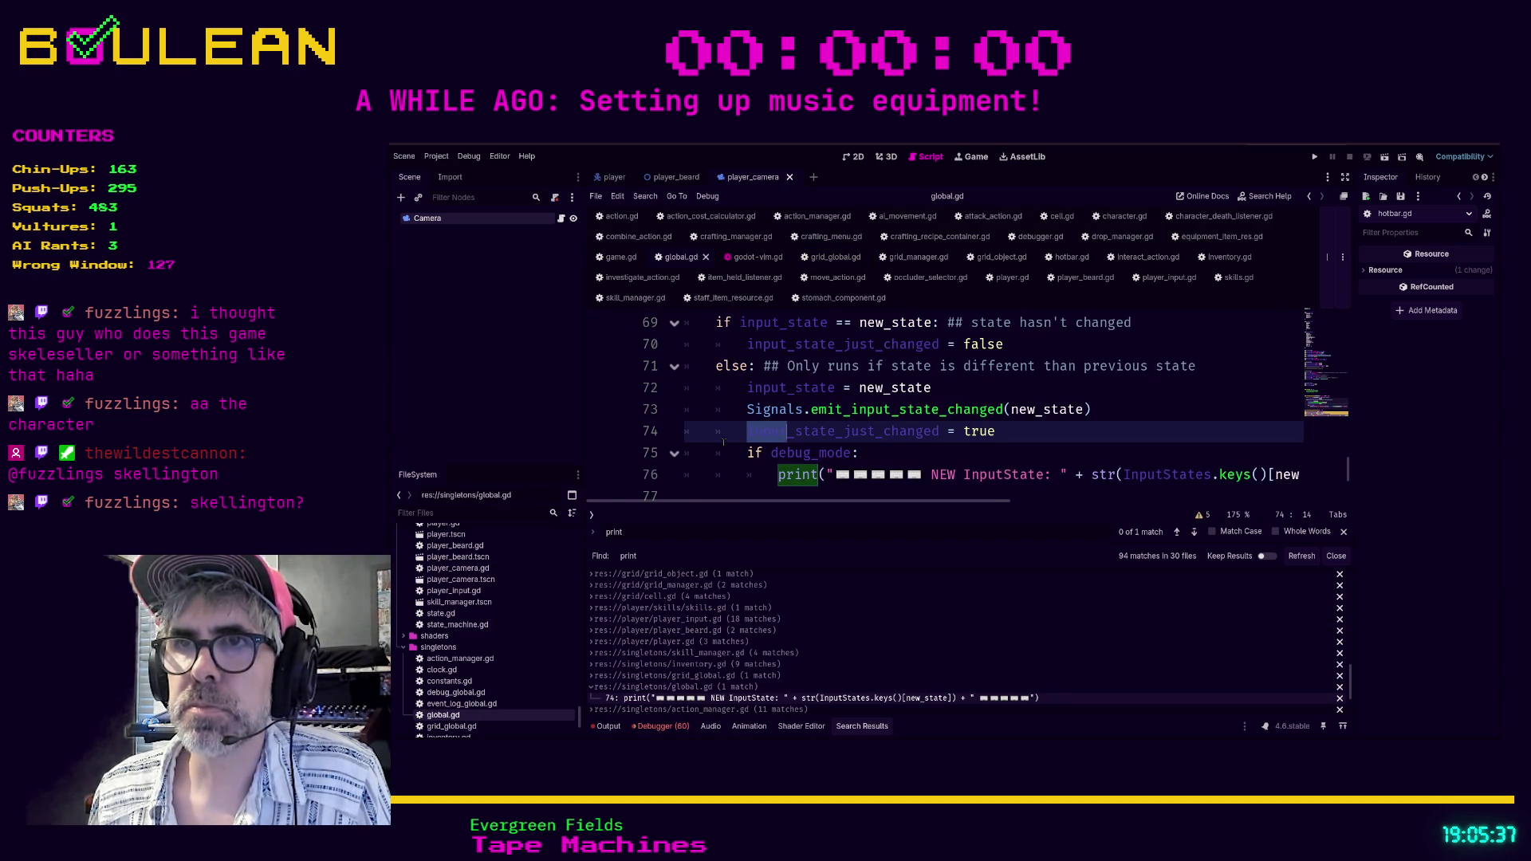
left_click(591, 687)
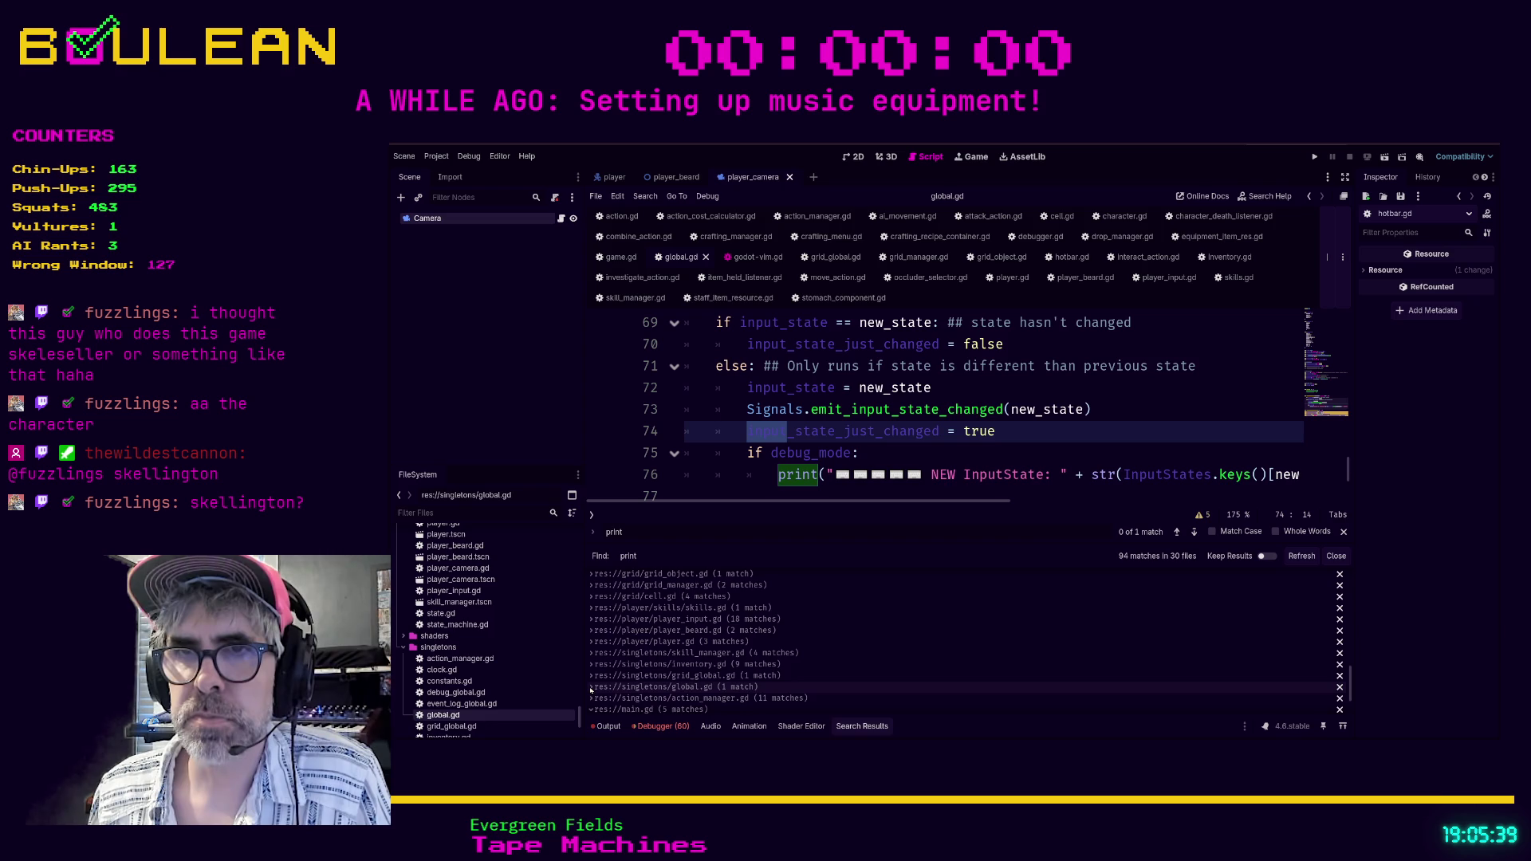
scroll(759, 661, "down", 2)
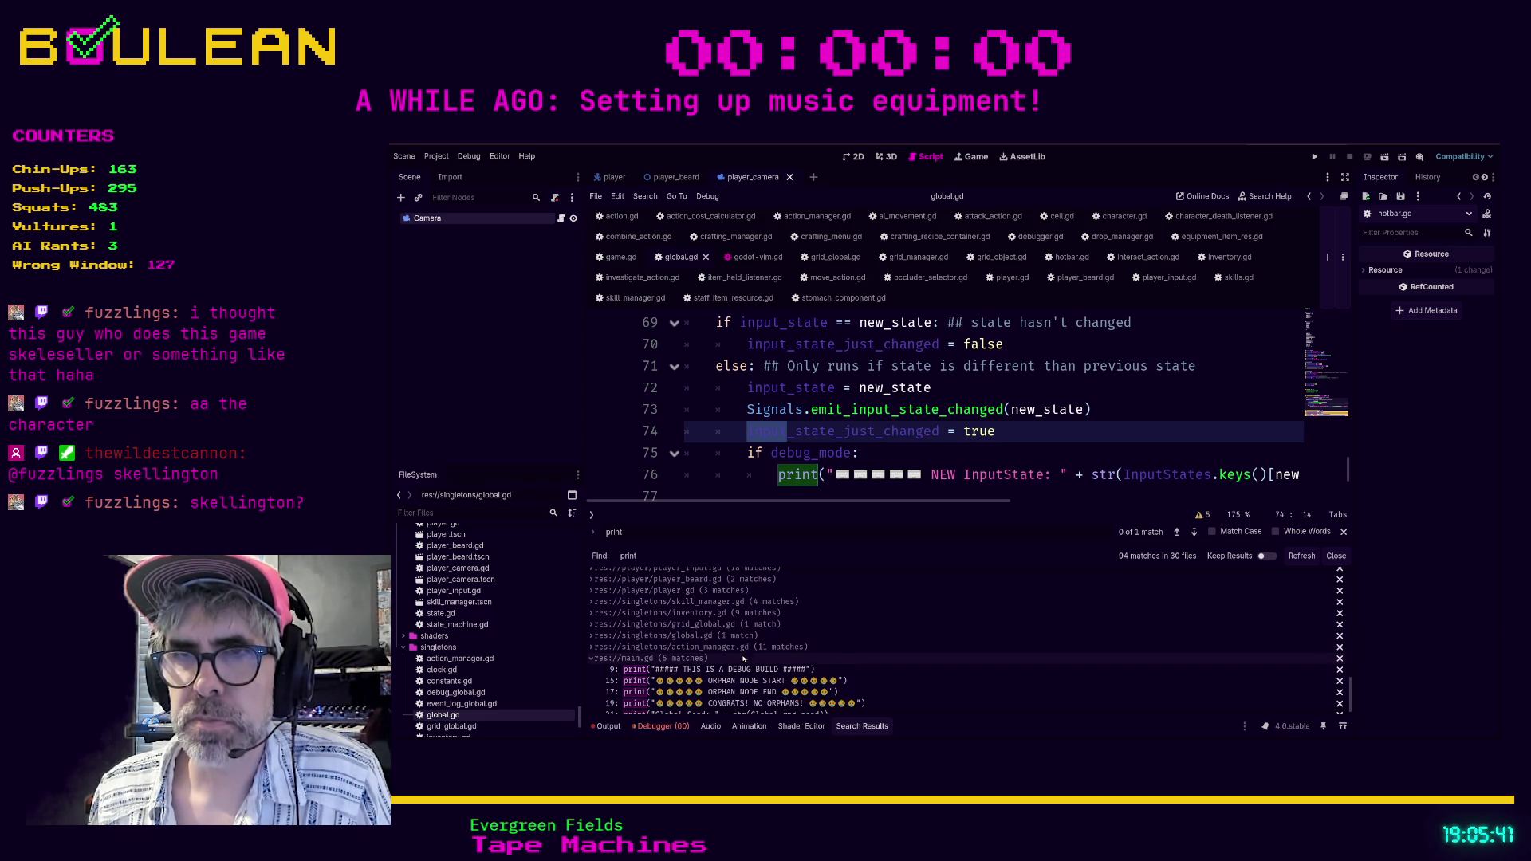
scroll(765, 658, "down", 1)
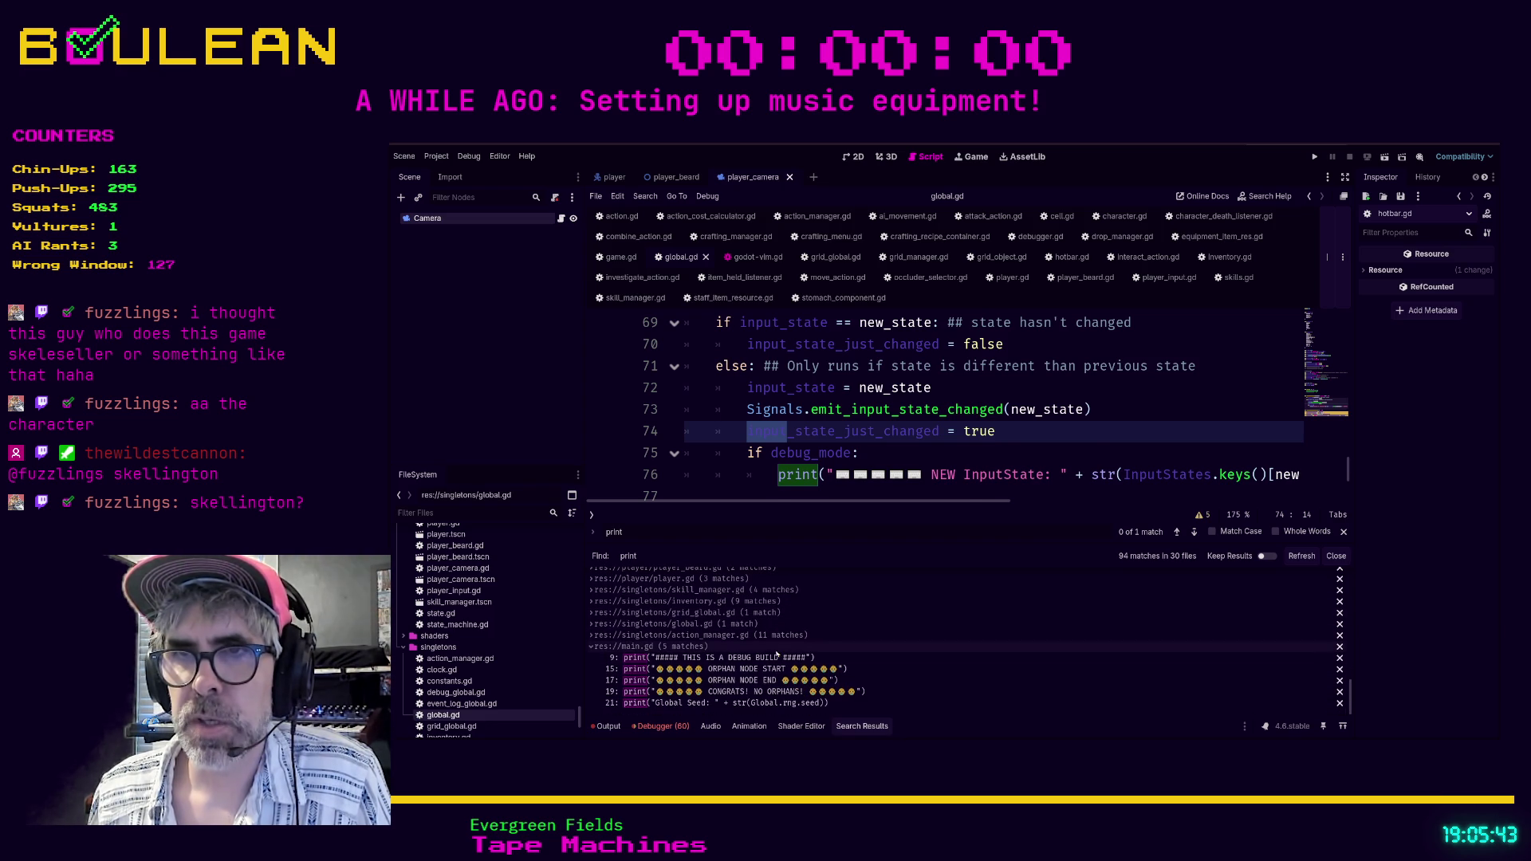
left_click(768, 658)
scroll(878, 415, "up", 2)
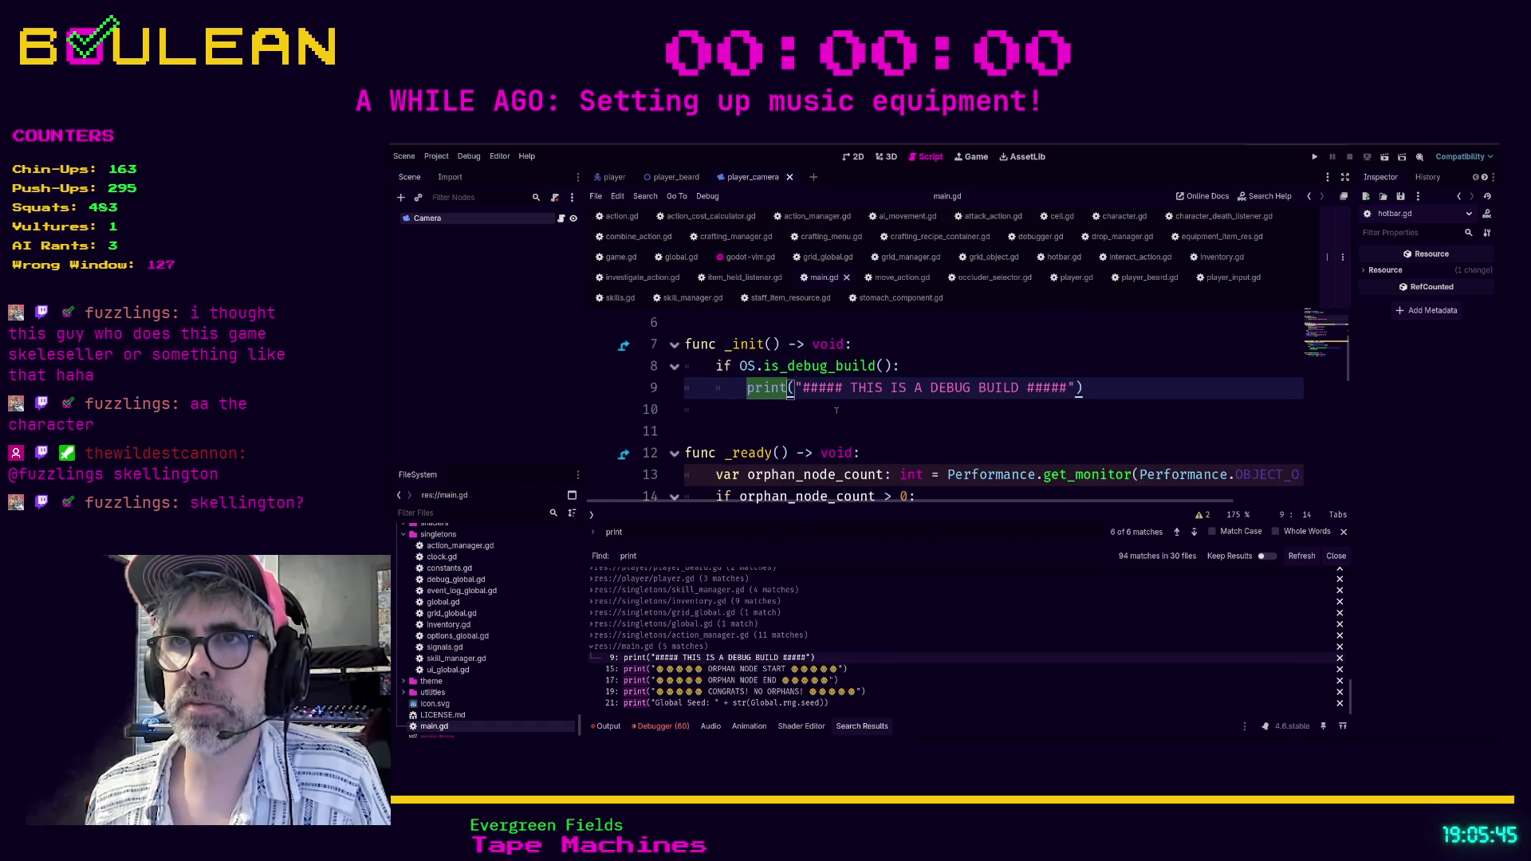
Remove the unfinished 'if' line added below line 8 in main.gd.
left_click(917, 432)
key("Return")
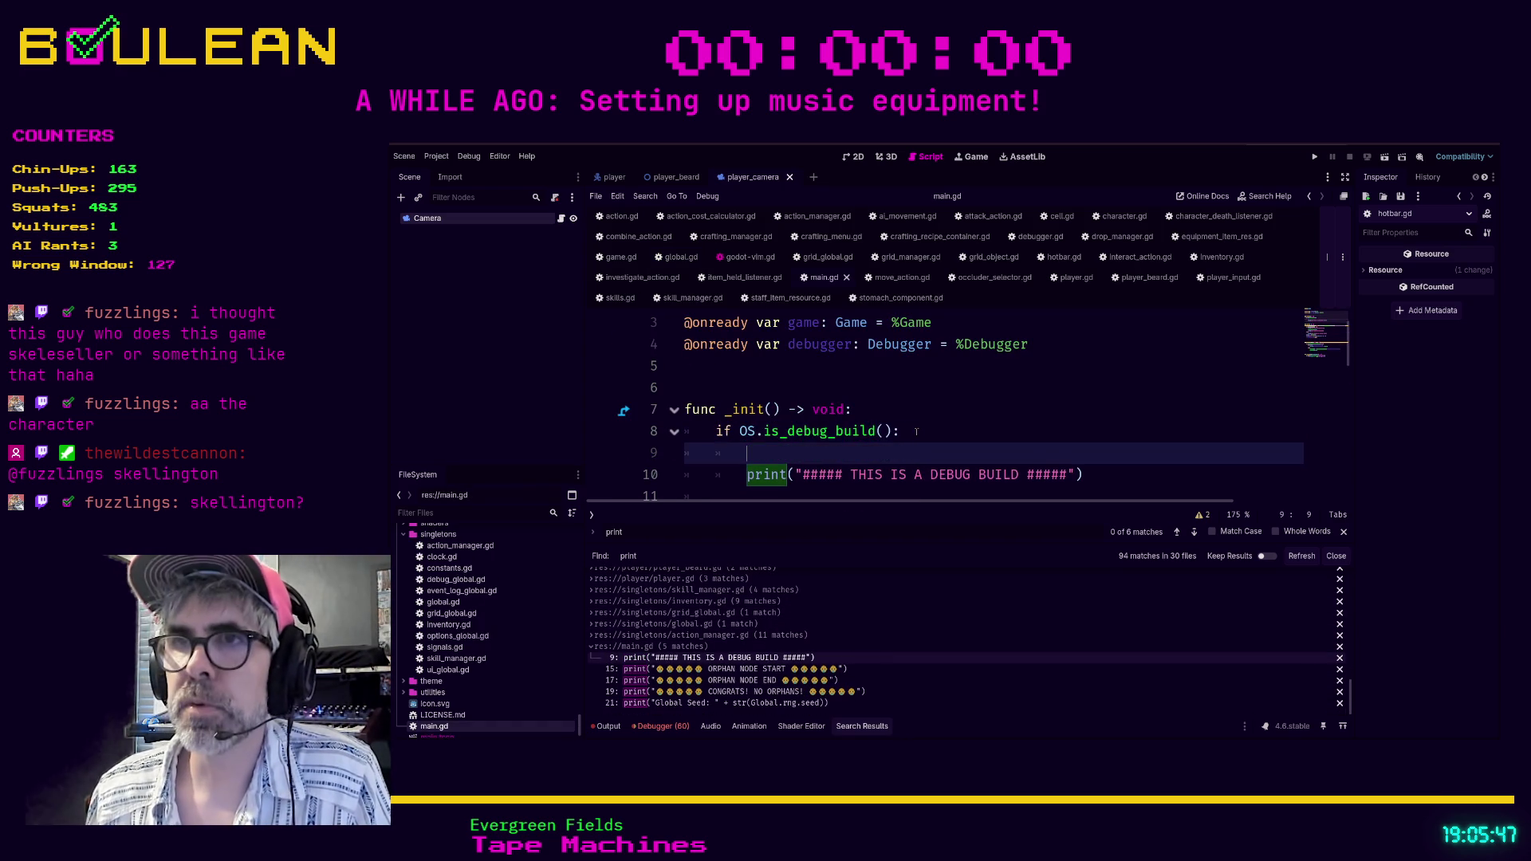
type("if")
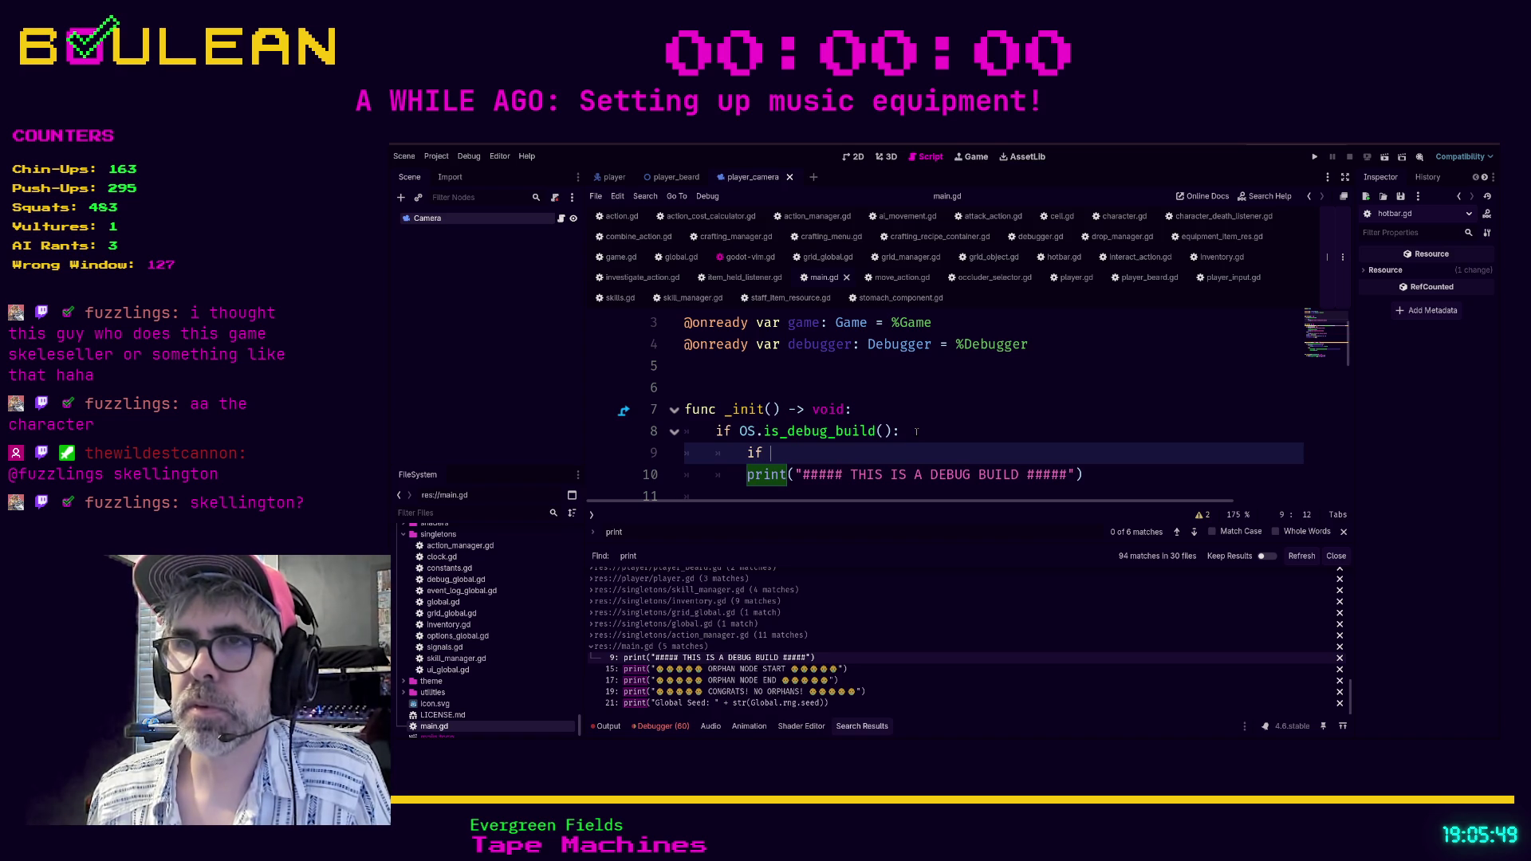
key("shift+Home")
key("shift+Home")
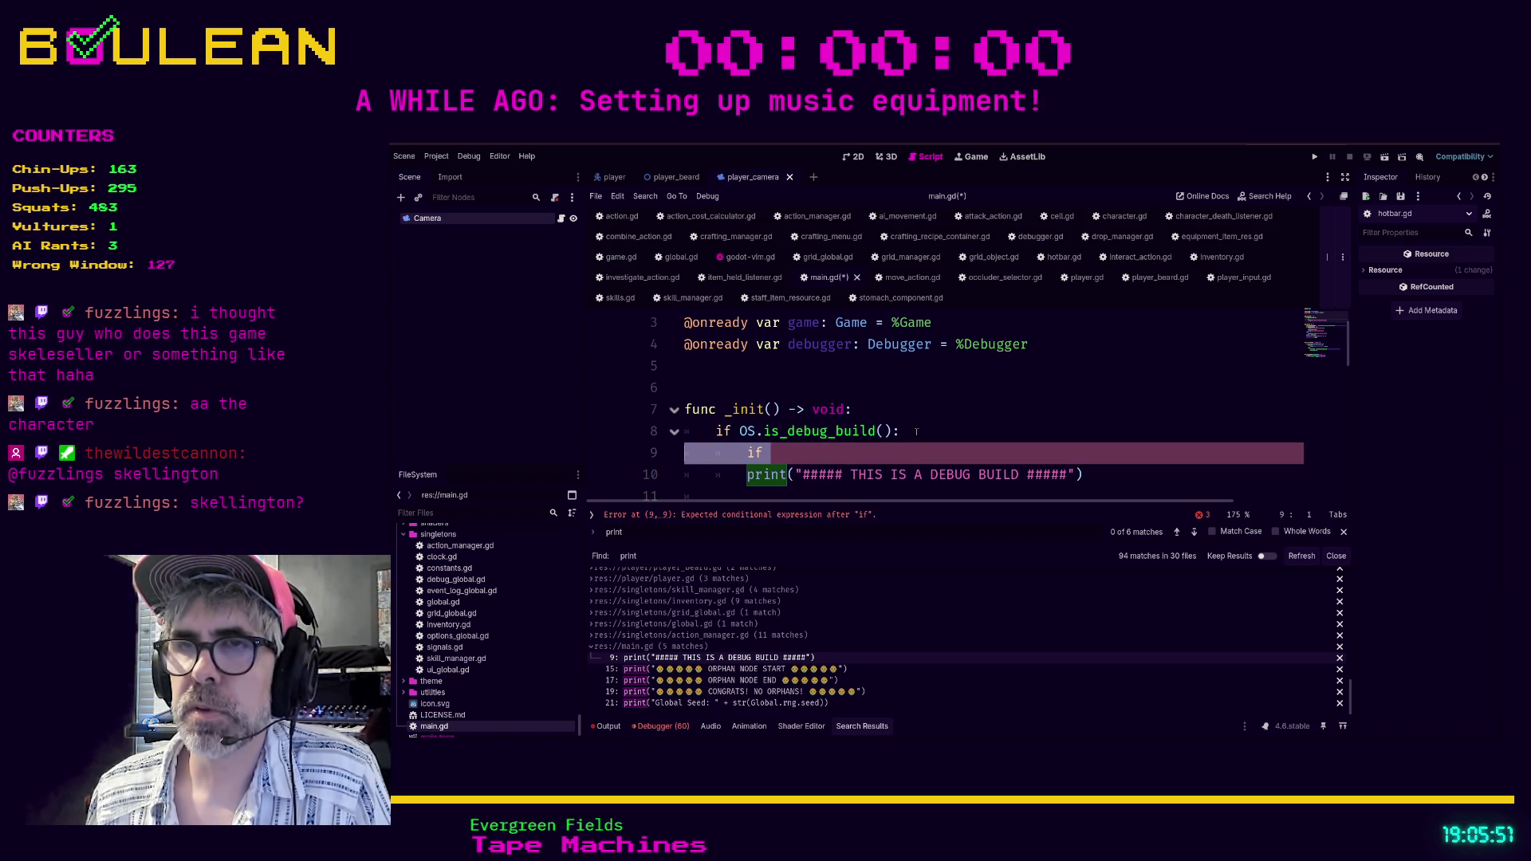
key("BackSpace")
key("BackSpace")
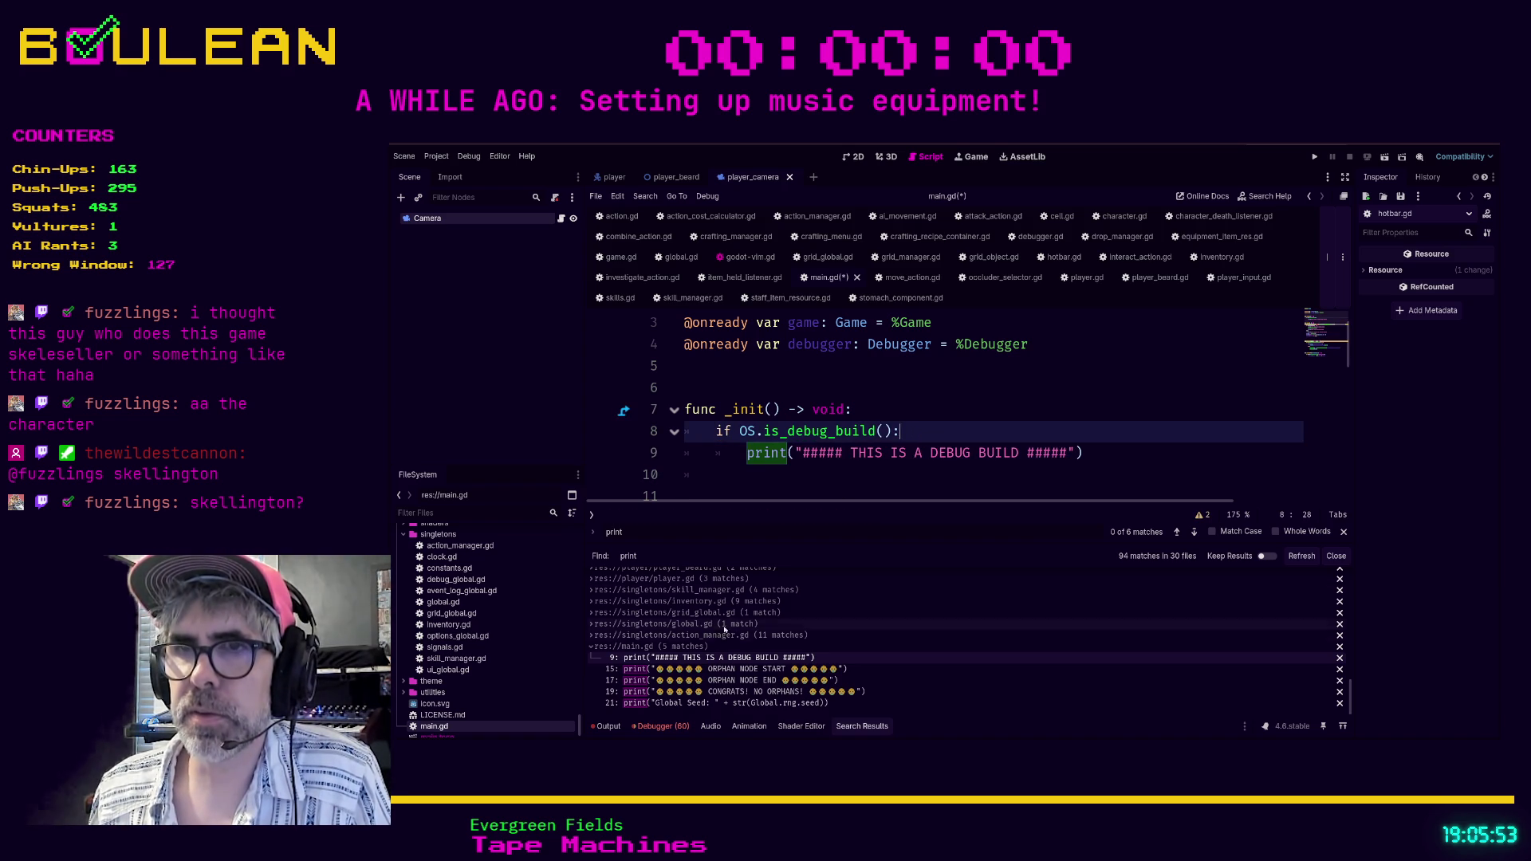
Review main.gd's prints on lines 15, 17, 19 and 21.
left_click(722, 669)
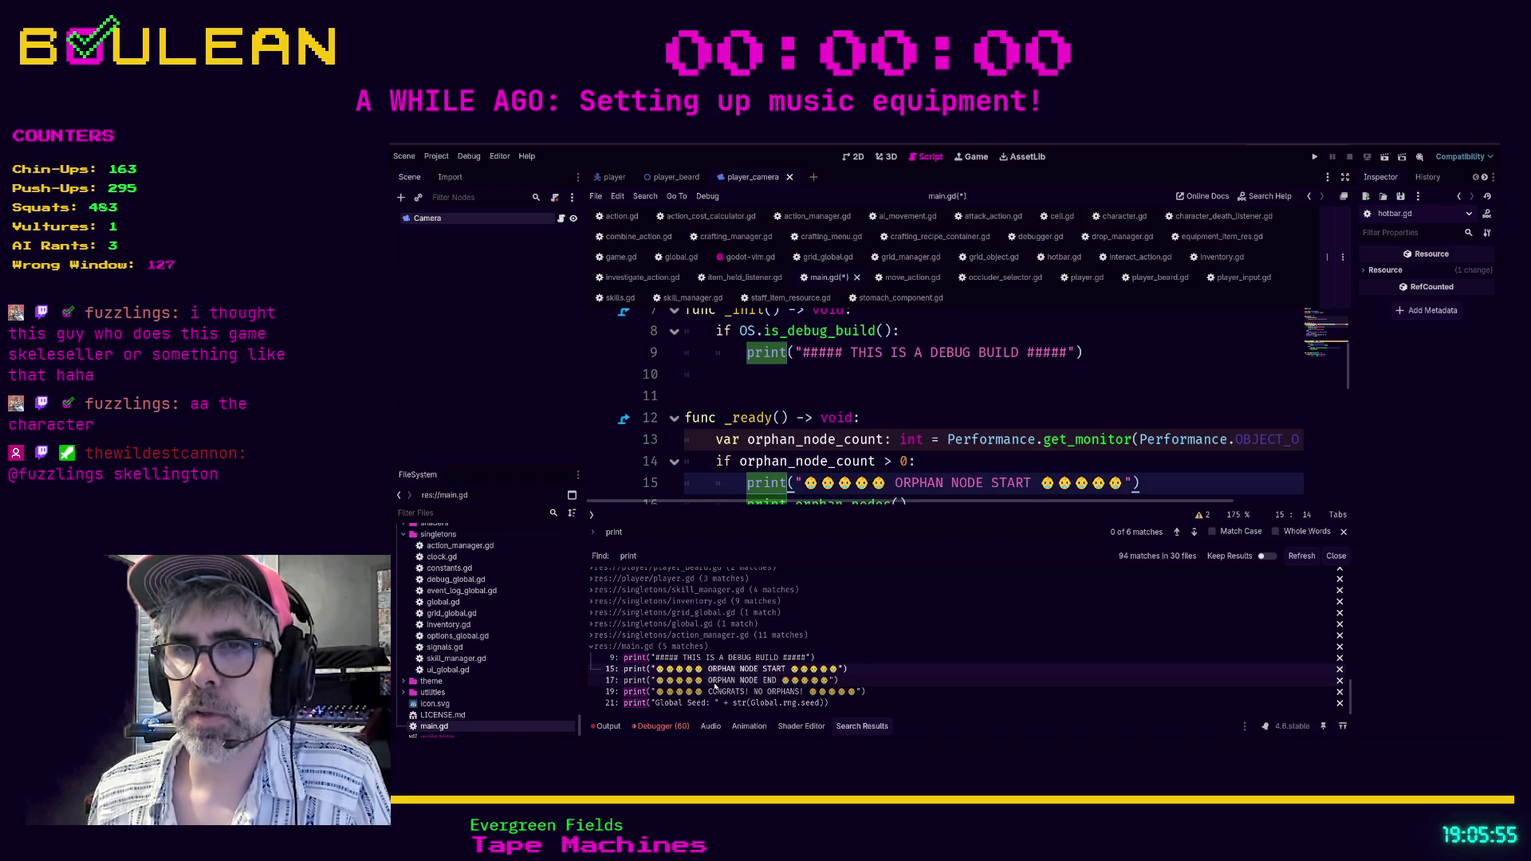
left_click(715, 680)
left_click(718, 692)
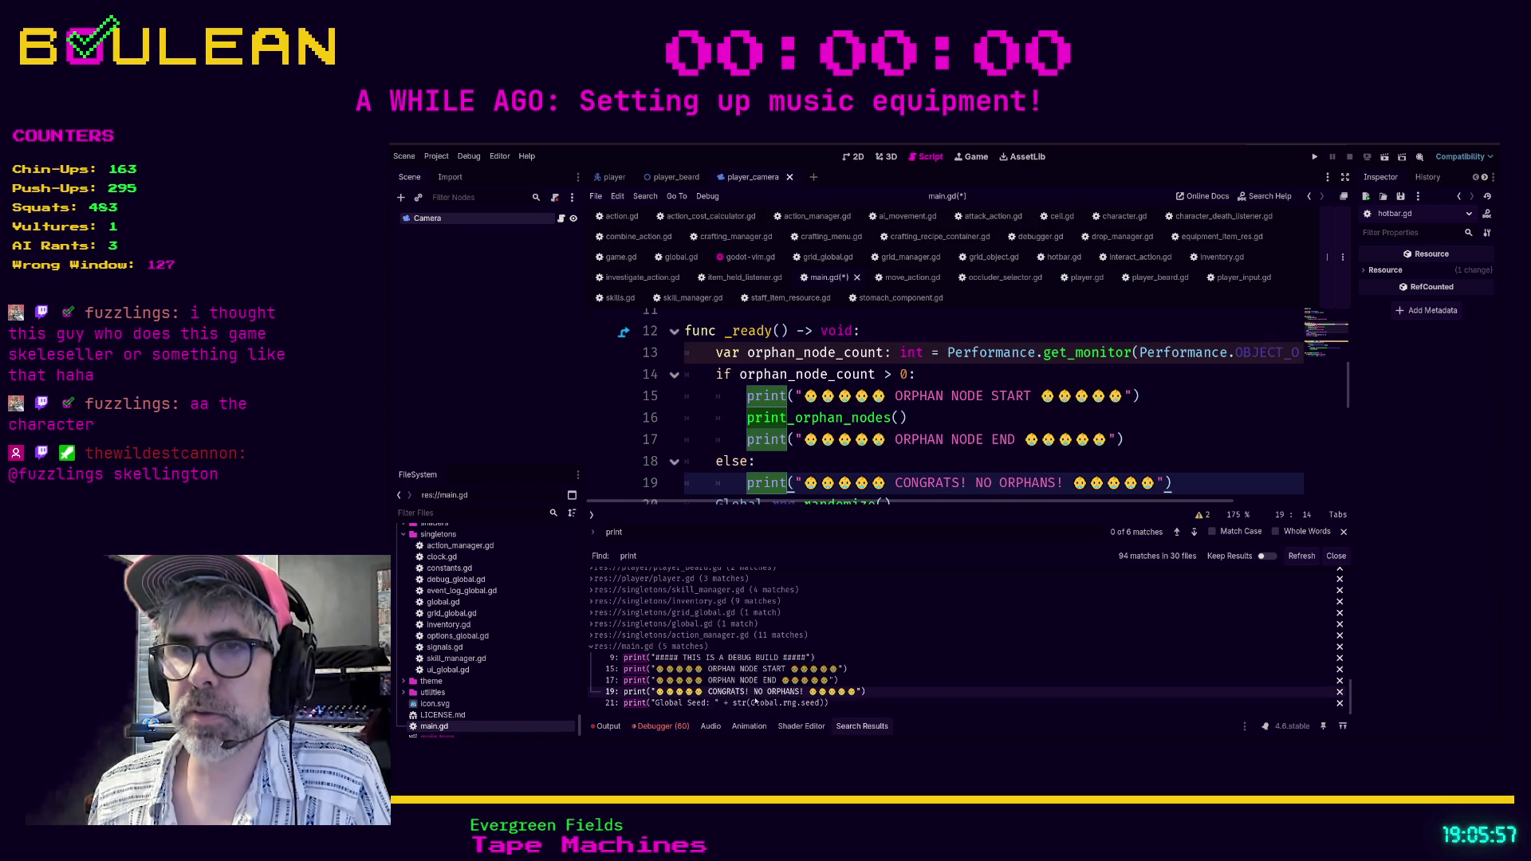
left_click(730, 703)
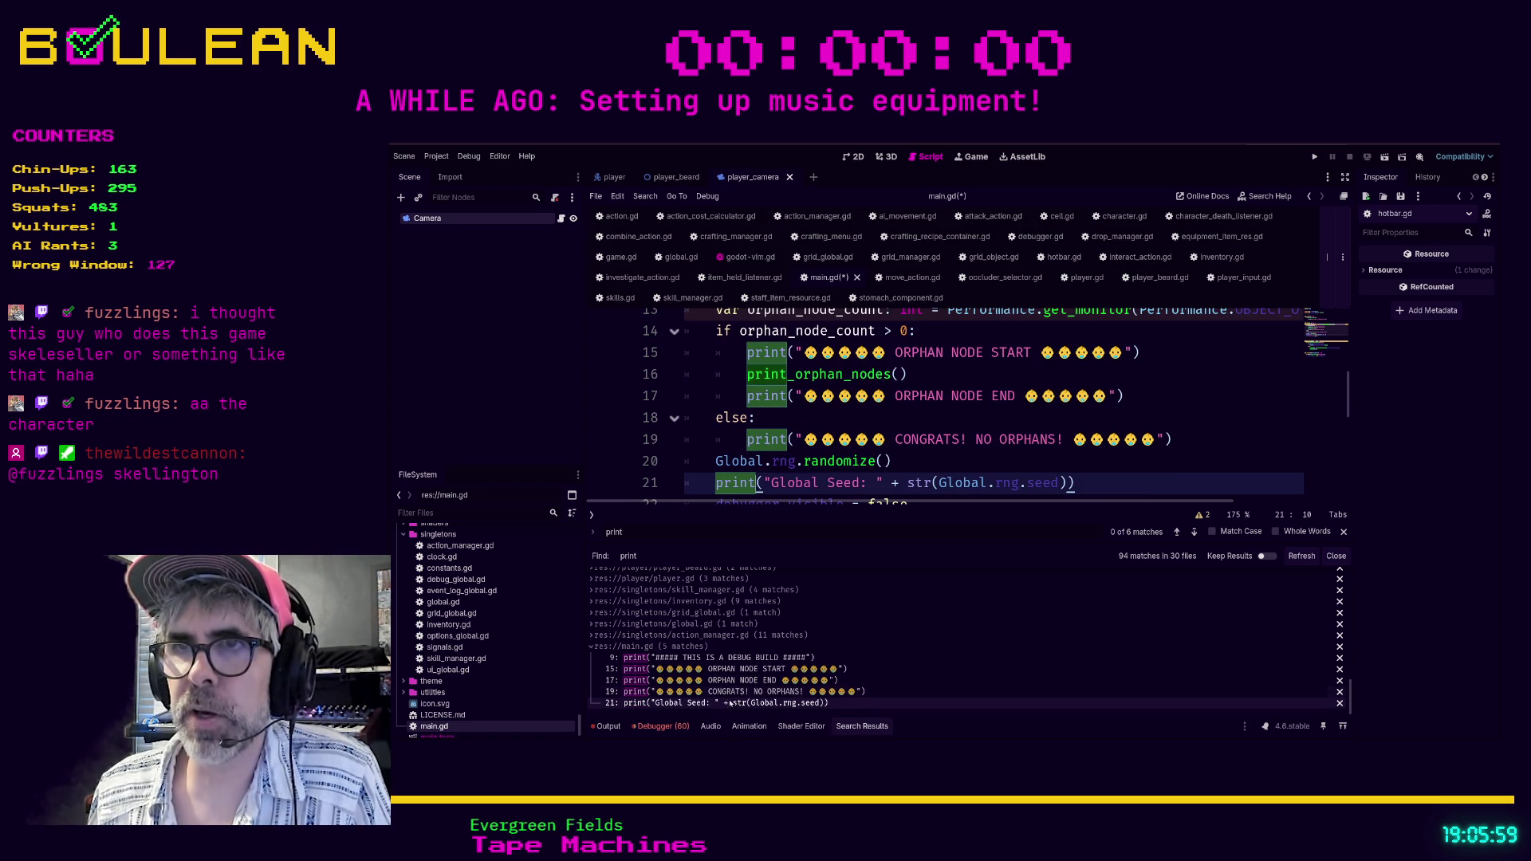
Save main.gd and run the game to test the changes.
left_click(1002, 469)
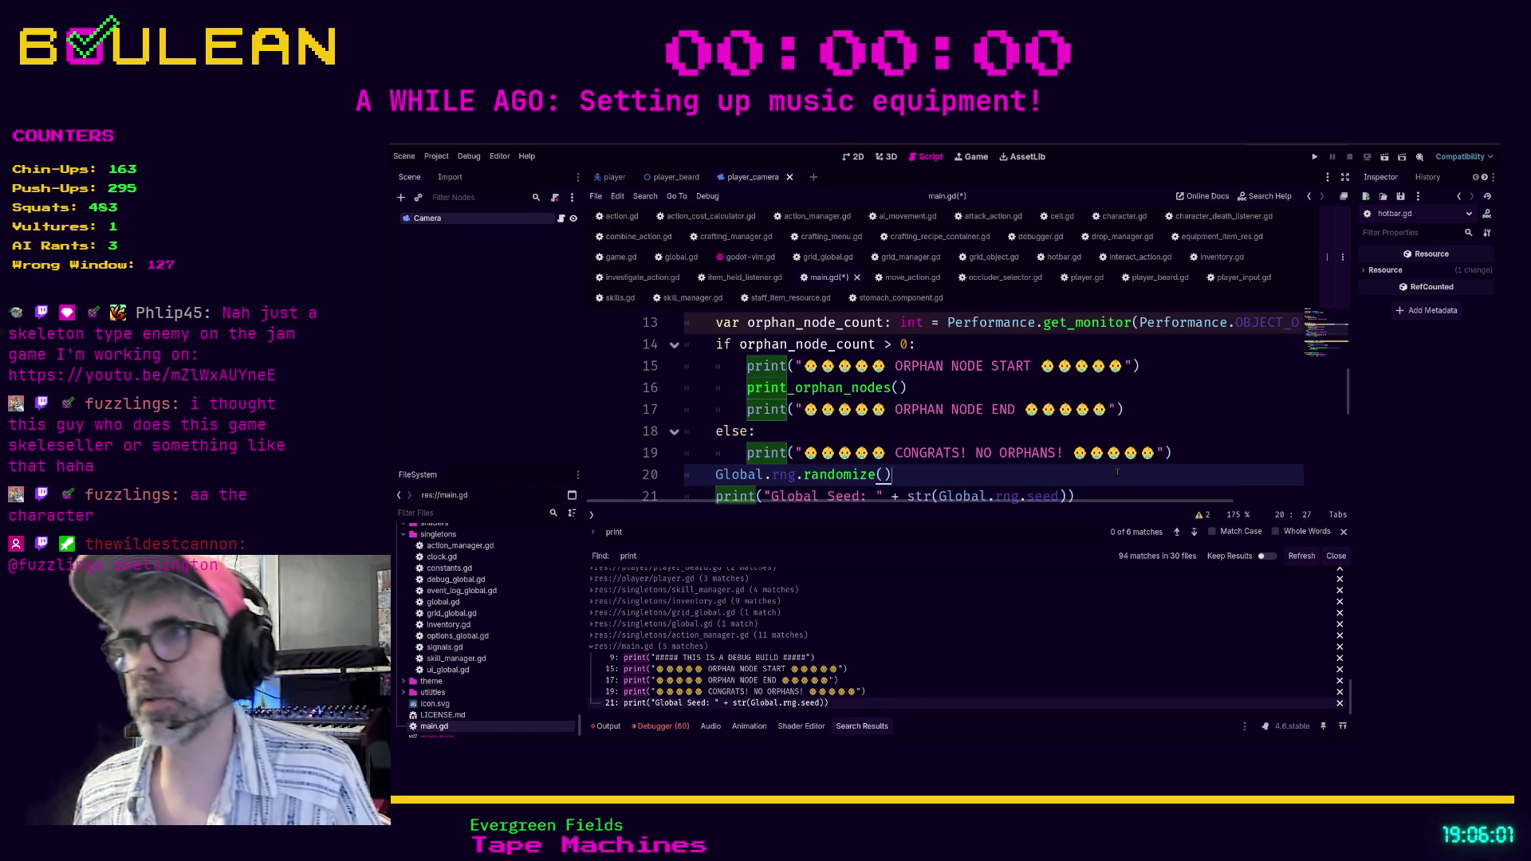
key("ctrl+s")
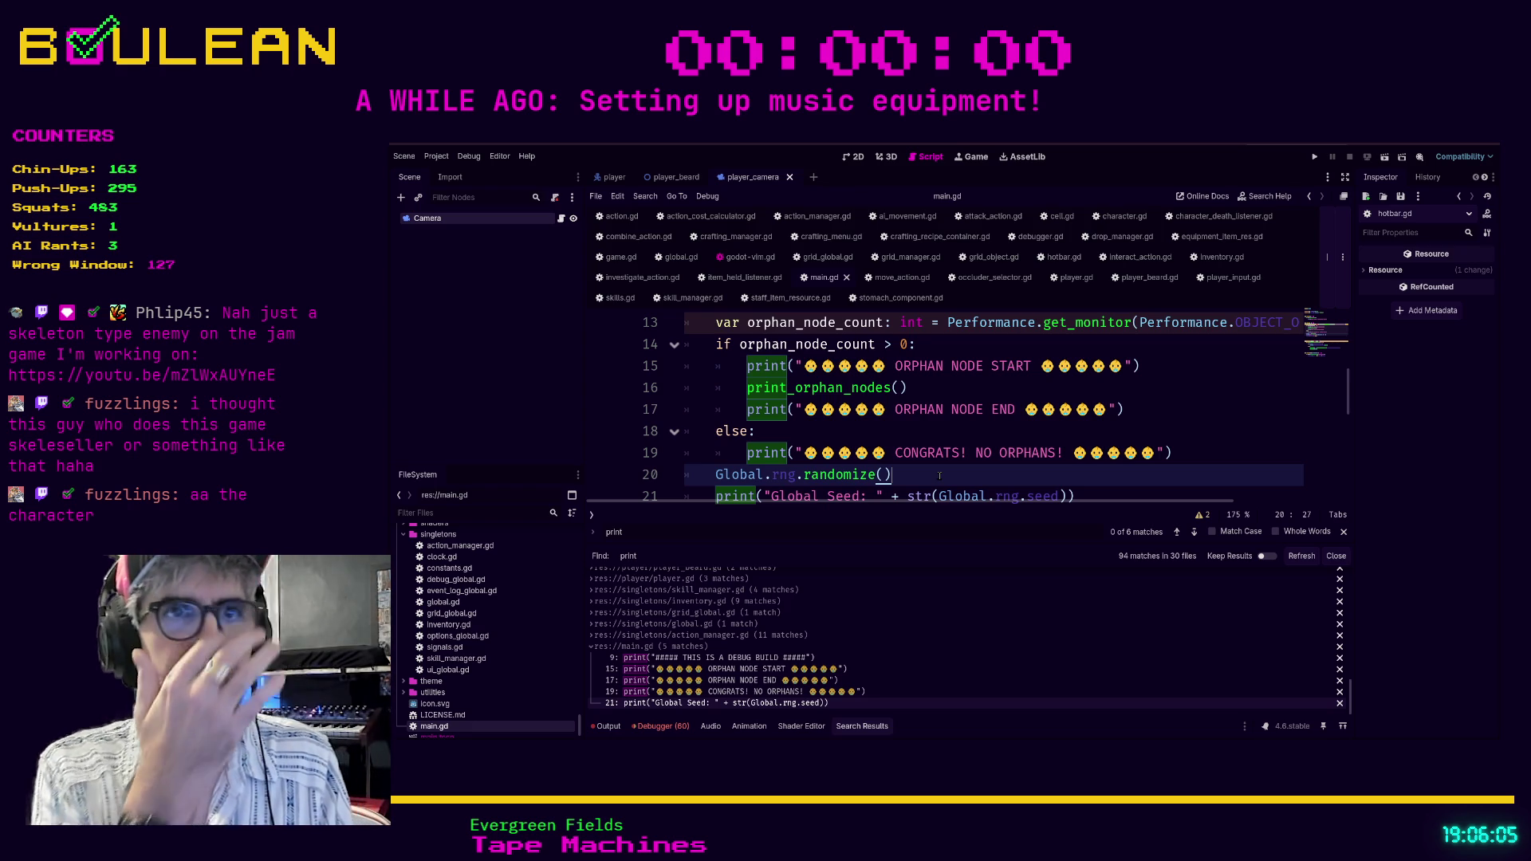
key("F5")
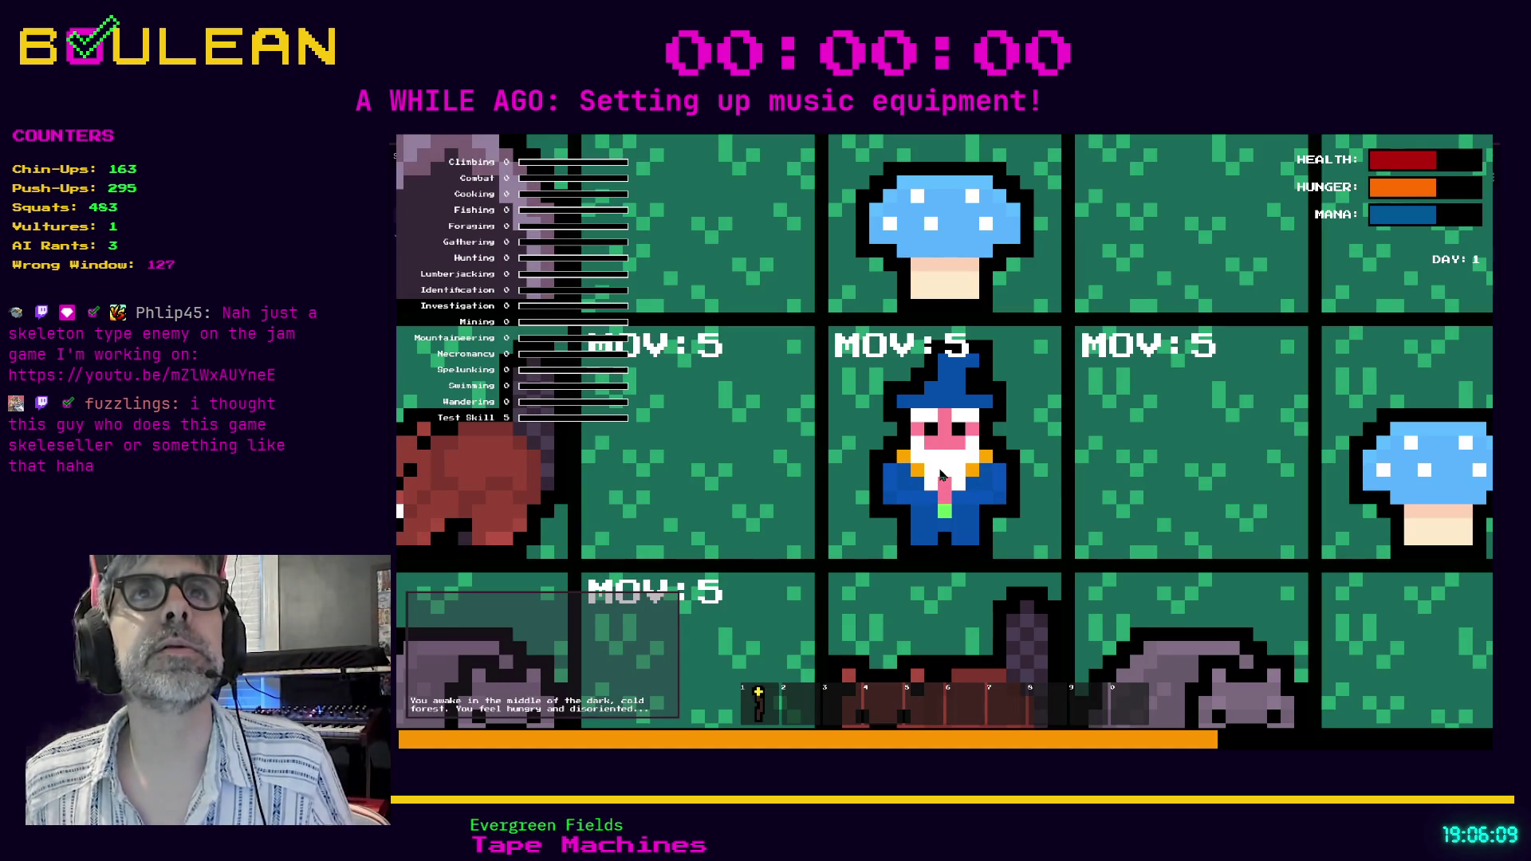
Zoom out in the running game, then stop it and return to main.gd line 21.
scroll(942, 475, "down", 5)
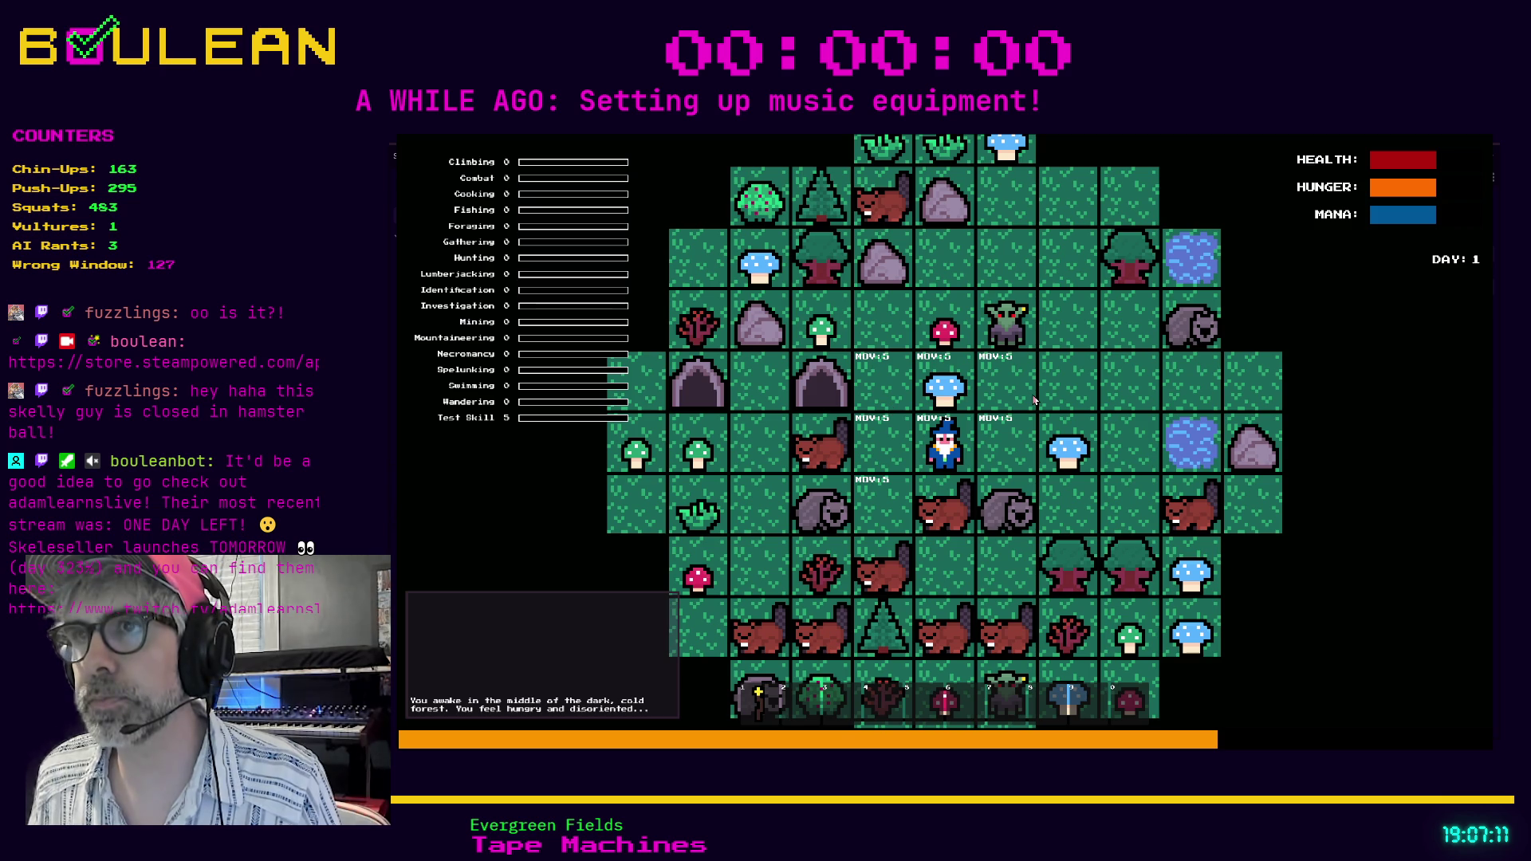
key("F8")
left_click(1109, 497)
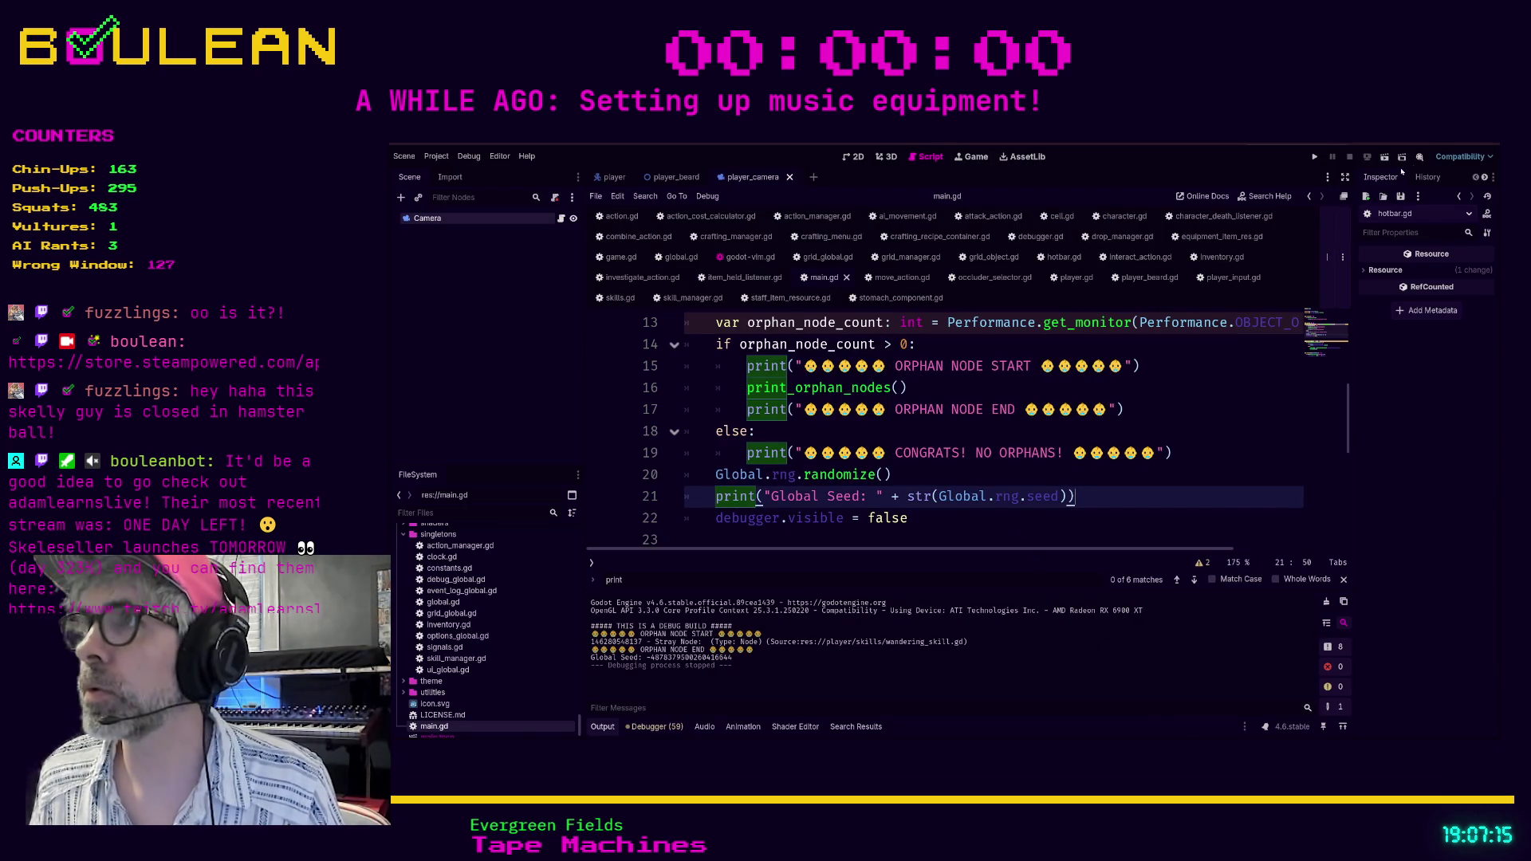
Load the viewer's pasted YouTube video link in a new browser tab.
key("alt+Tab")
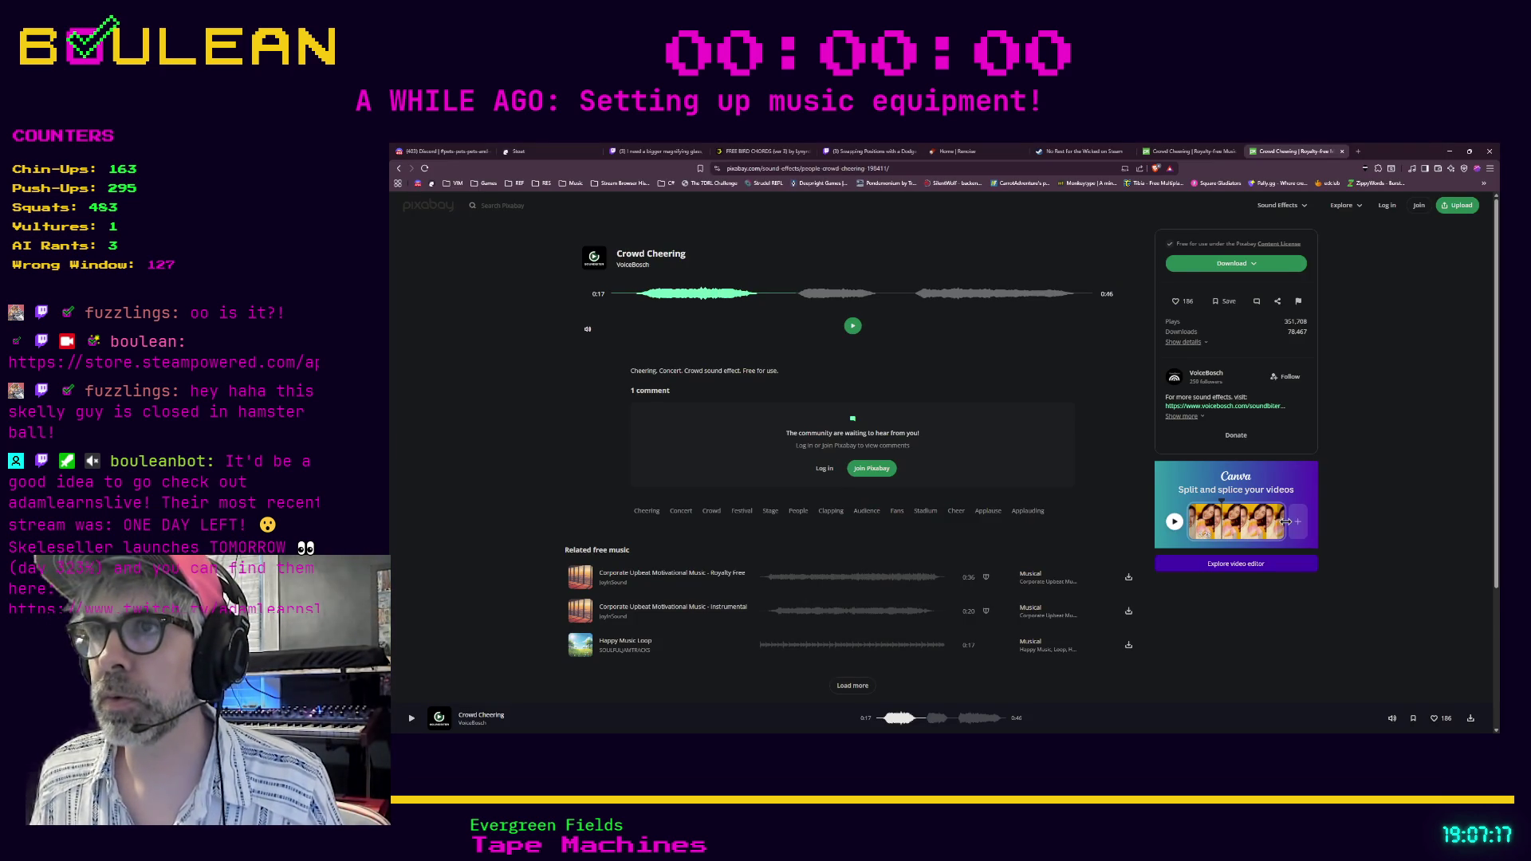
key("ctrl+t")
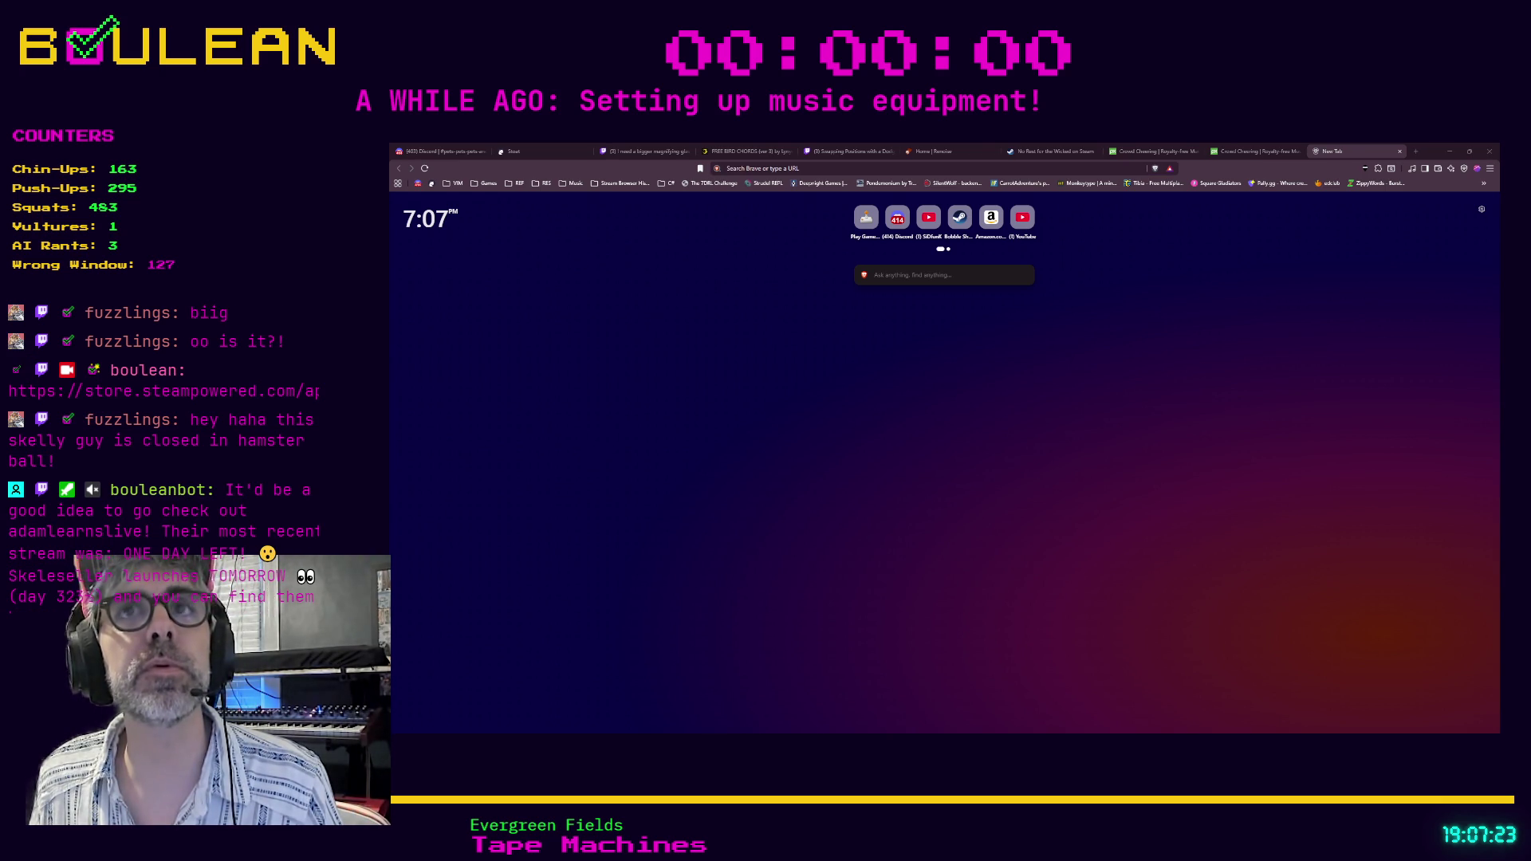
left_click(774, 169)
key("ctrl+v")
key("Return")
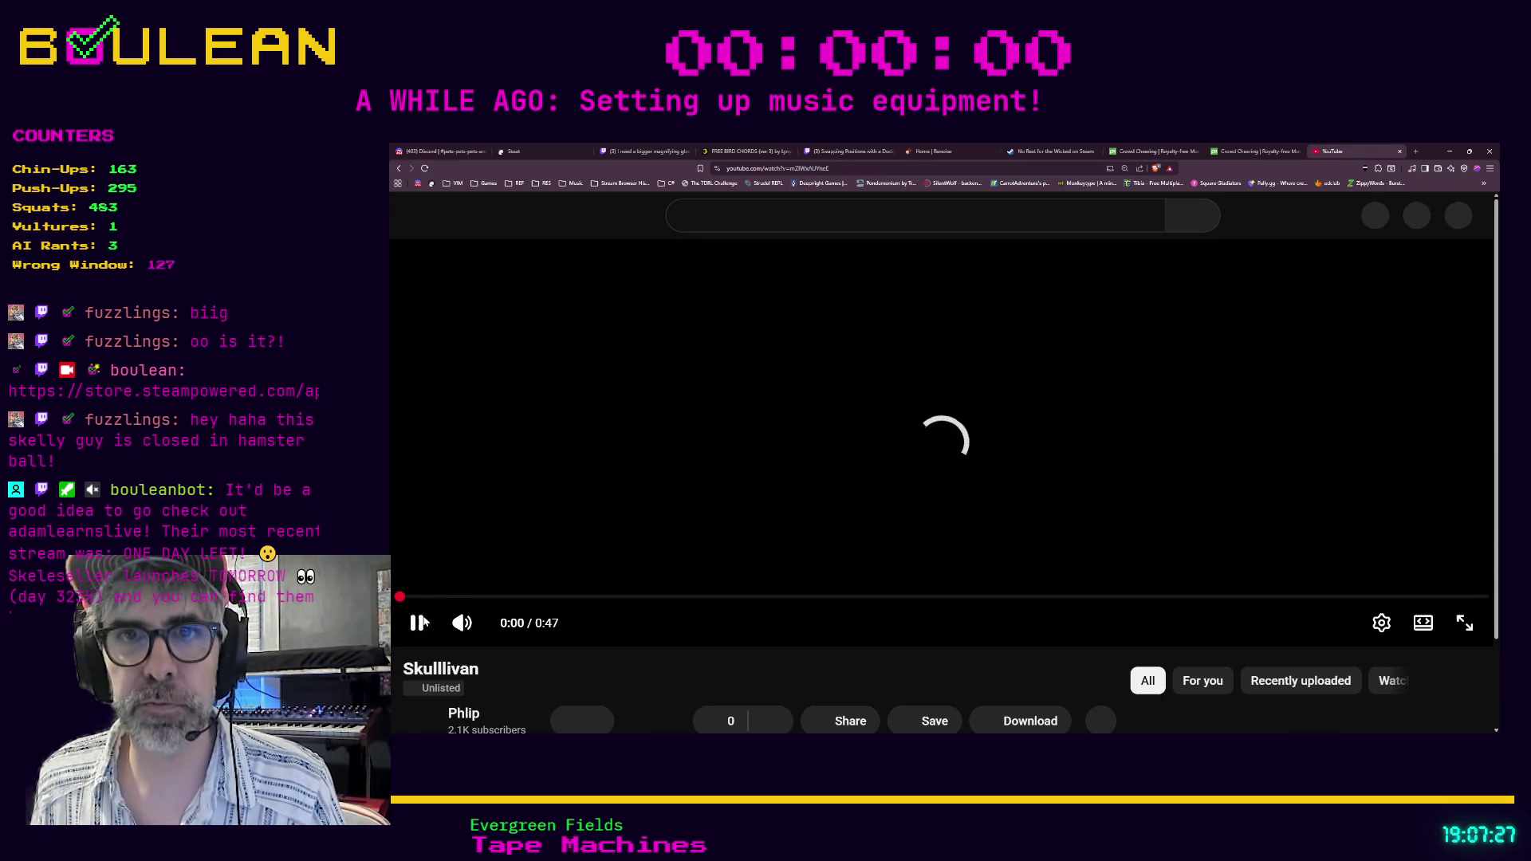
Pause the Skulllivan video, switch it to full screen, and resume playback.
left_click(423, 633)
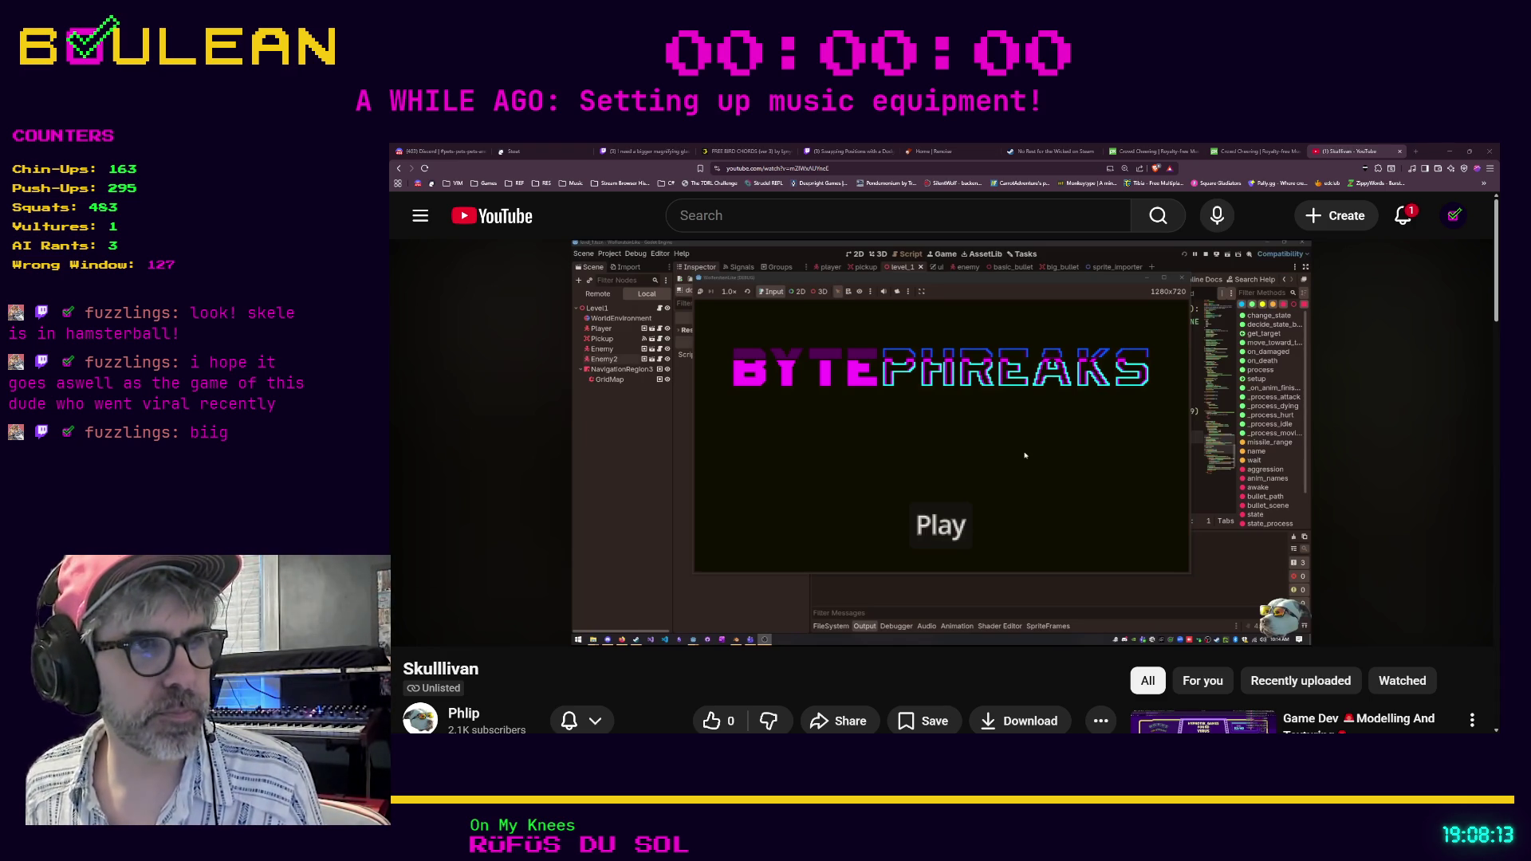
double_click(1025, 455)
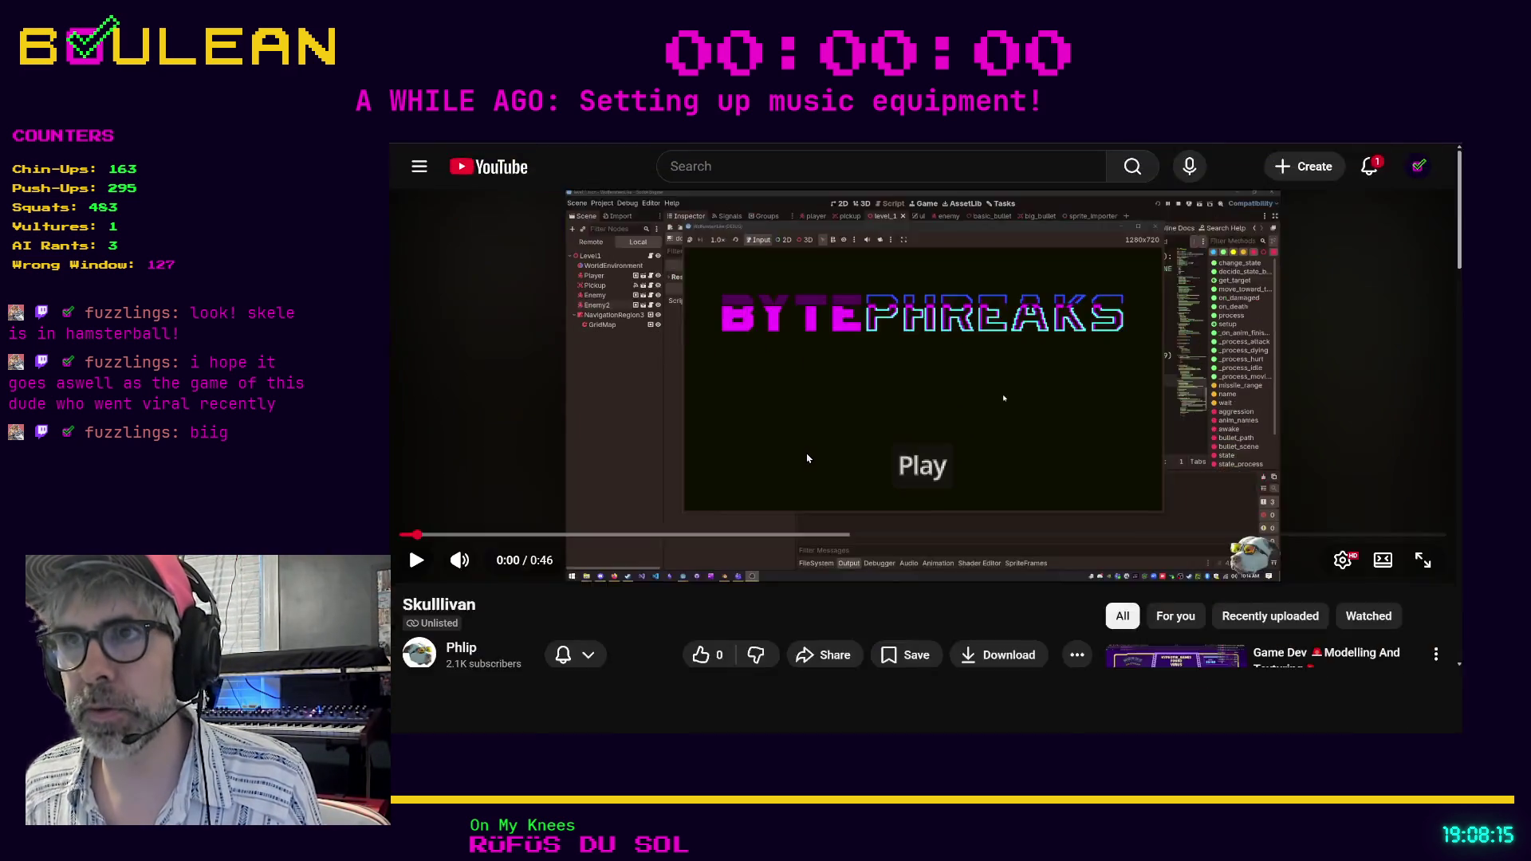
left_click(1048, 456)
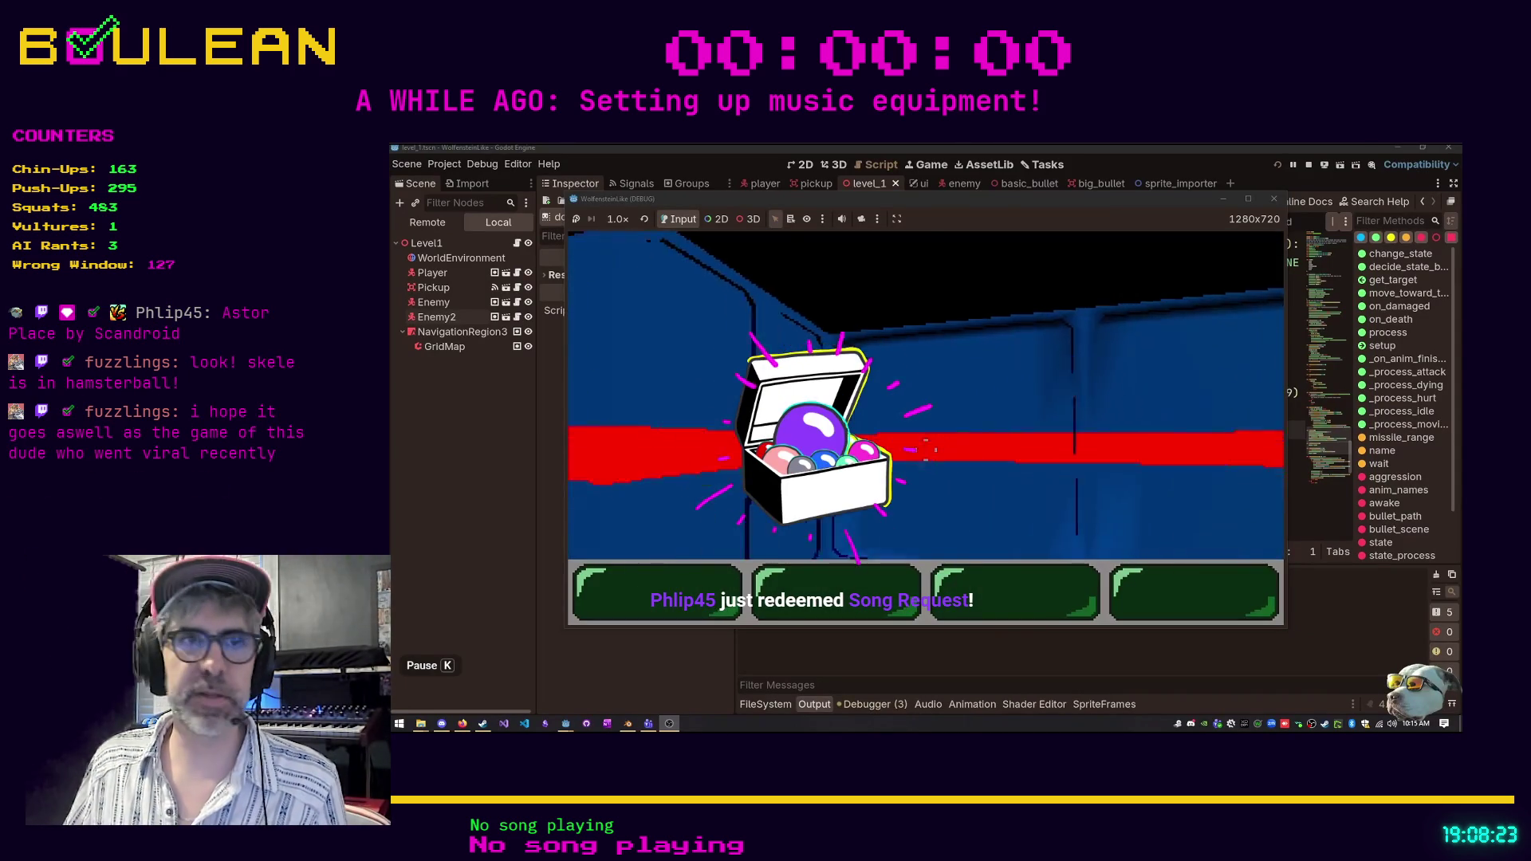
Watch the Skulllivan video through to its end at 0:46.
mouse_move(600, 632)
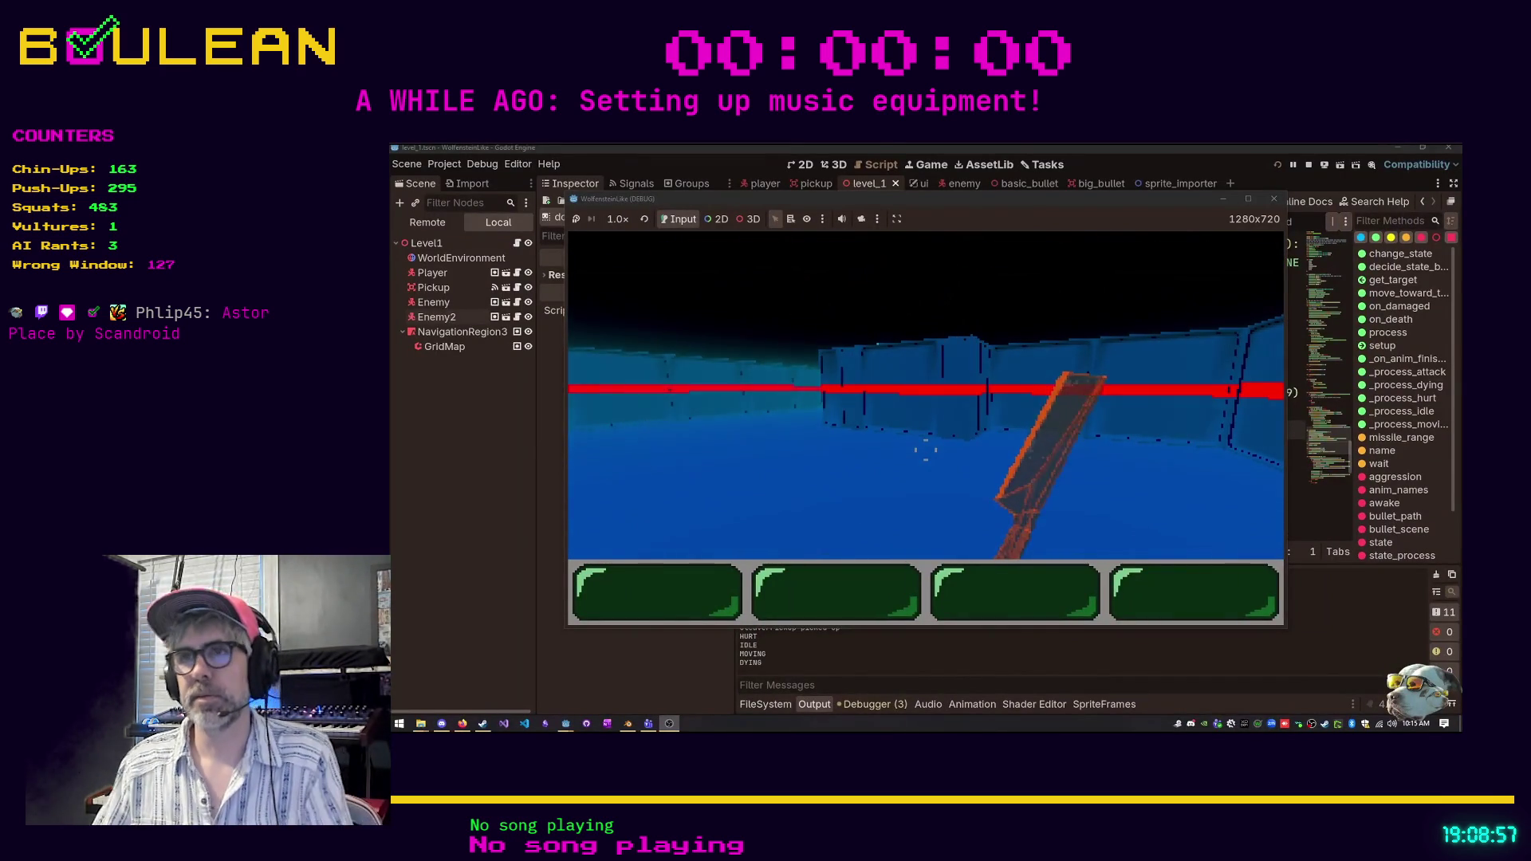
mouse_move(470, 631)
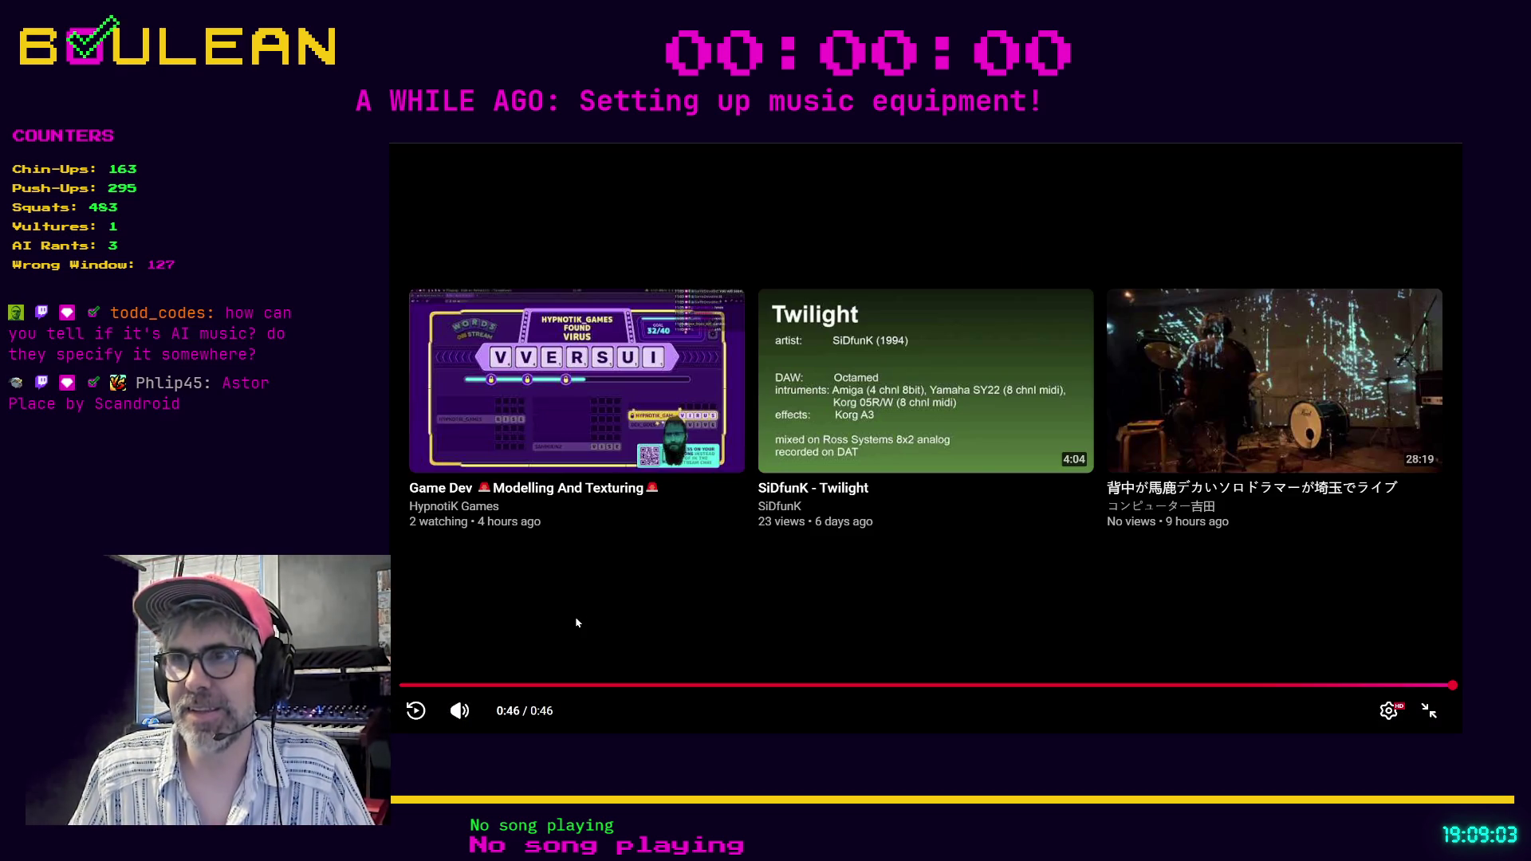
Exit full screen, open a blank new tab, and minimize the browser window.
left_click(1429, 710)
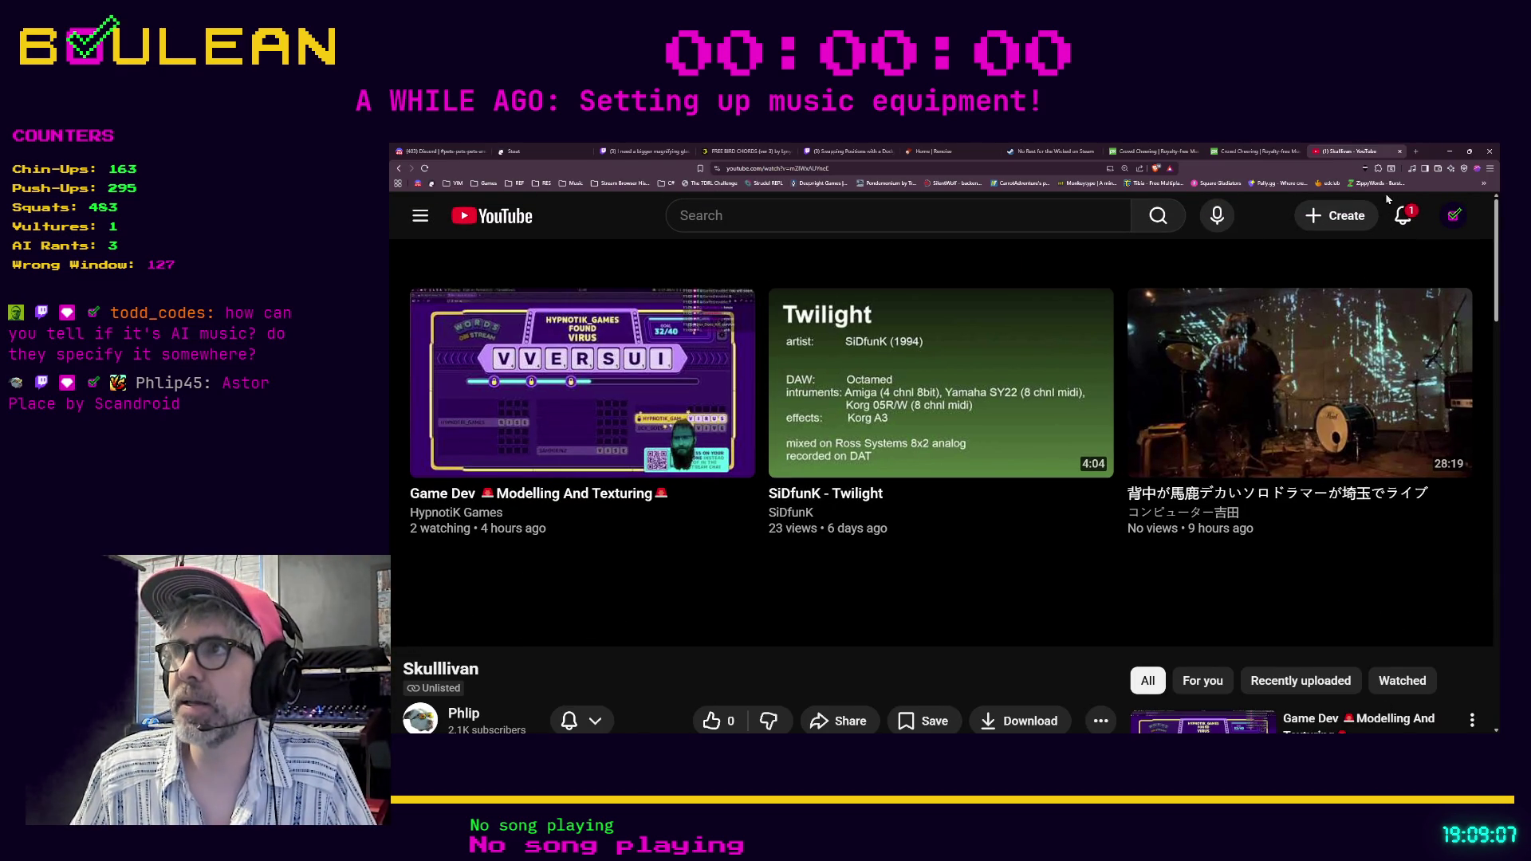
left_click(1416, 152)
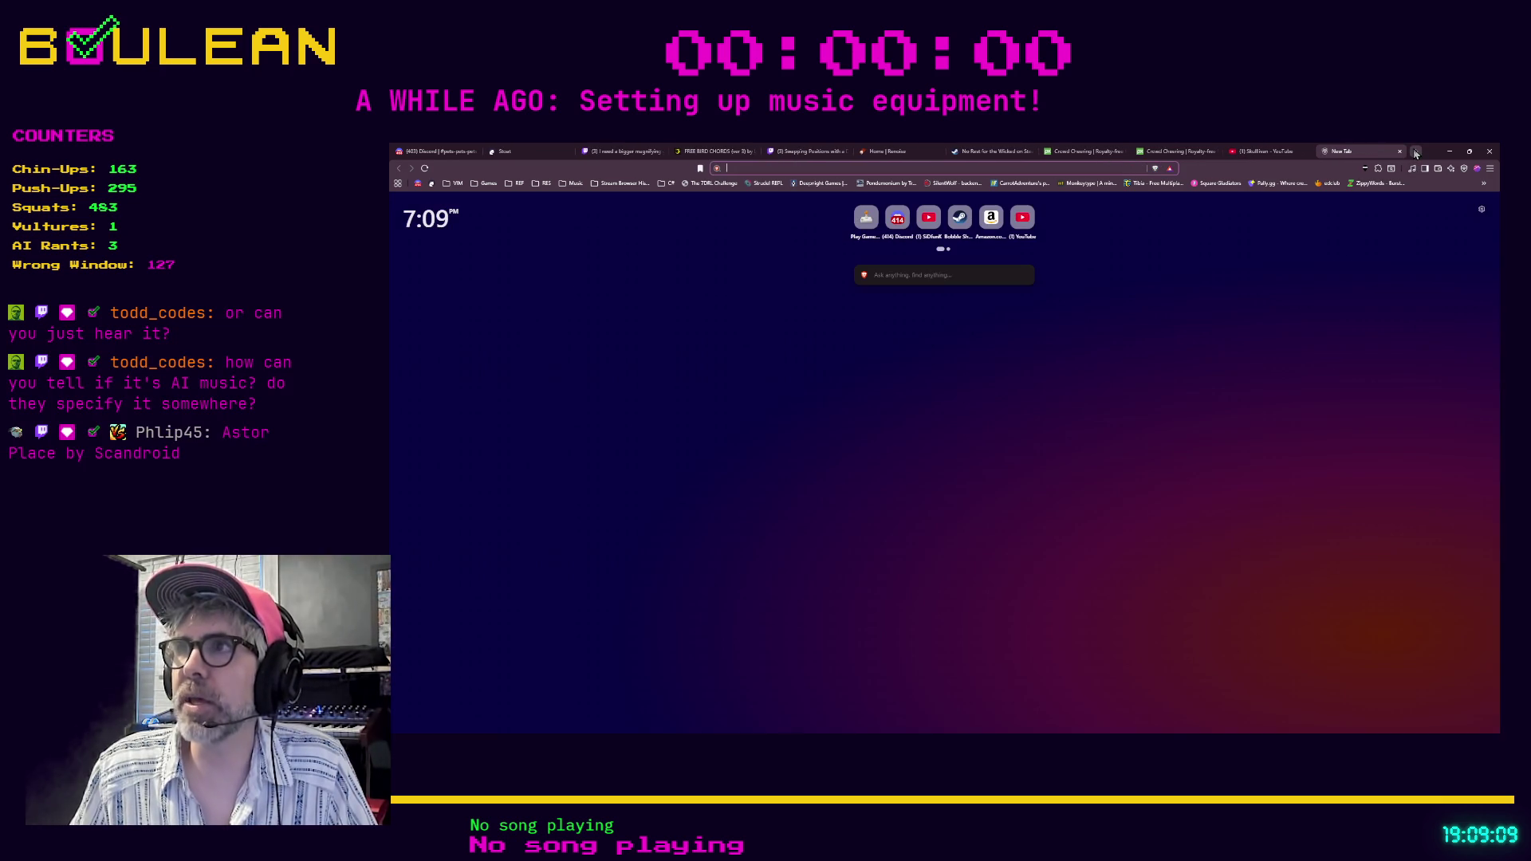
left_click(1450, 151)
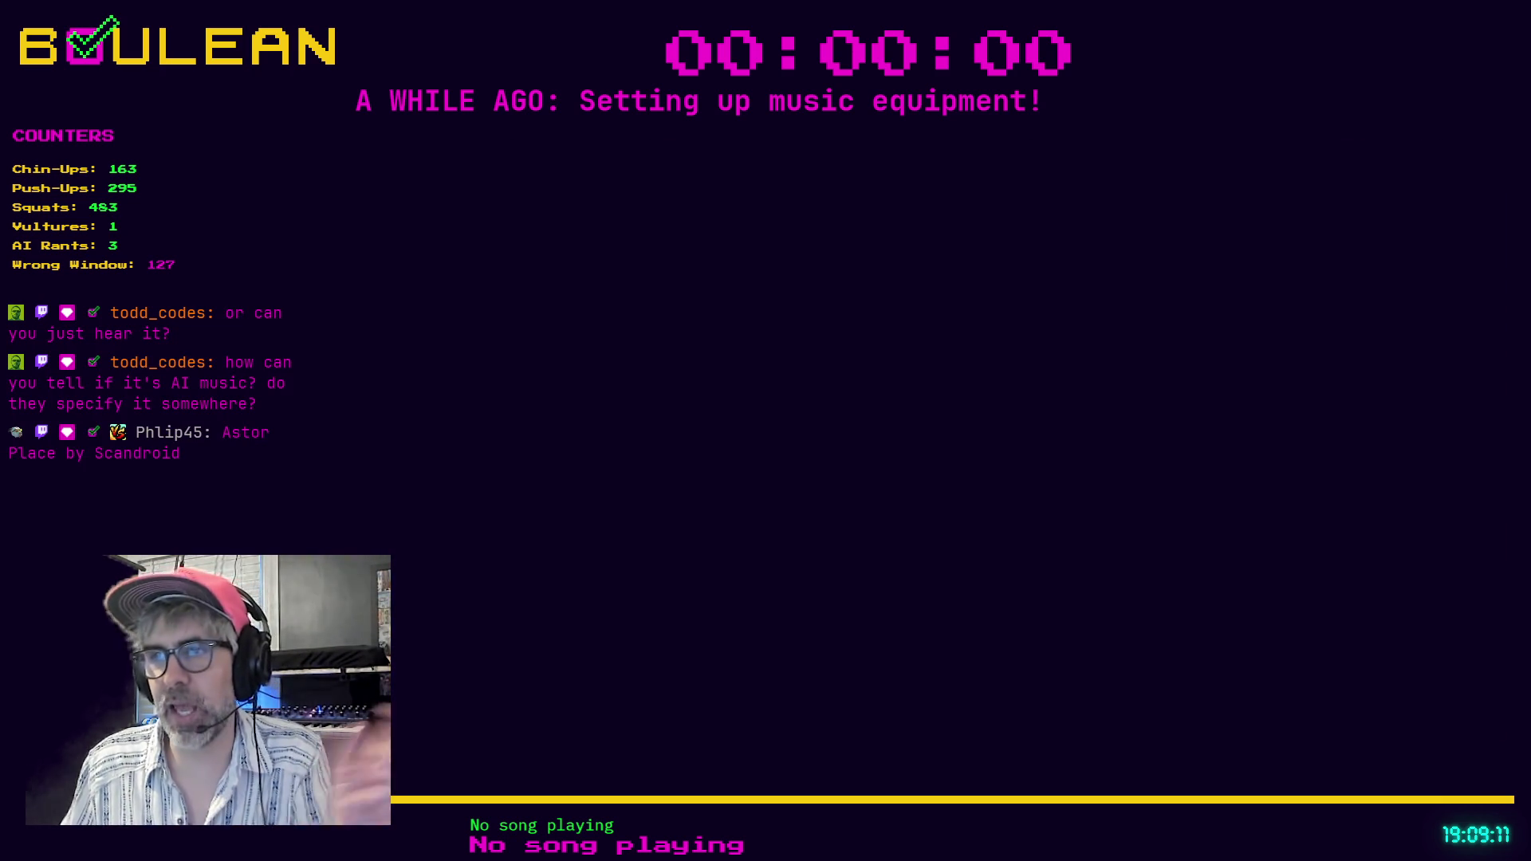
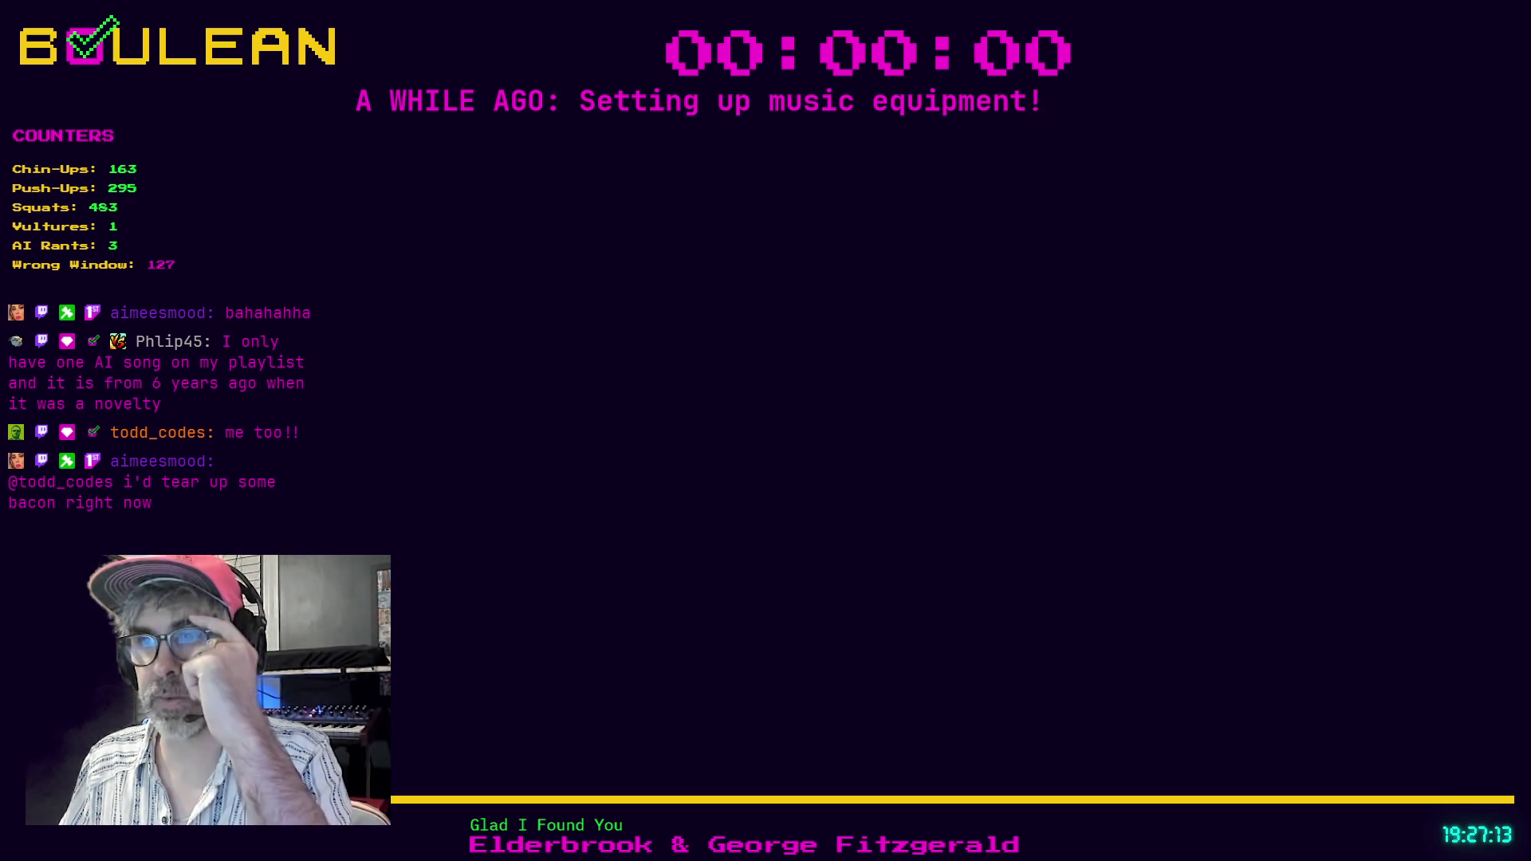
Run the survival game project with F5 from the main.gd script.
left_click(1073, 524)
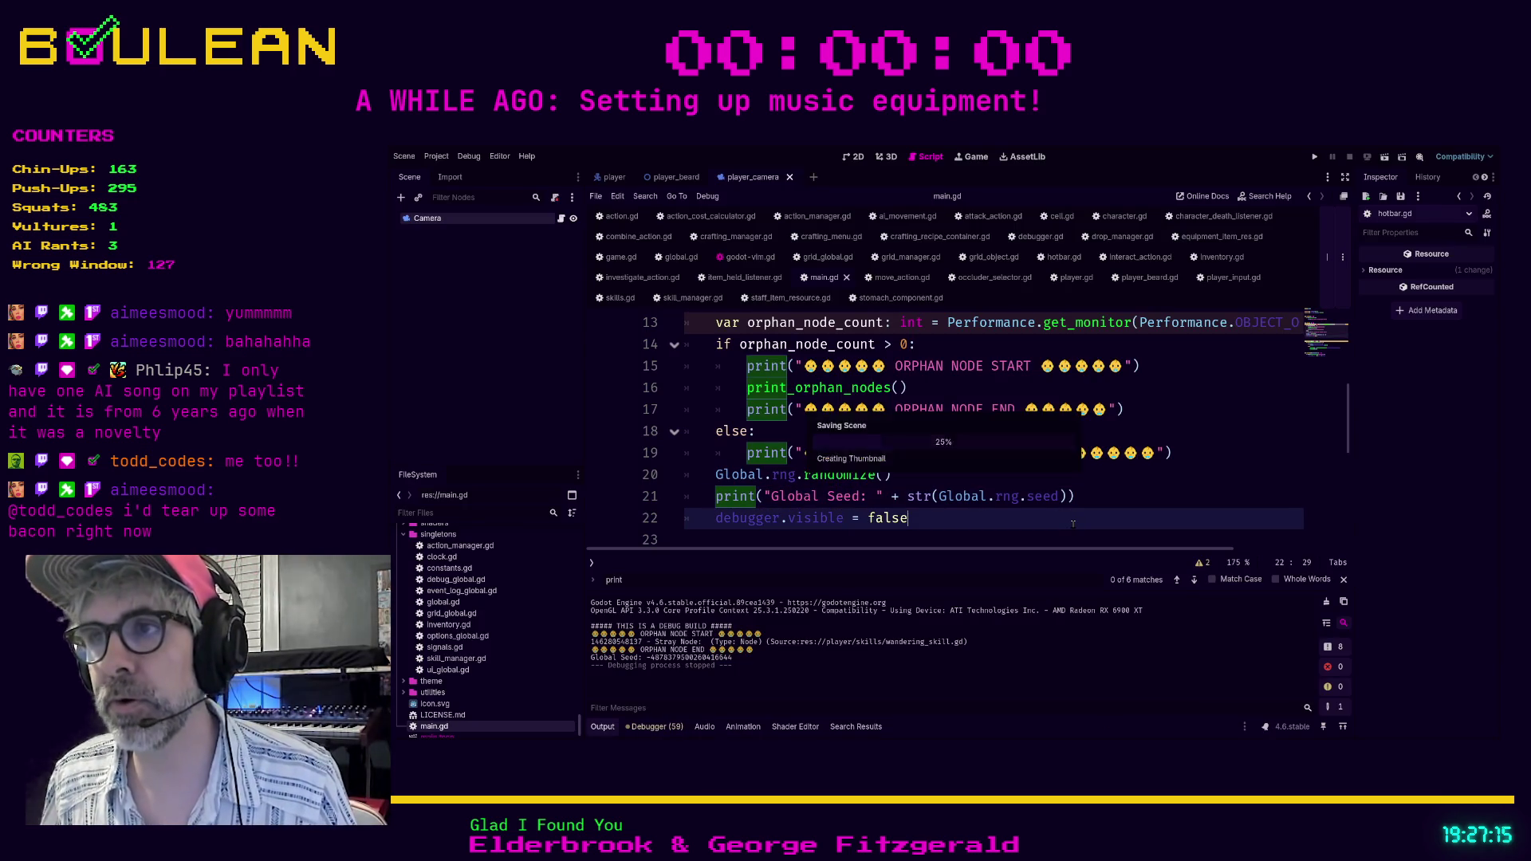
key("F5")
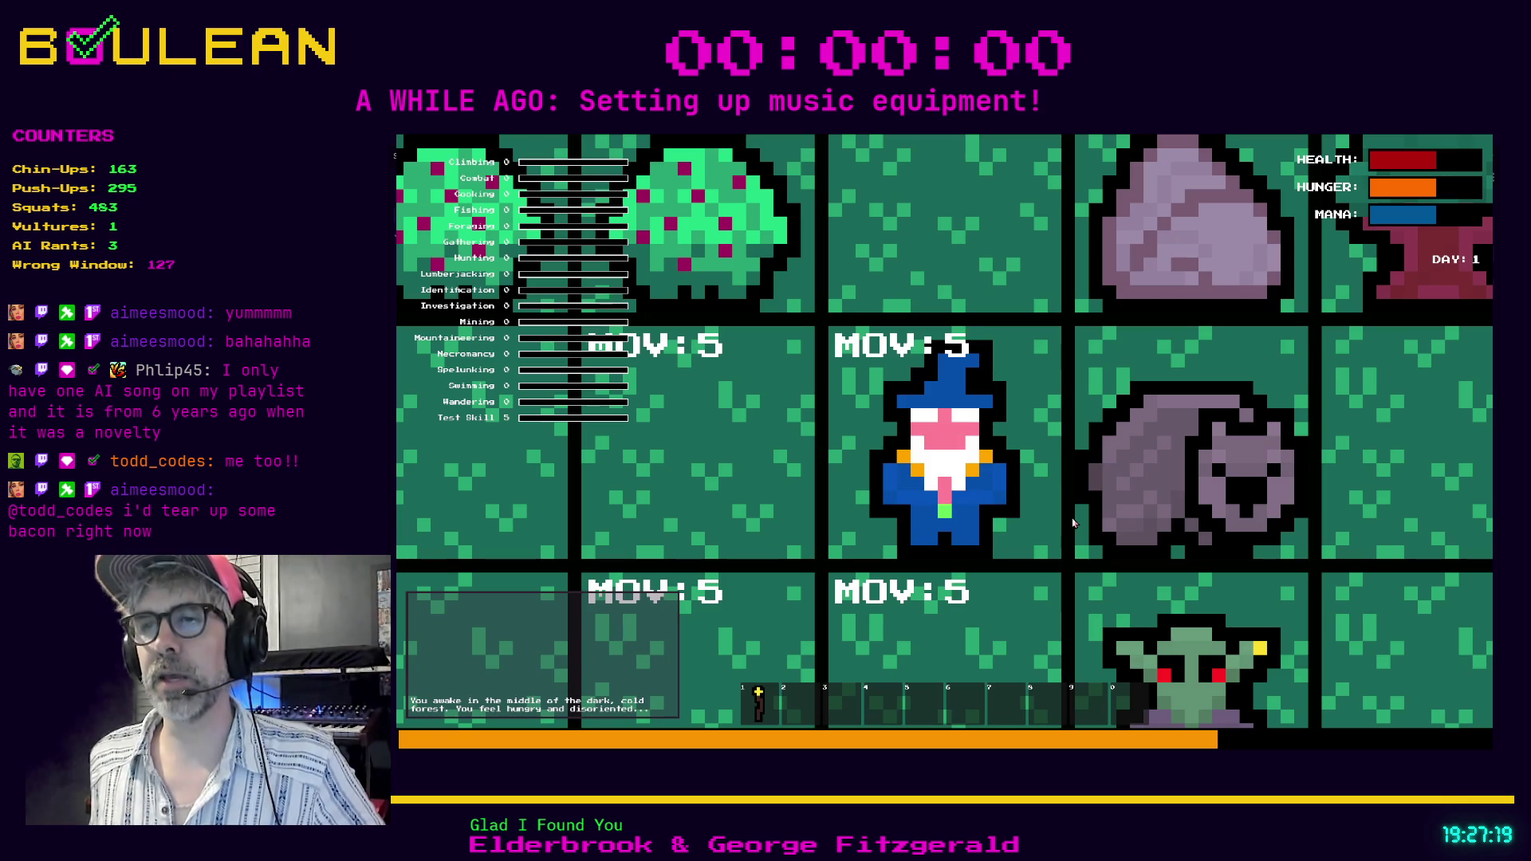
Zoom the camera out, step the wizard left, pick a berry from the bush, and toggle the inventory overlay.
scroll(1072, 524, "down", 5)
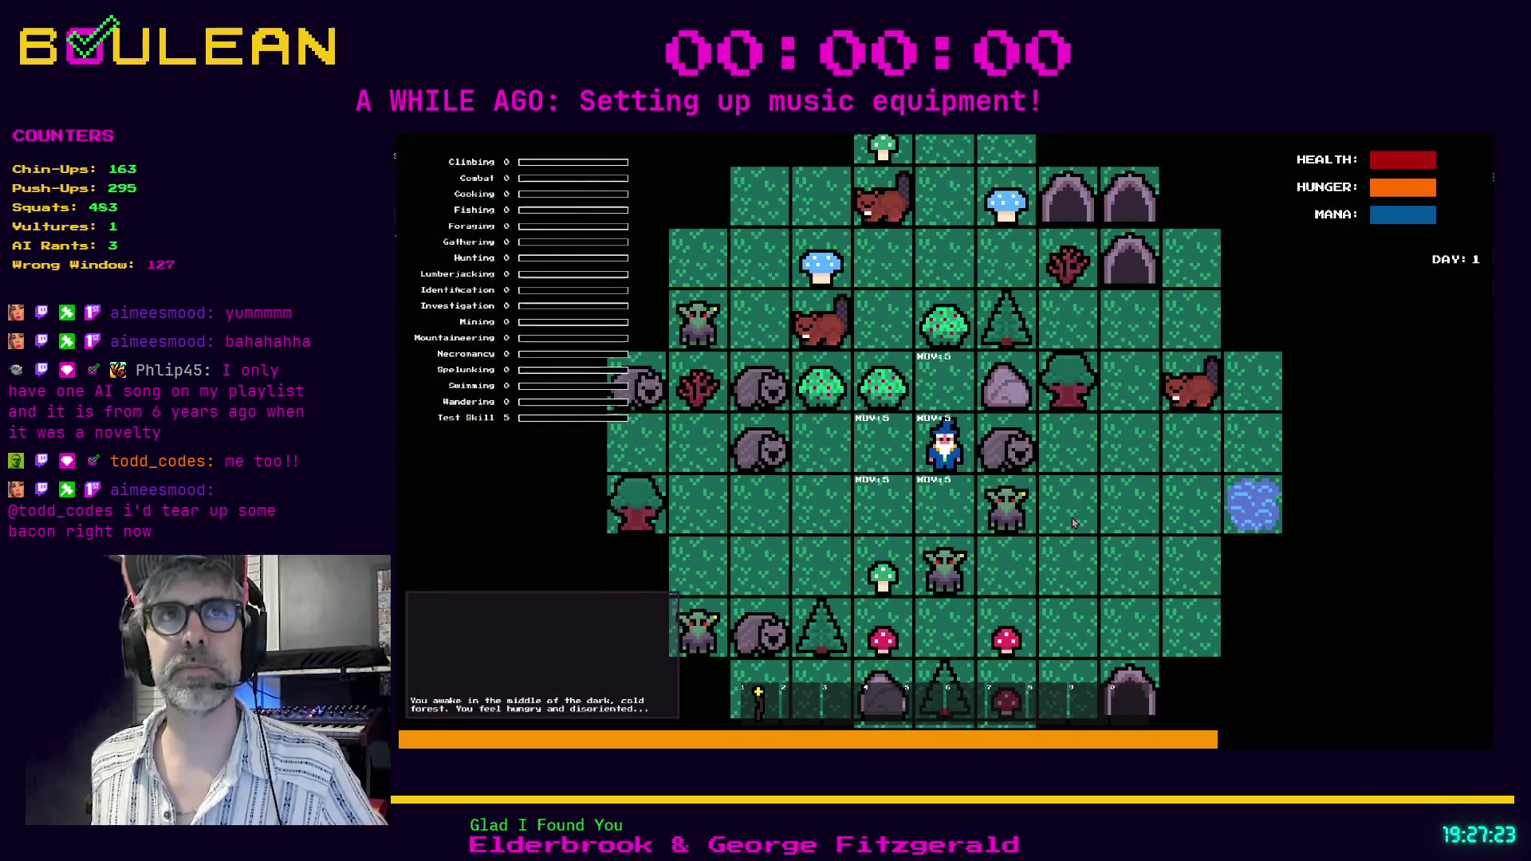
key("Left")
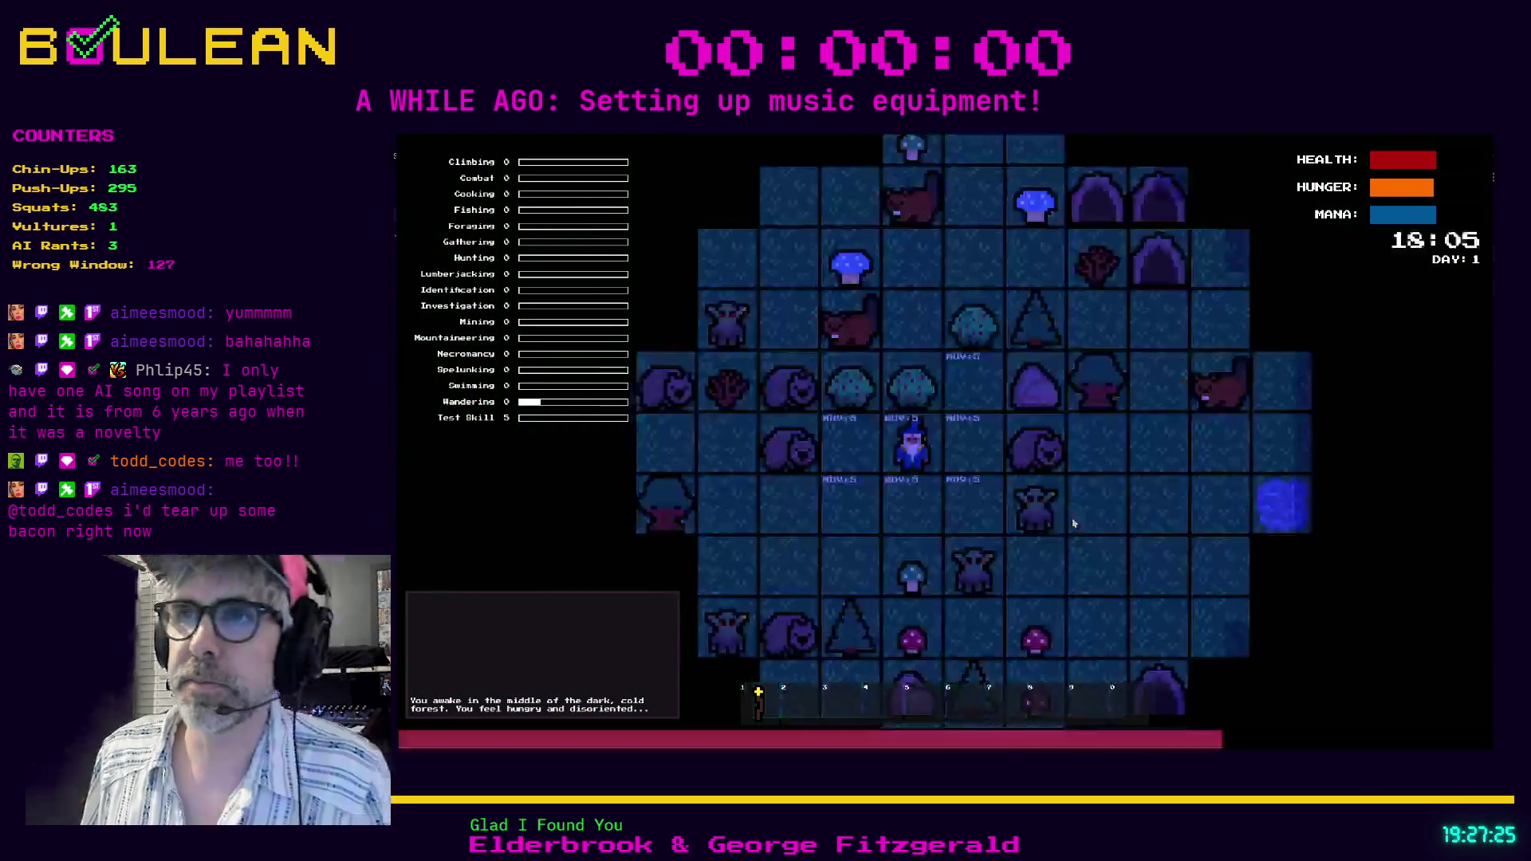
key("Up")
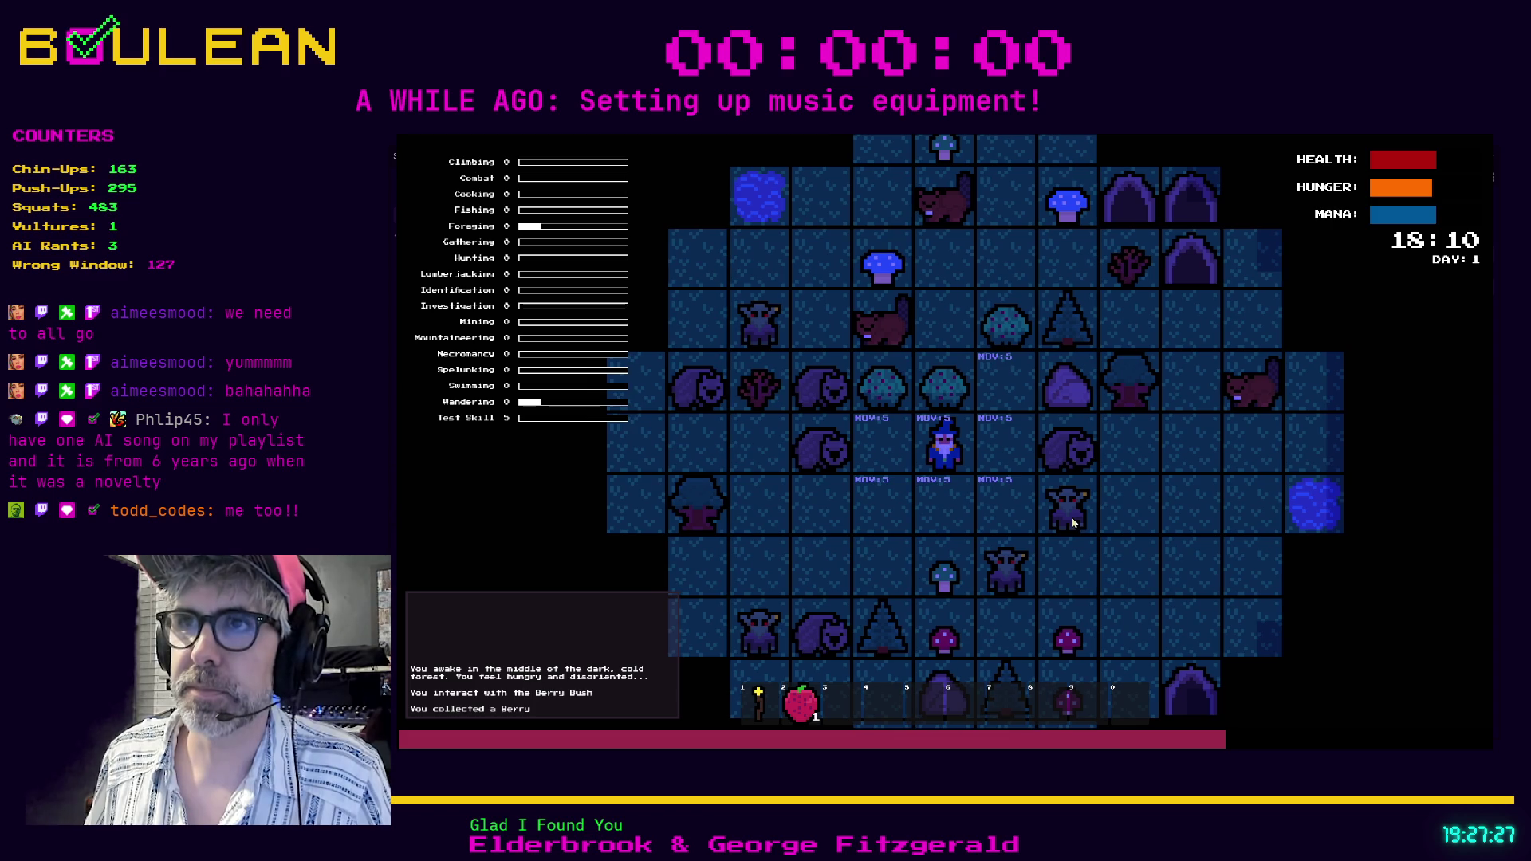
key("e")
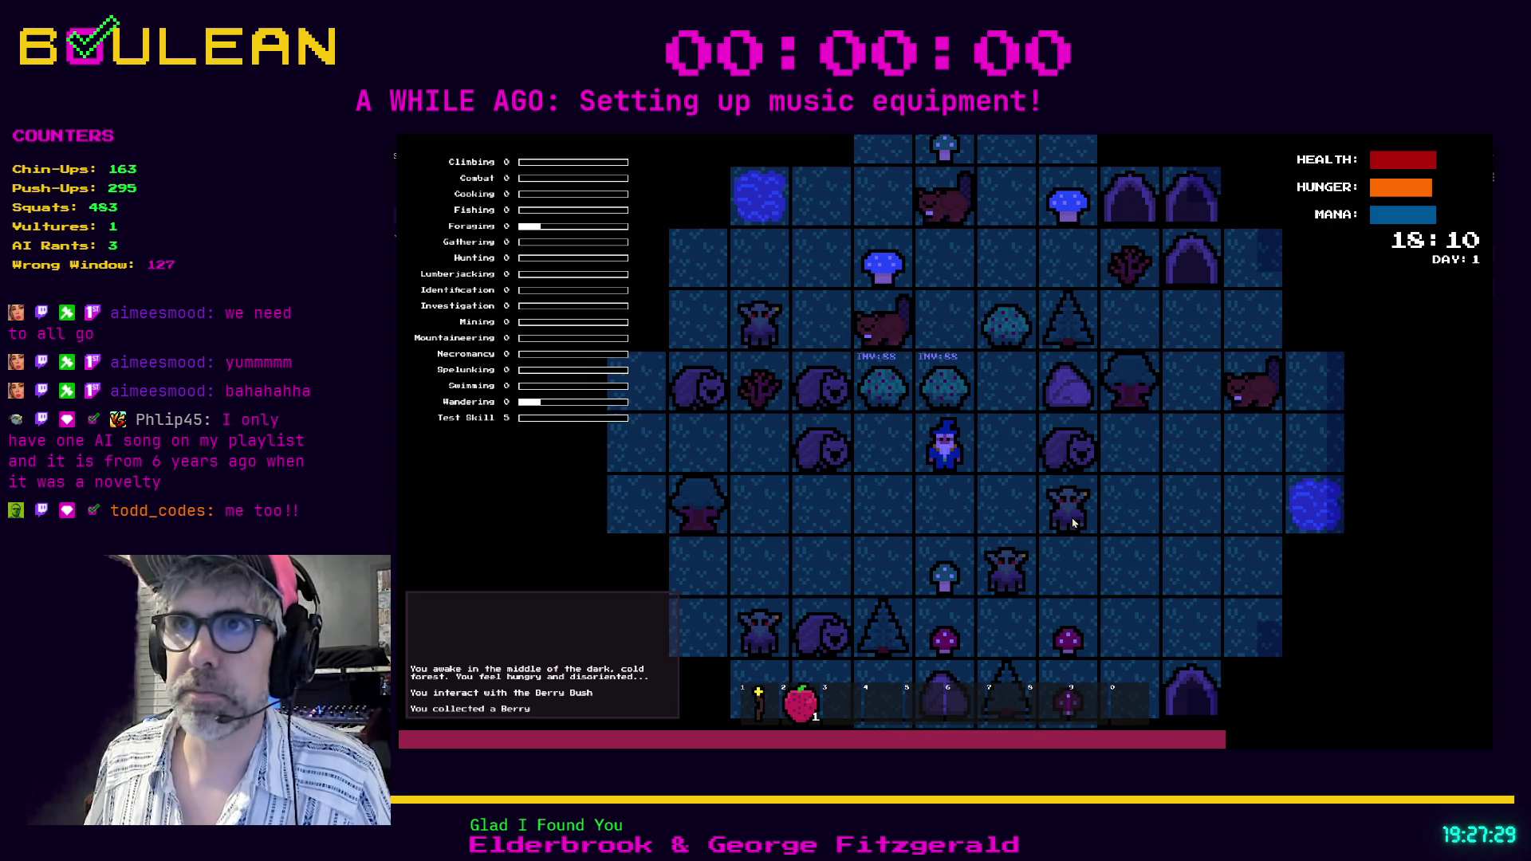
key("e")
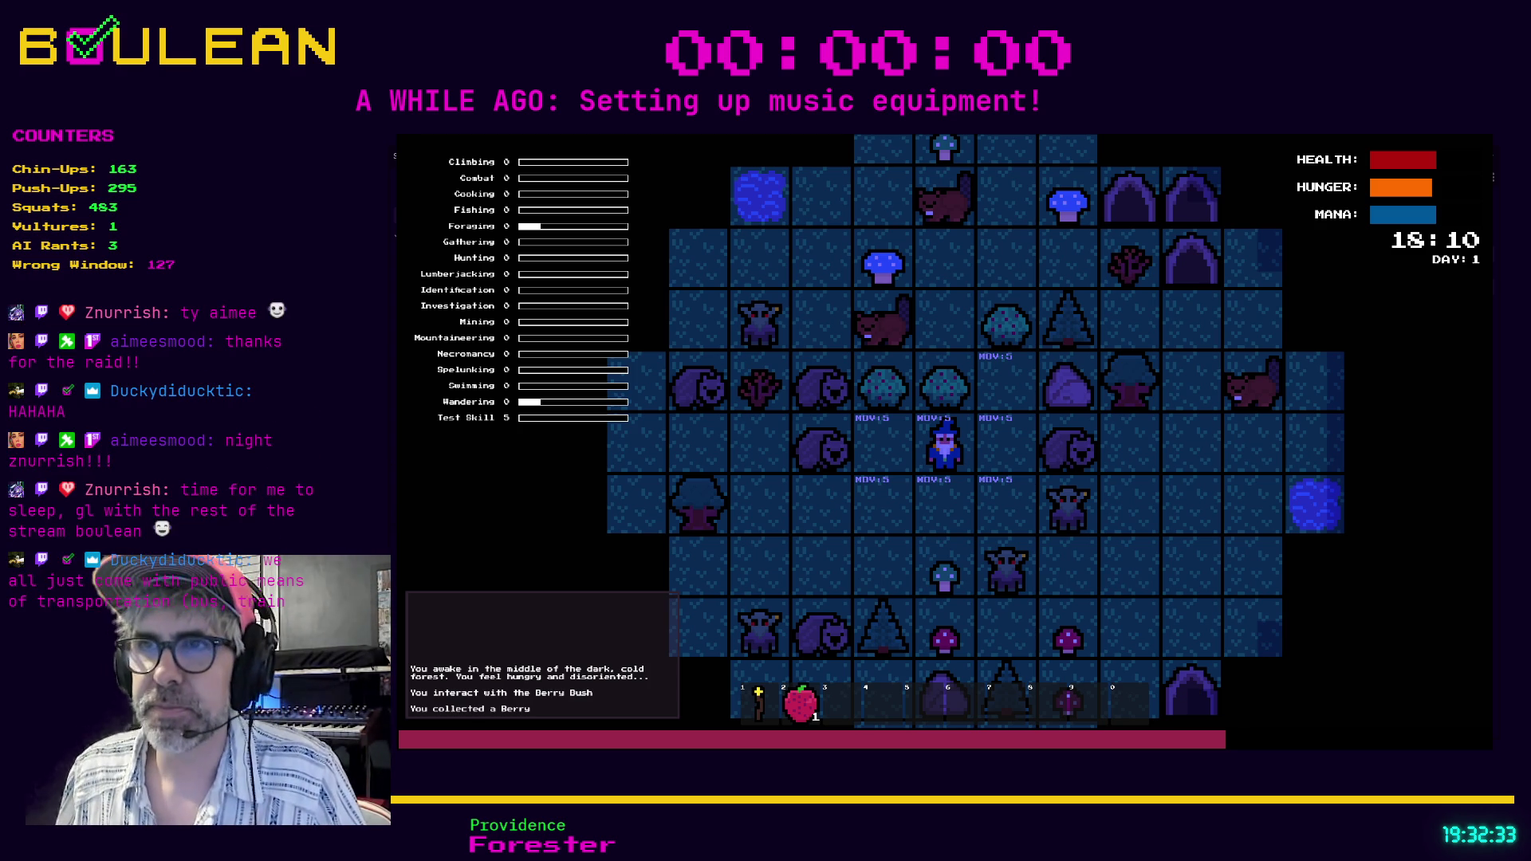
Drop the staff on the tile below, walk down to reclaim it, then step left.
key("d")
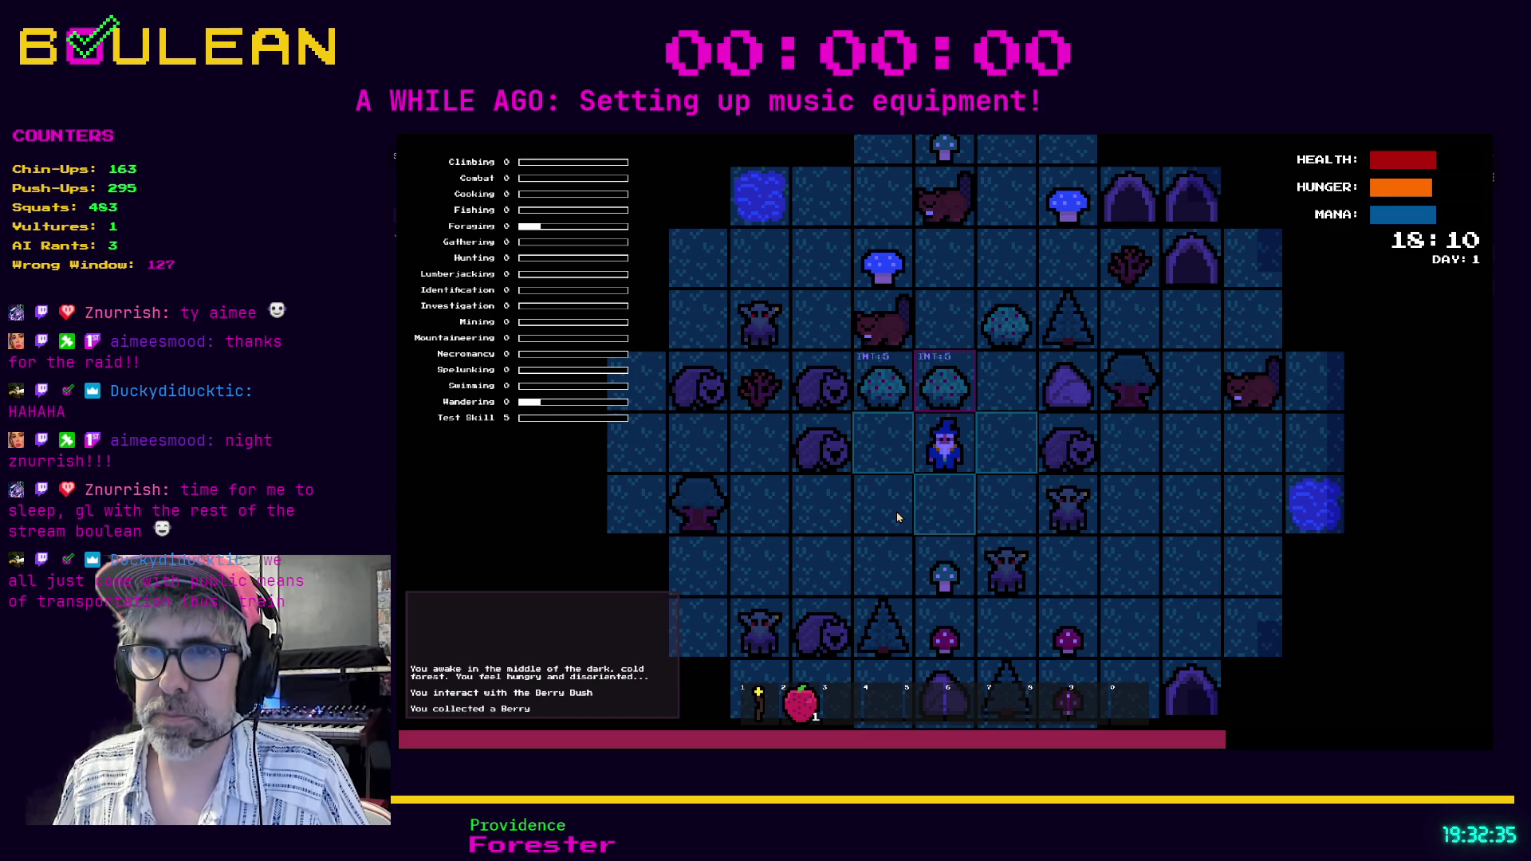
key("Down")
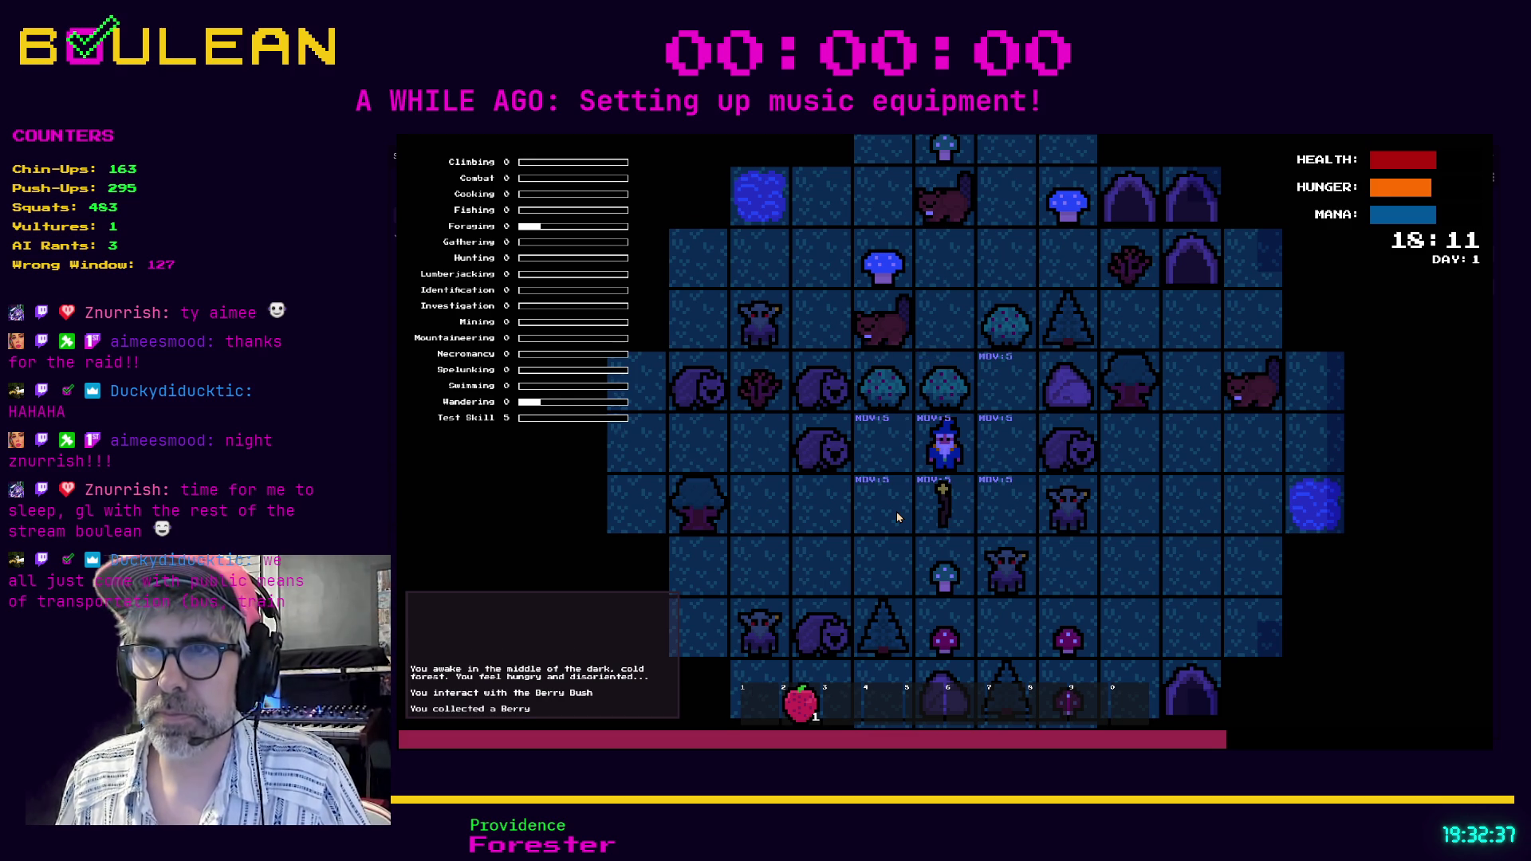
key("Down")
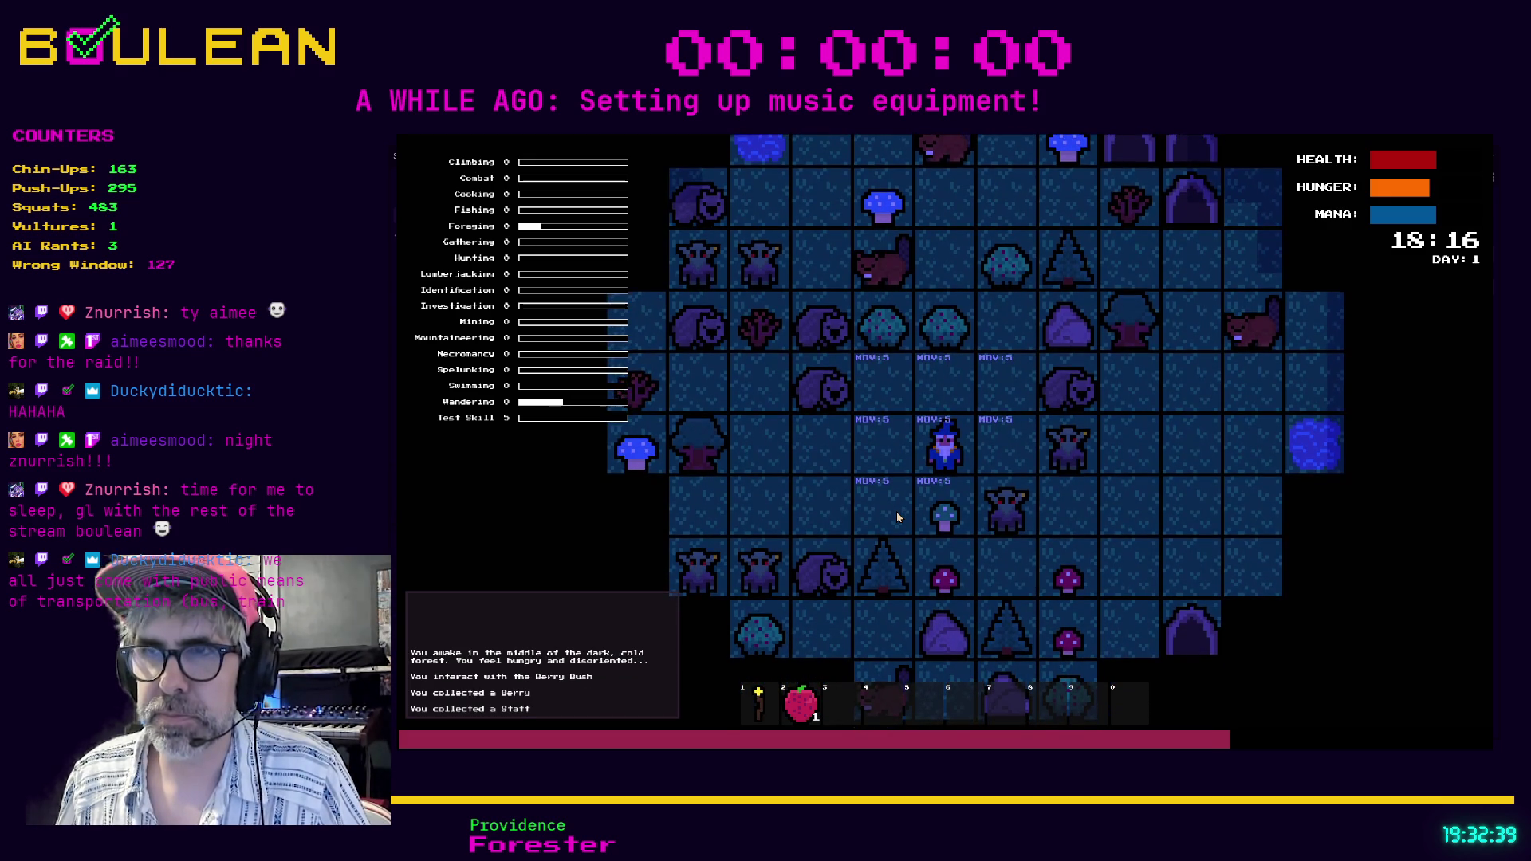
key("d")
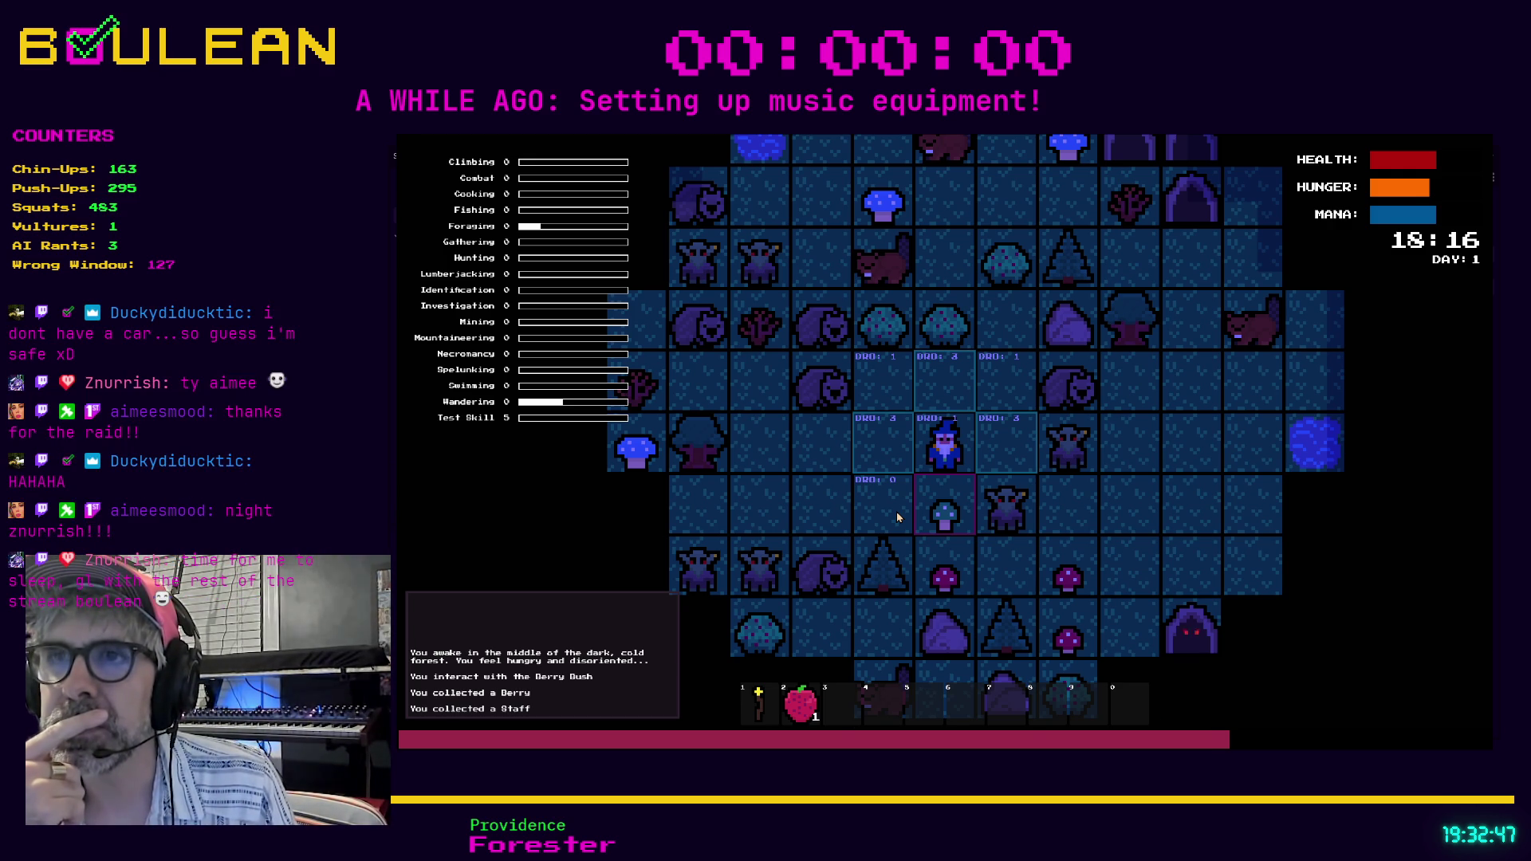
key("Left")
Drop a berry to the right, then craft a Campfire and build it above the wizard.
key("d")
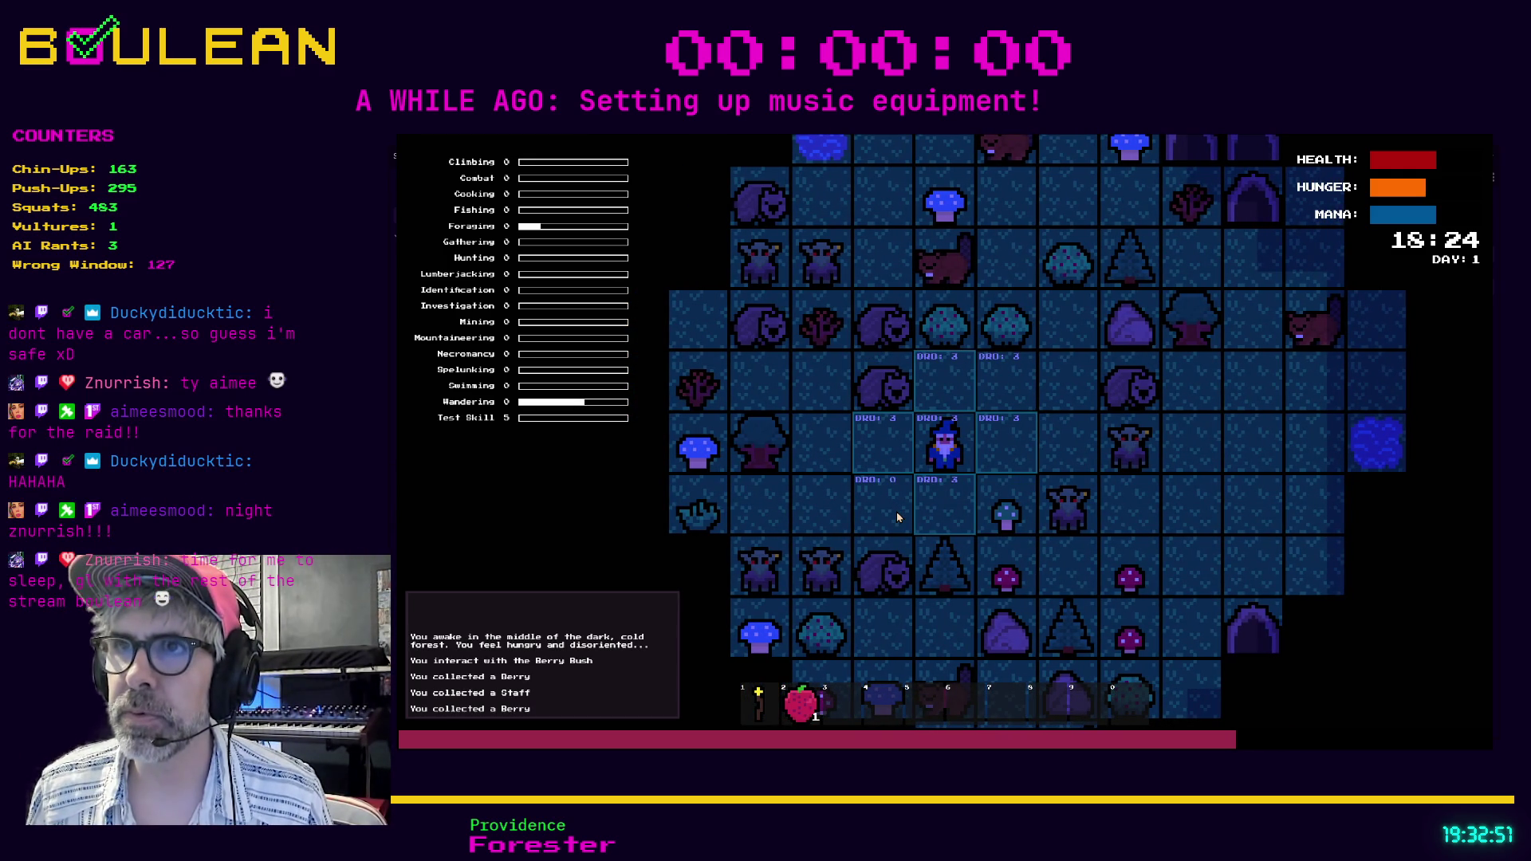
key("Right")
key("Right")
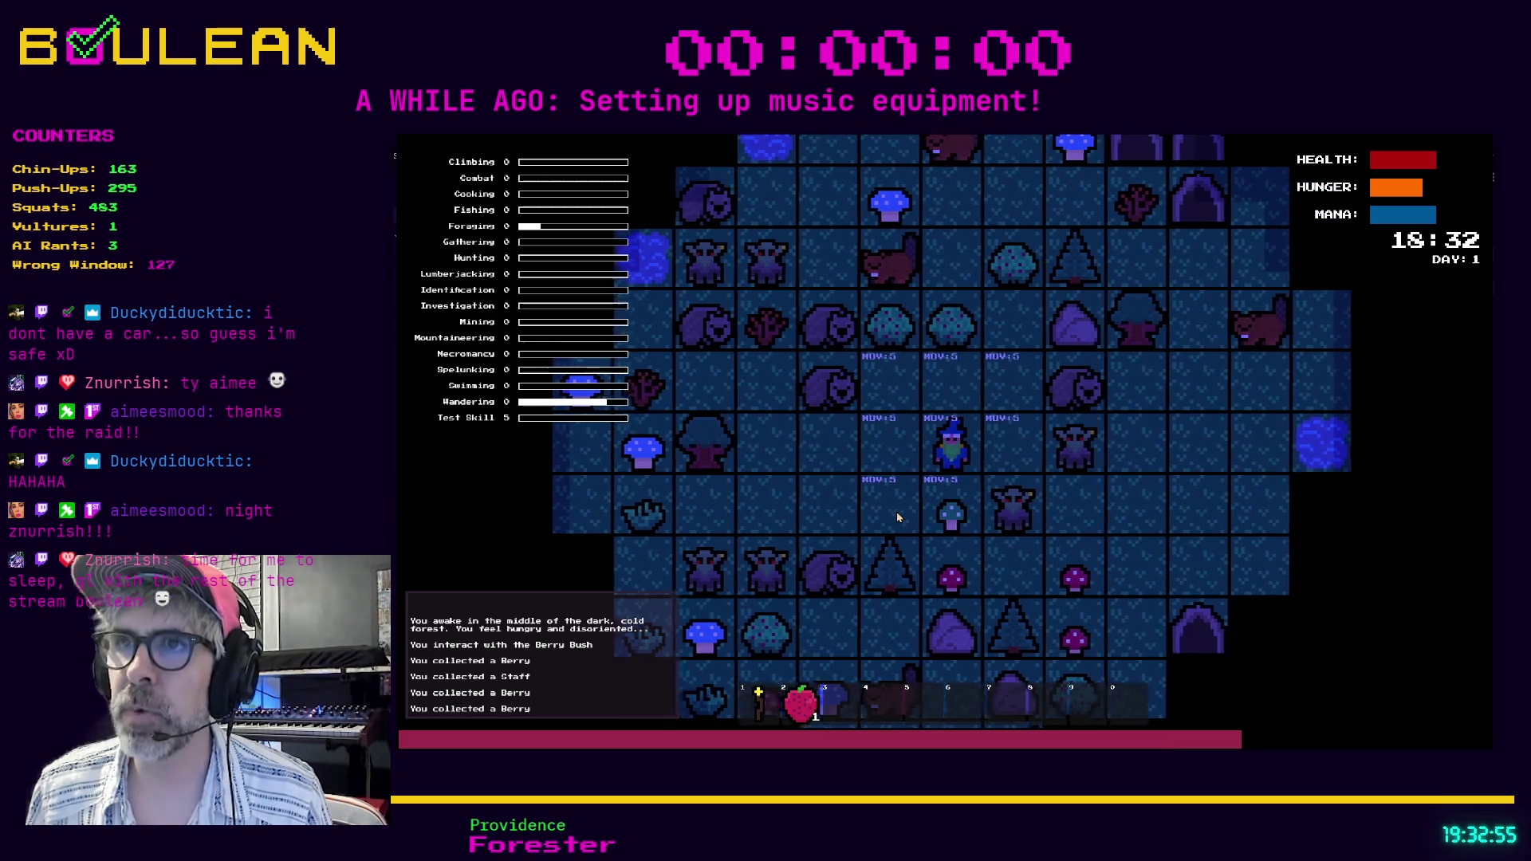
key("c")
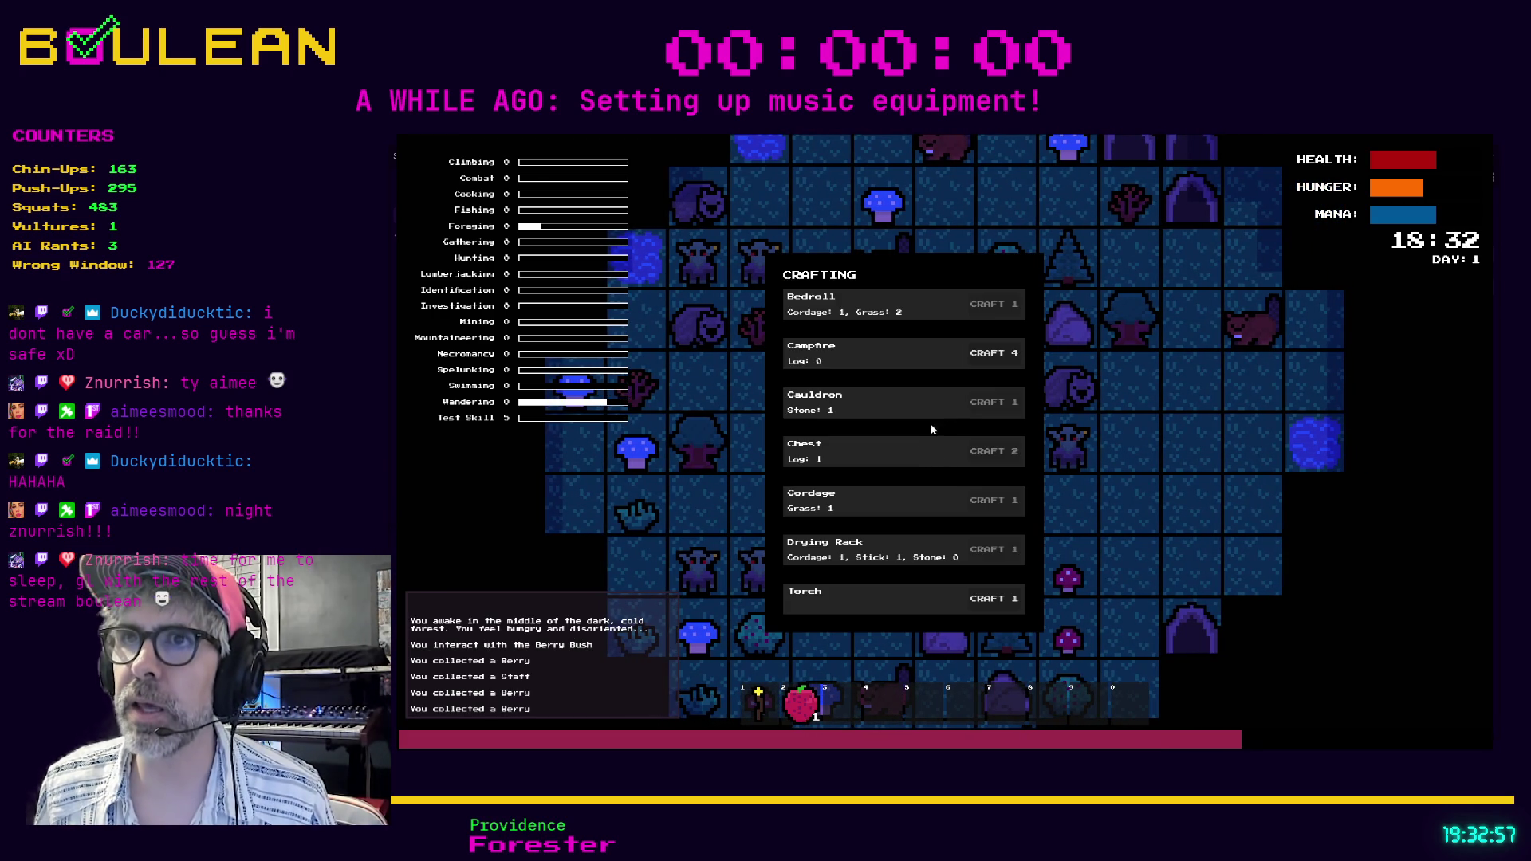
left_click(994, 353)
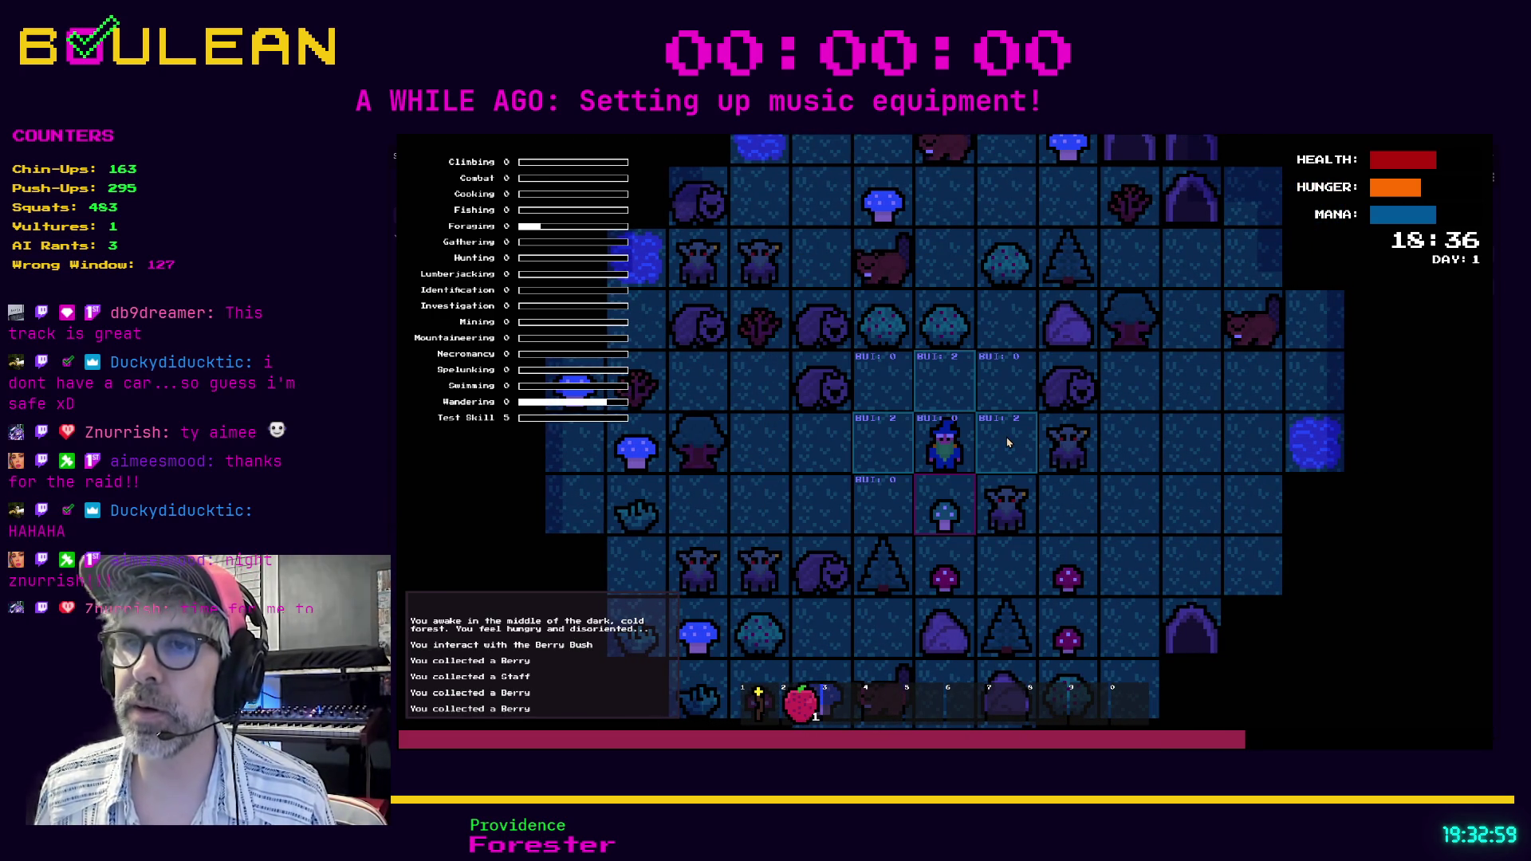
key("Up")
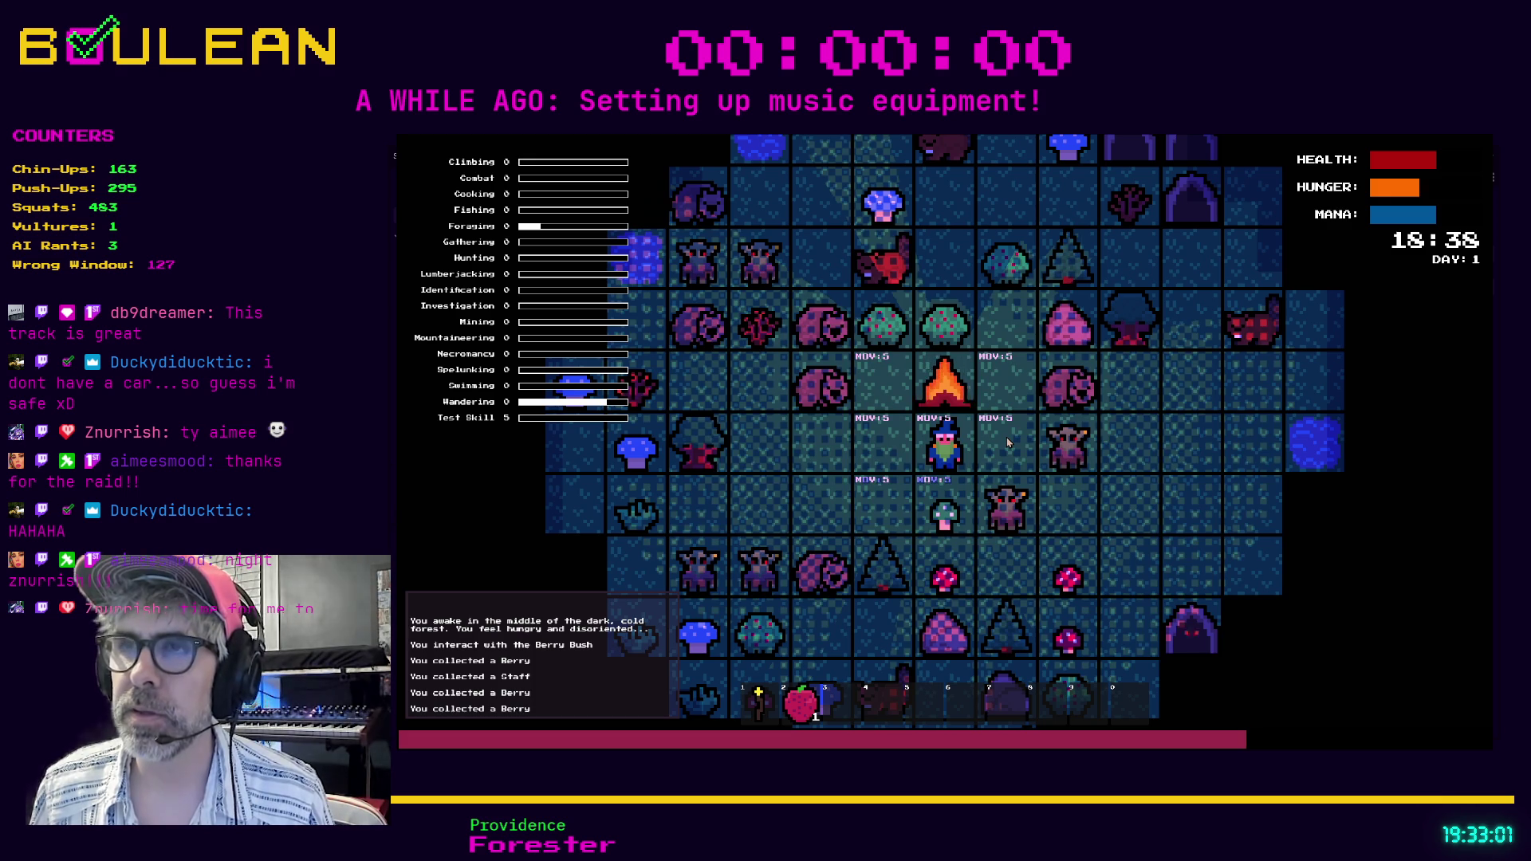
key("d")
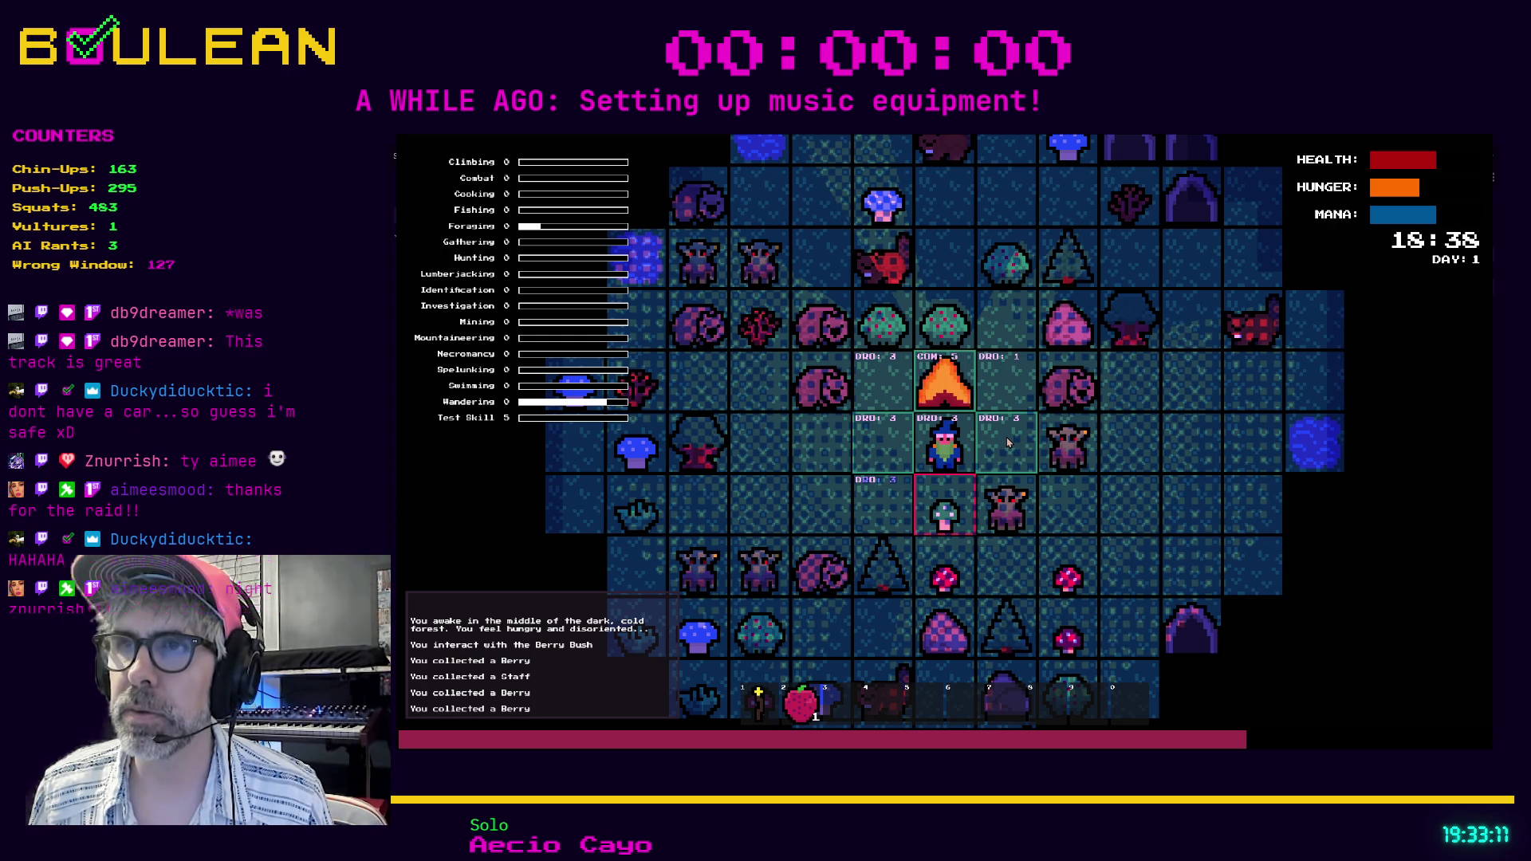
Zoom in on the map, relaunch the game with F5, then stop it with F8.
scroll(1008, 443, "up", 2)
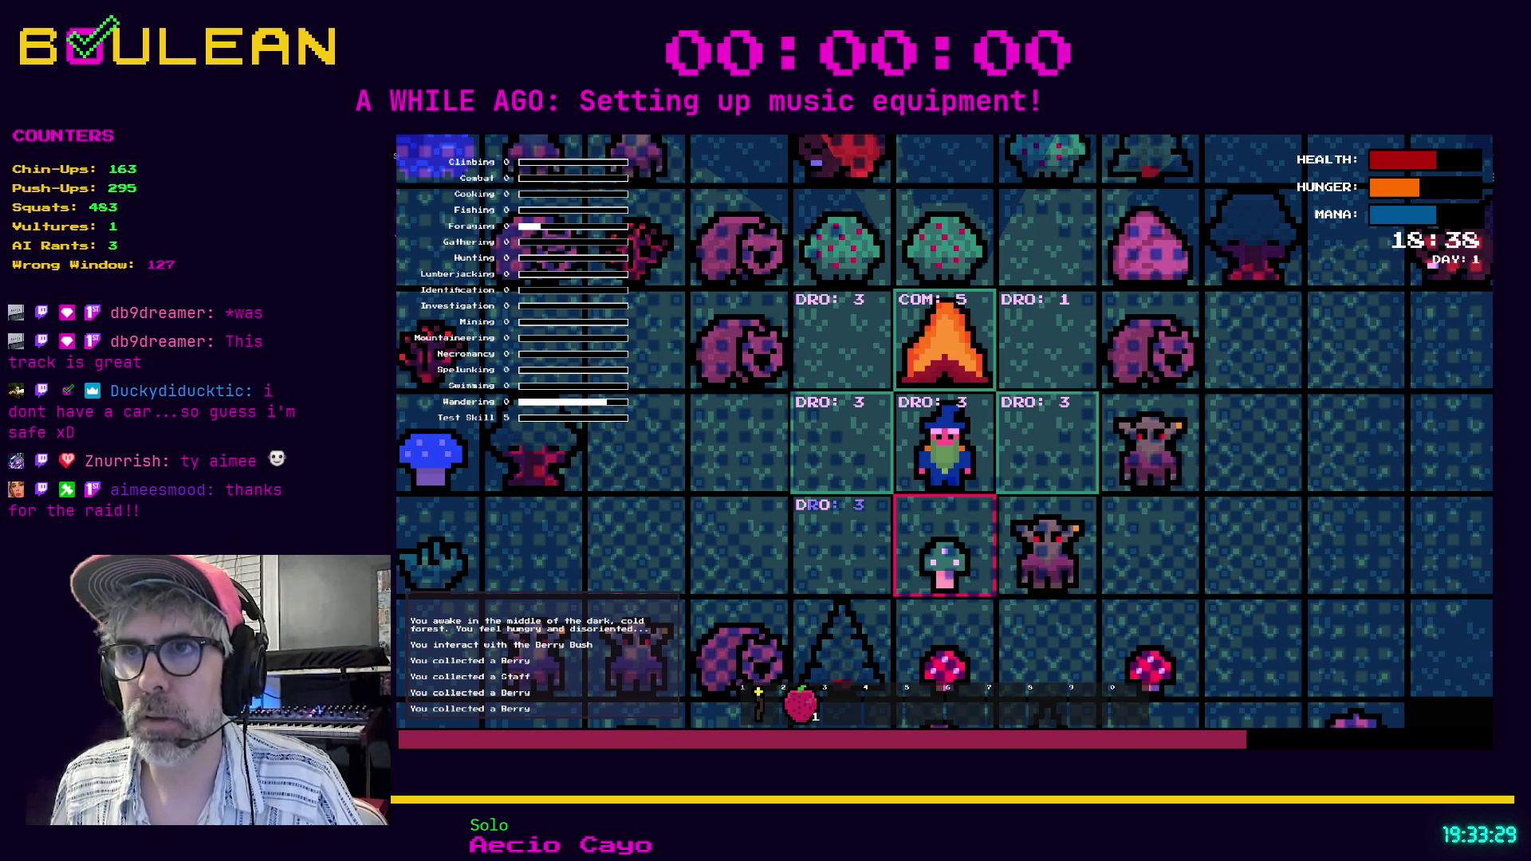
key("F5")
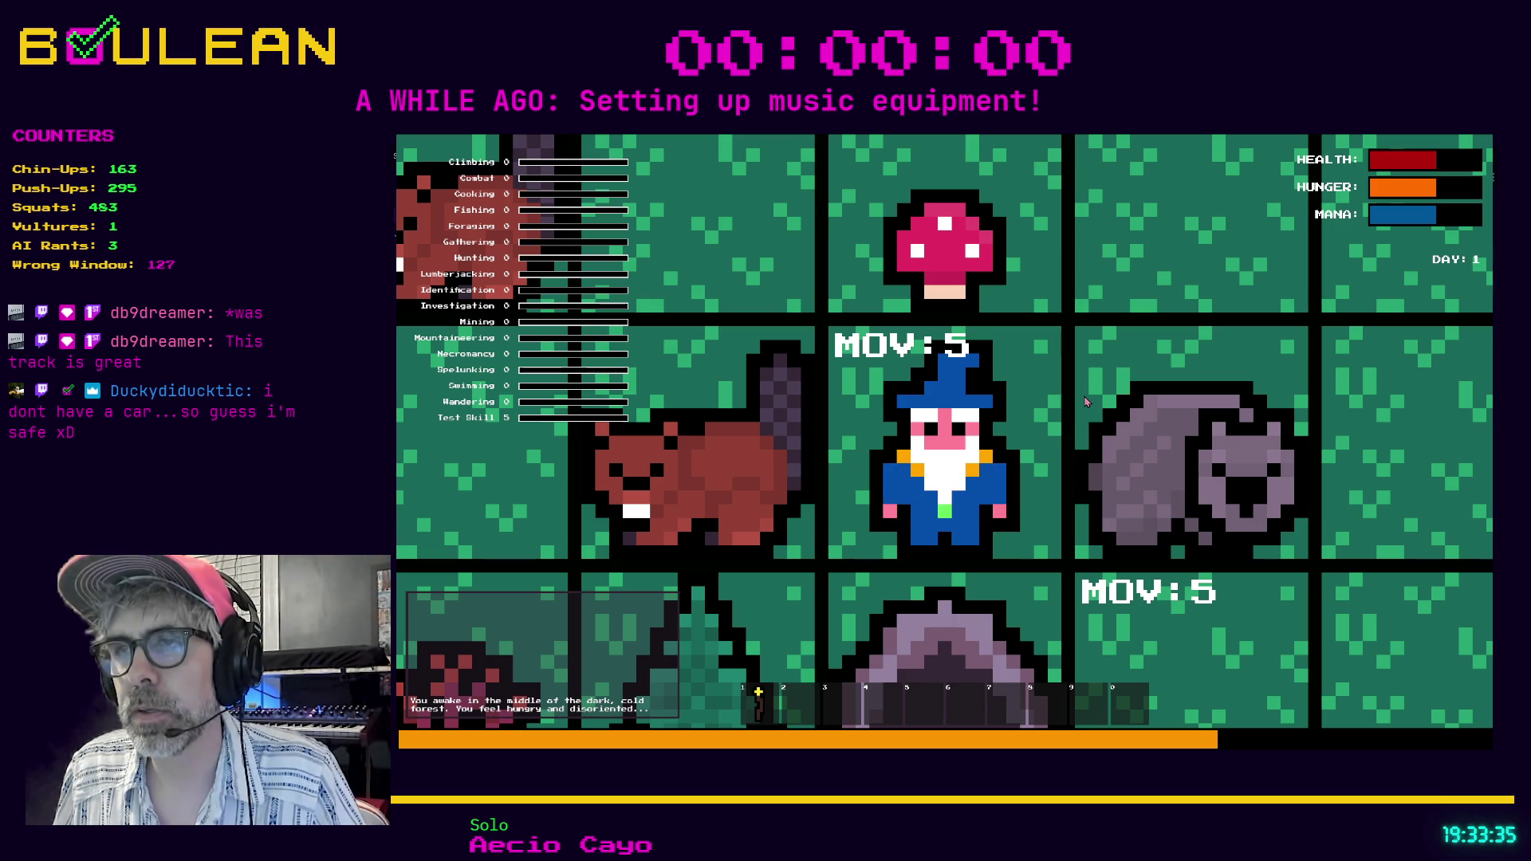
scroll(1087, 403, "down", 3)
key("F8")
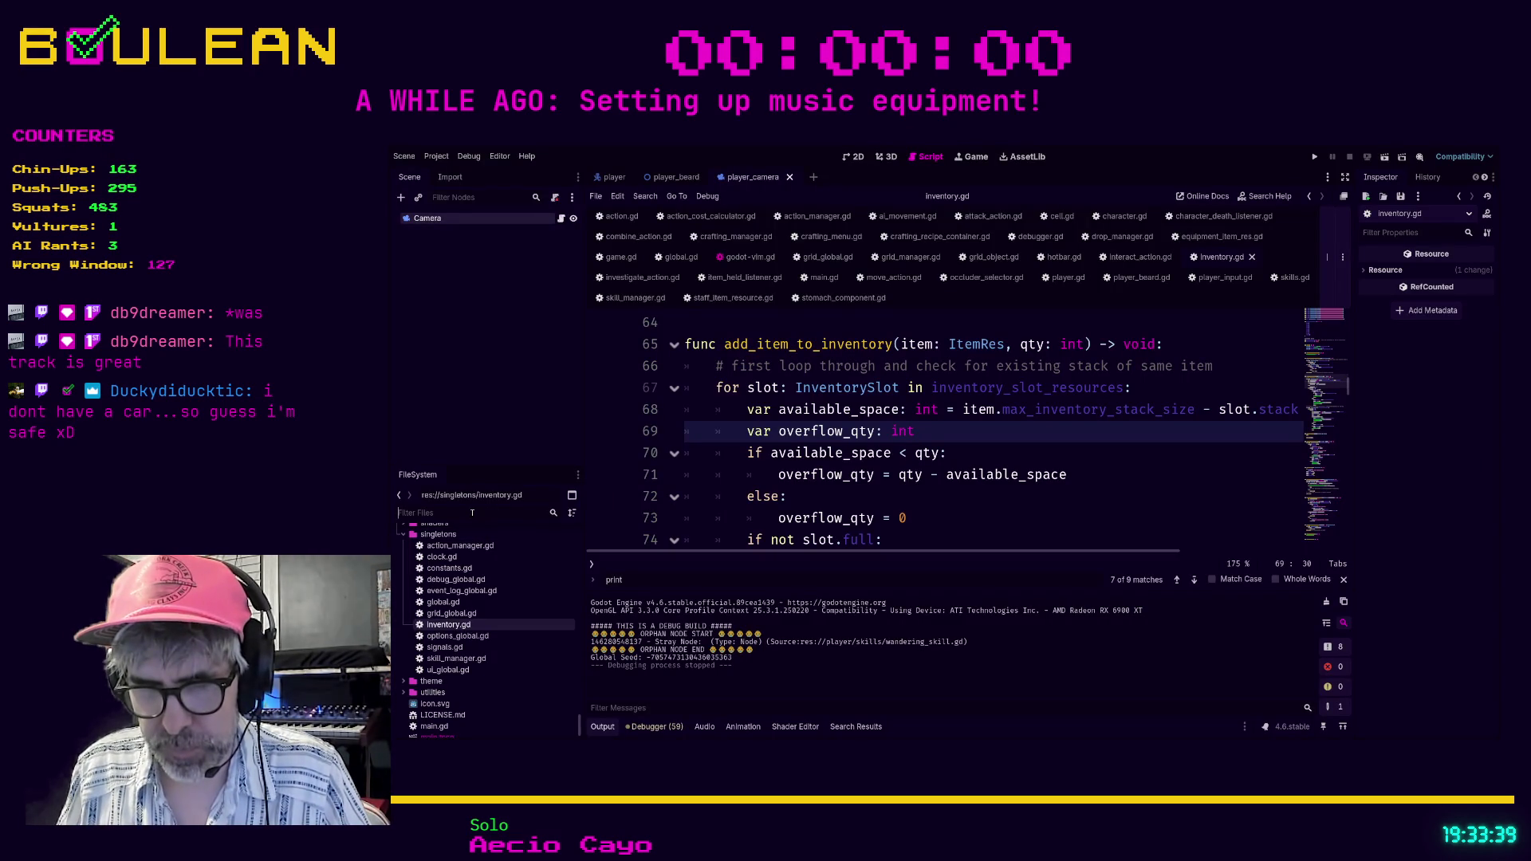
Filter the FileSystem by 'meat' and select raw_meat_item.tres to inspect it.
type("meat")
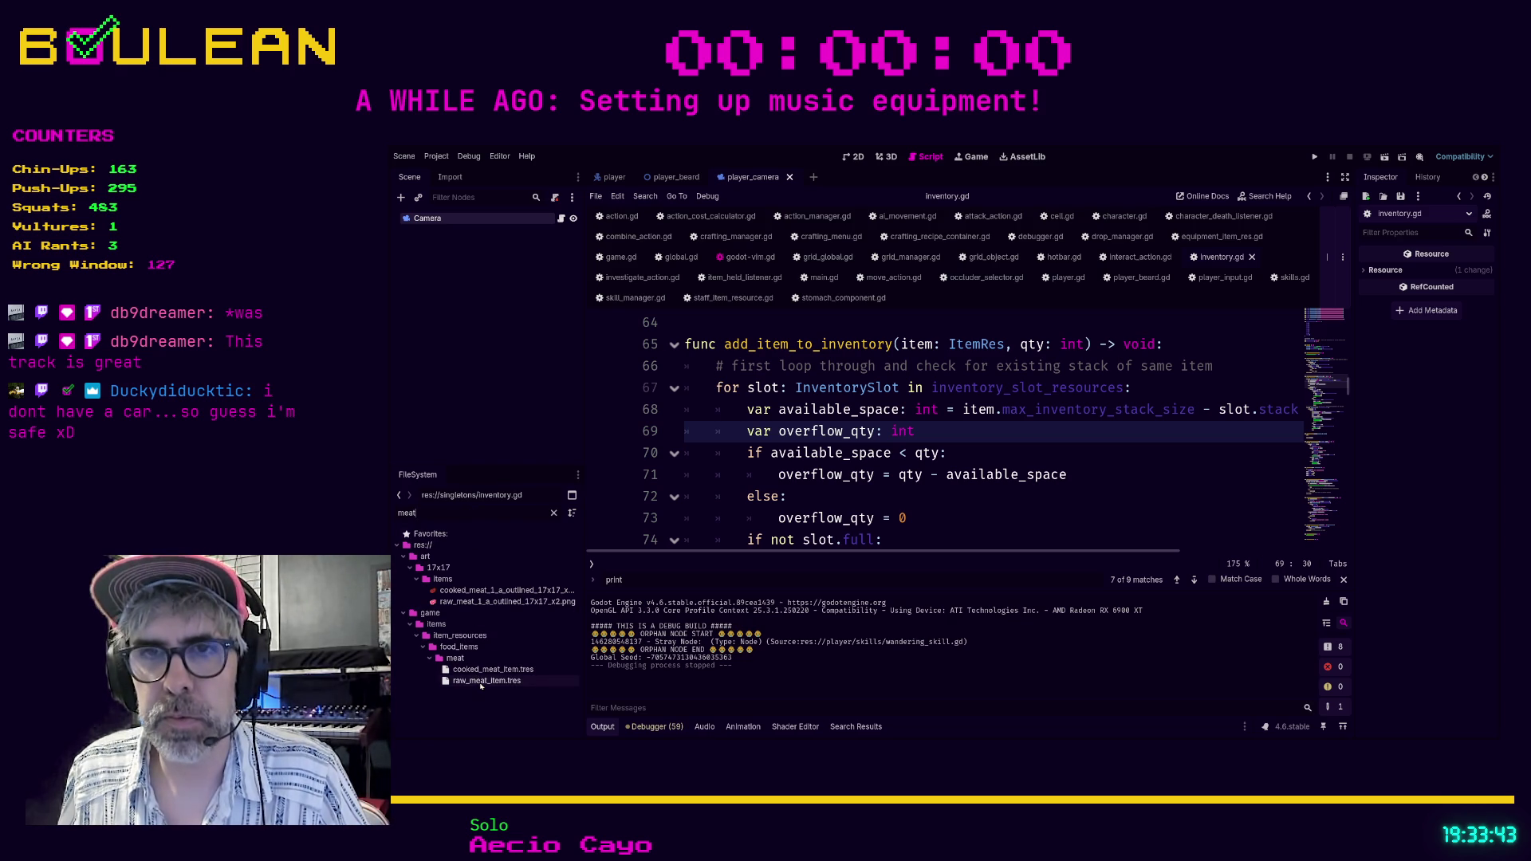
left_click(487, 680)
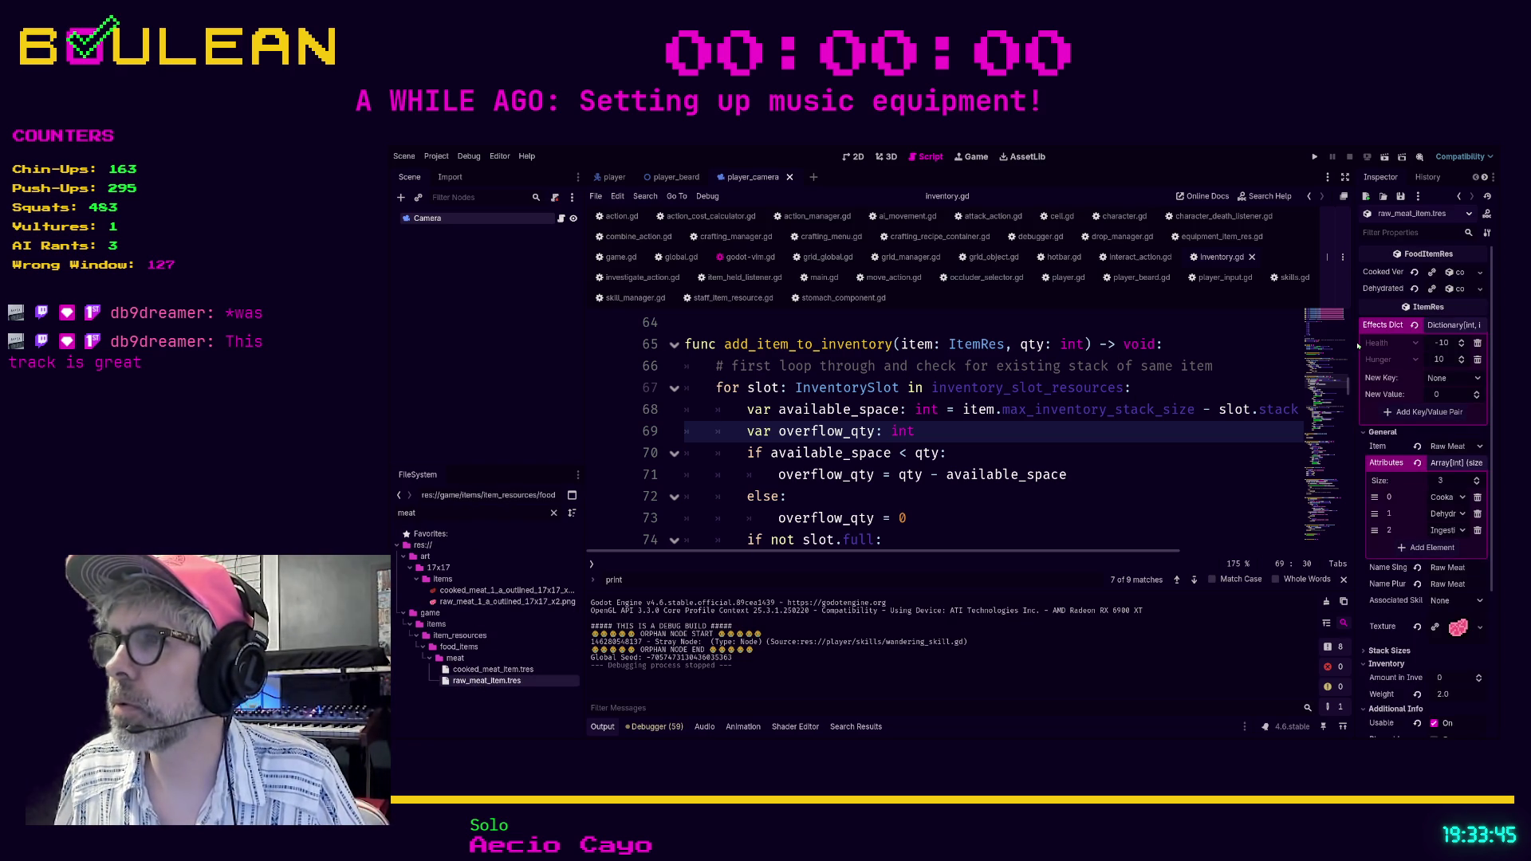